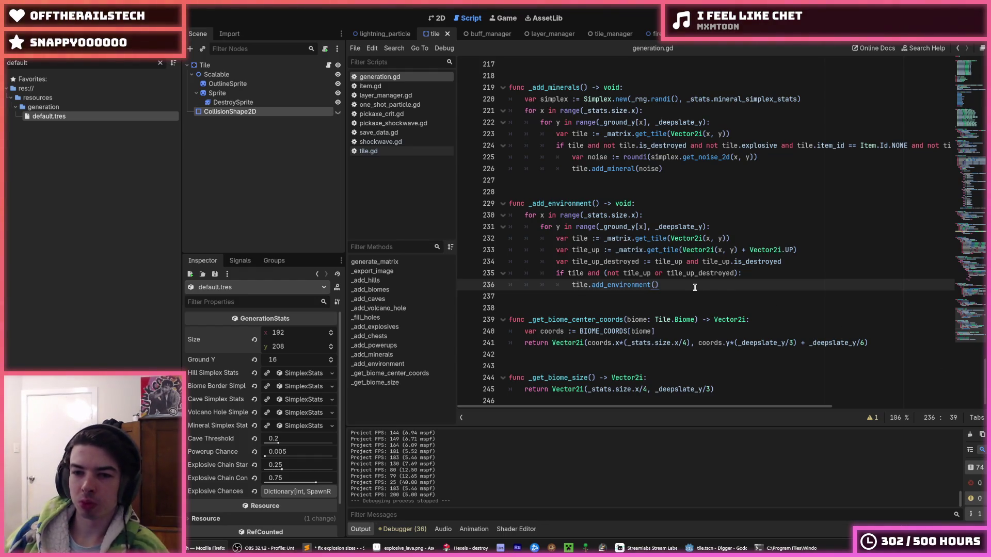
# Change the line 245 height term to _deepslate_y - _ground_y.
pyautogui.click(750, 273)
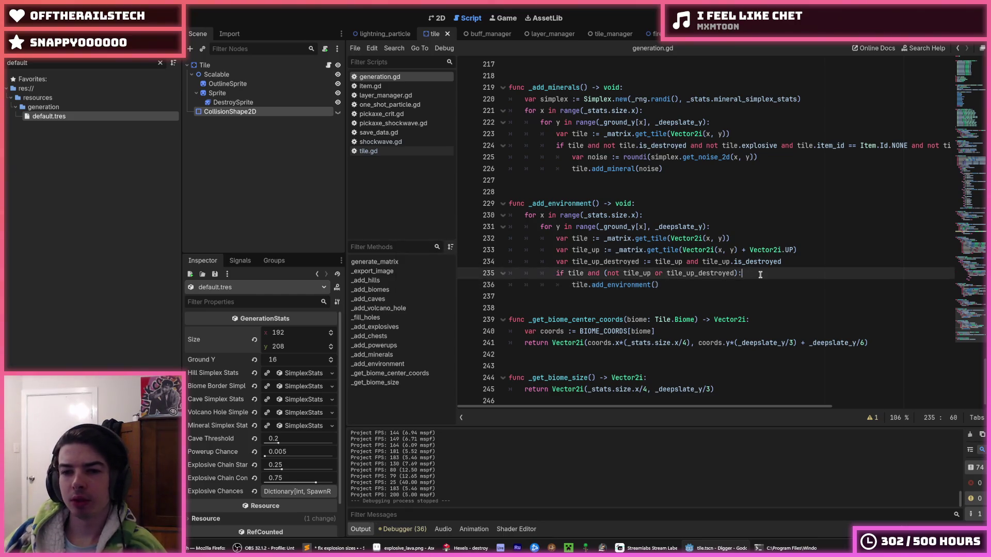
pyautogui.hotkey('ctrl', 's')
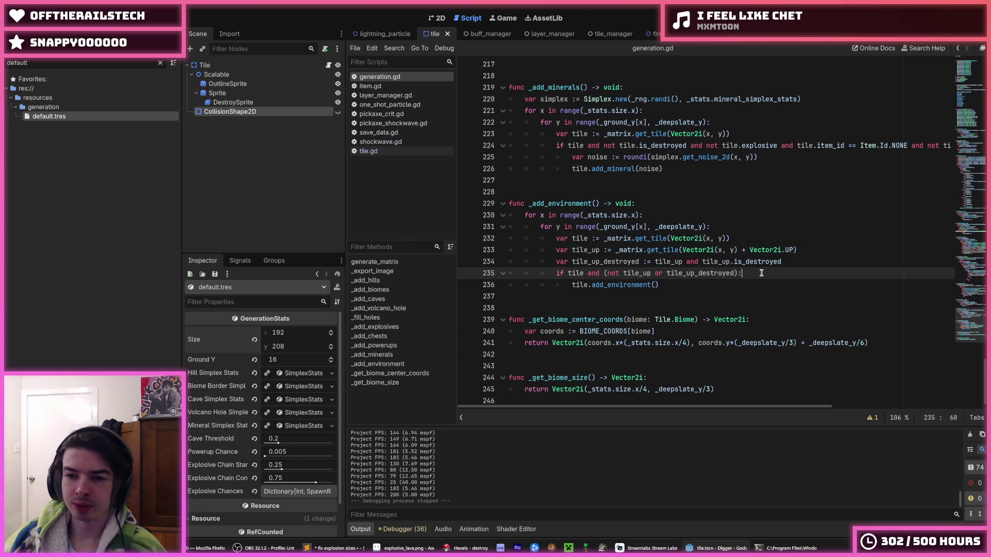
pyautogui.click(656, 388)
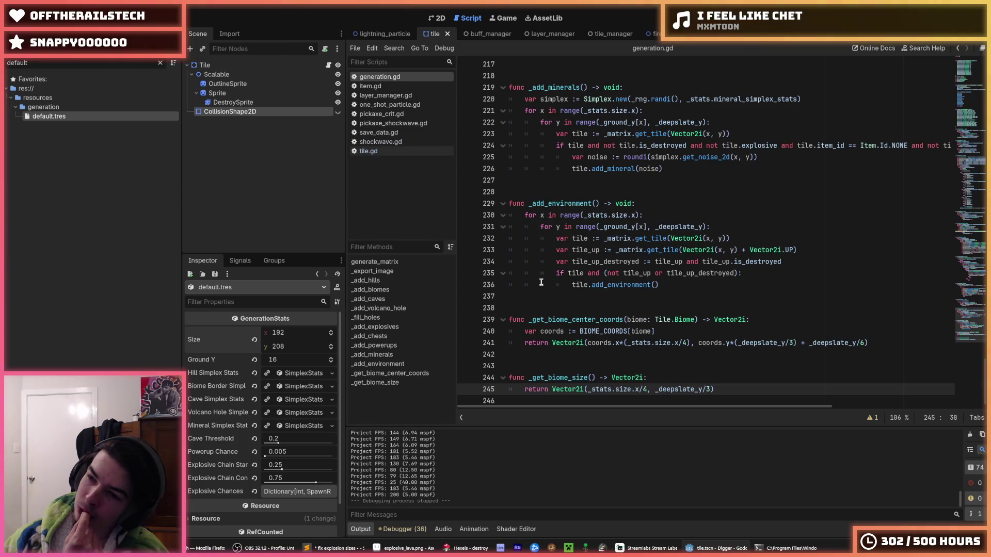
pyautogui.write('groun')
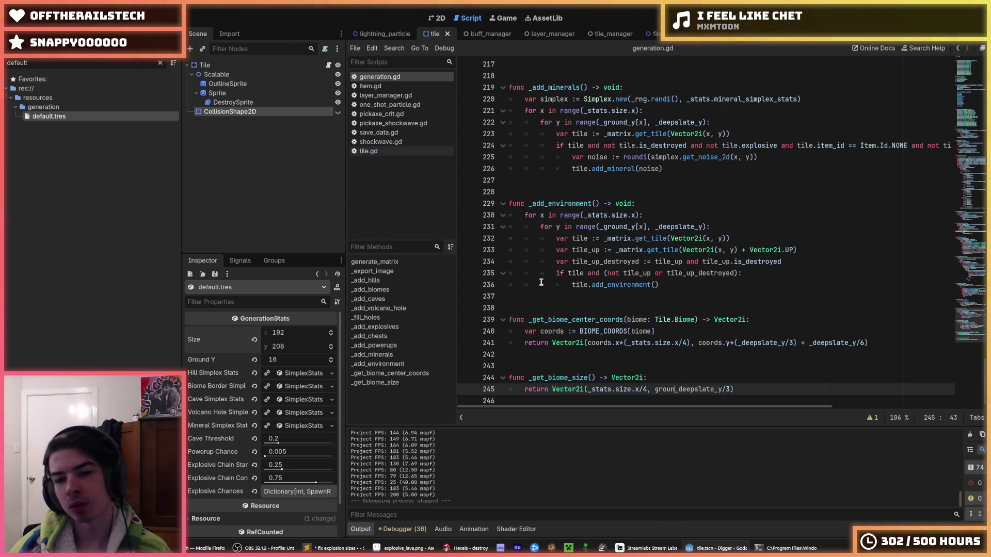
pyautogui.write('d_y')
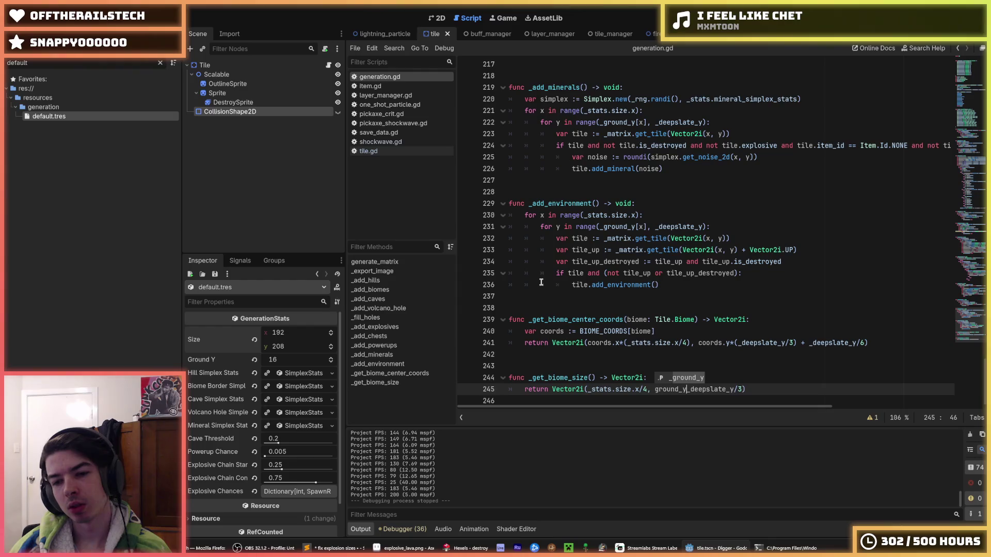
pyautogui.press('Return')
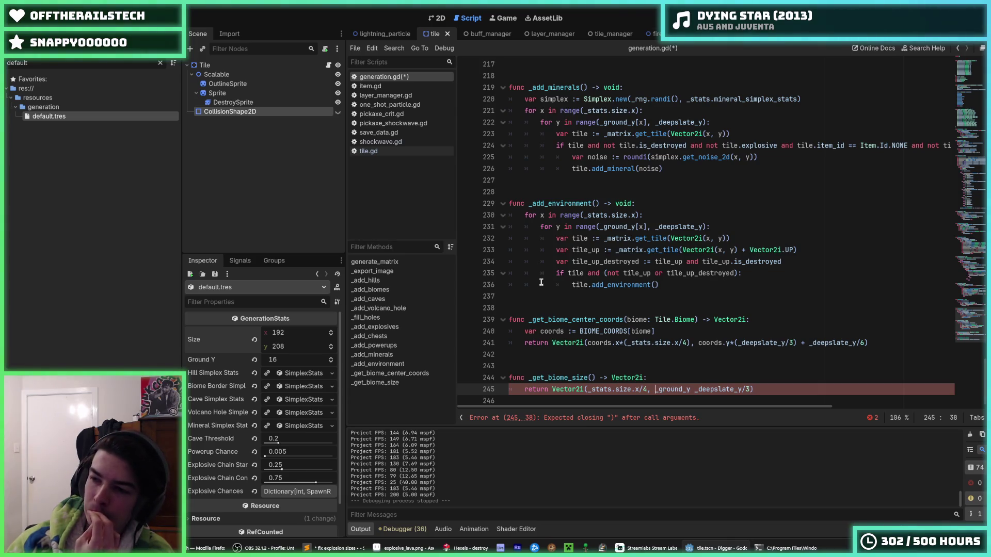
pyautogui.hotkey('shift', 'Right')
pyautogui.hotkey('shift', 'Right')
pyautogui.hotkey('shift', 'Right')
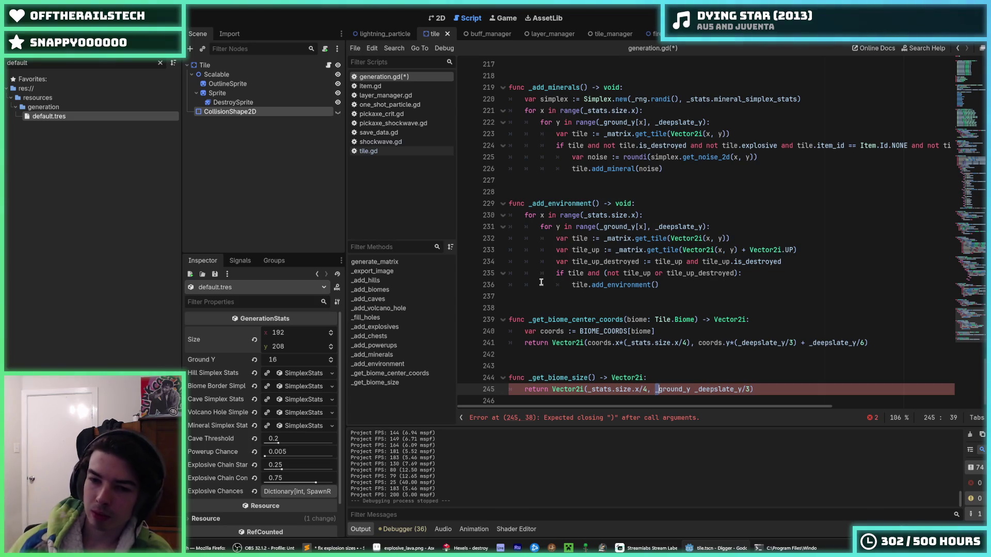
pyautogui.press('Delete')
pyautogui.press('Delete')
pyautogui.press('Delete')
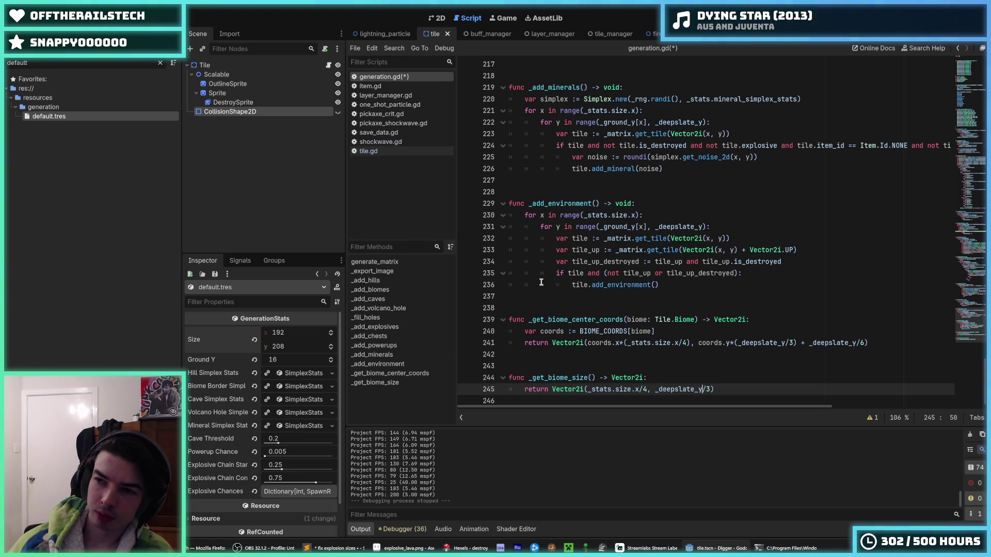
pyautogui.write('- _ground_y')
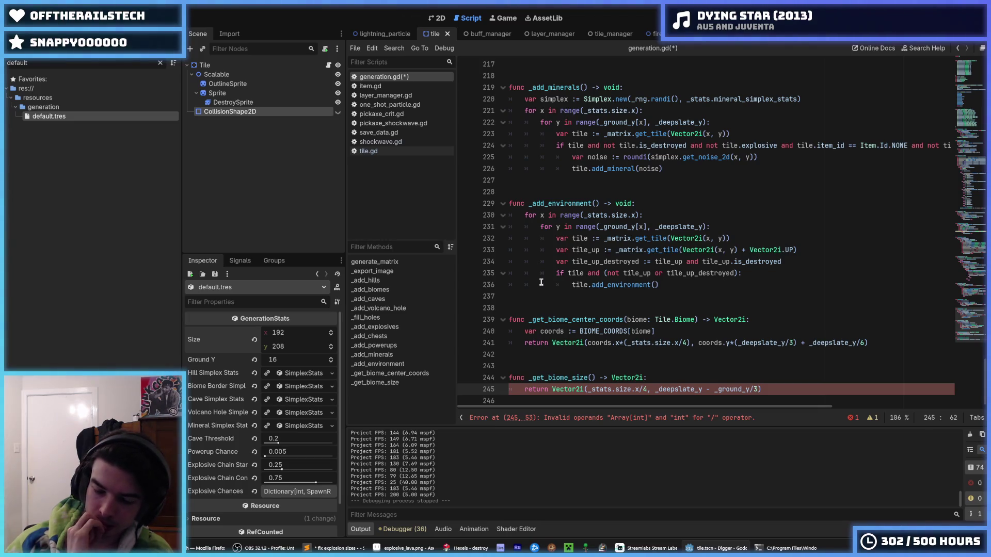
pyautogui.write(')')
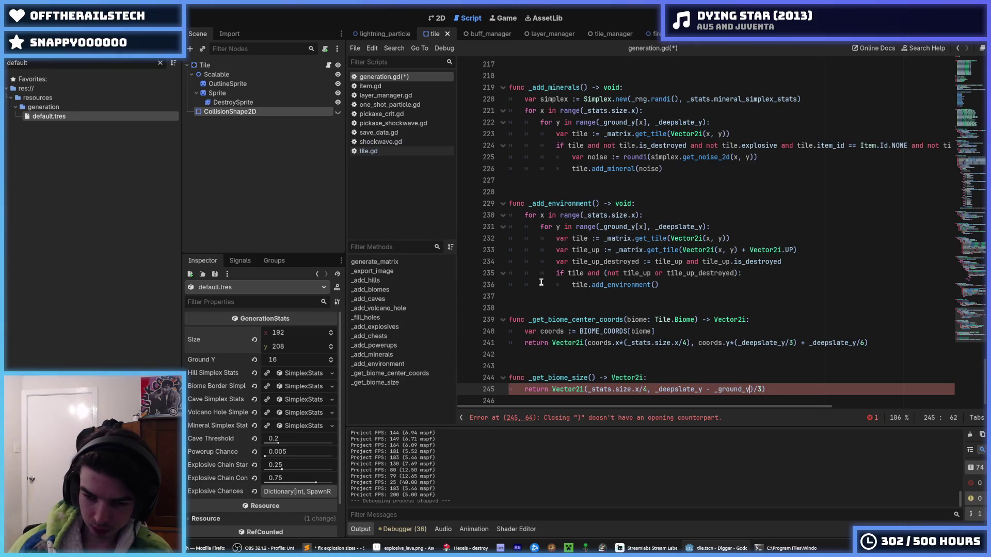
# Wrap the height difference in parentheses, divide it by 3, and save generation.gd.
pyautogui.press('Left')
pyautogui.press('Left')
pyautogui.press('Left')
pyautogui.write('(')
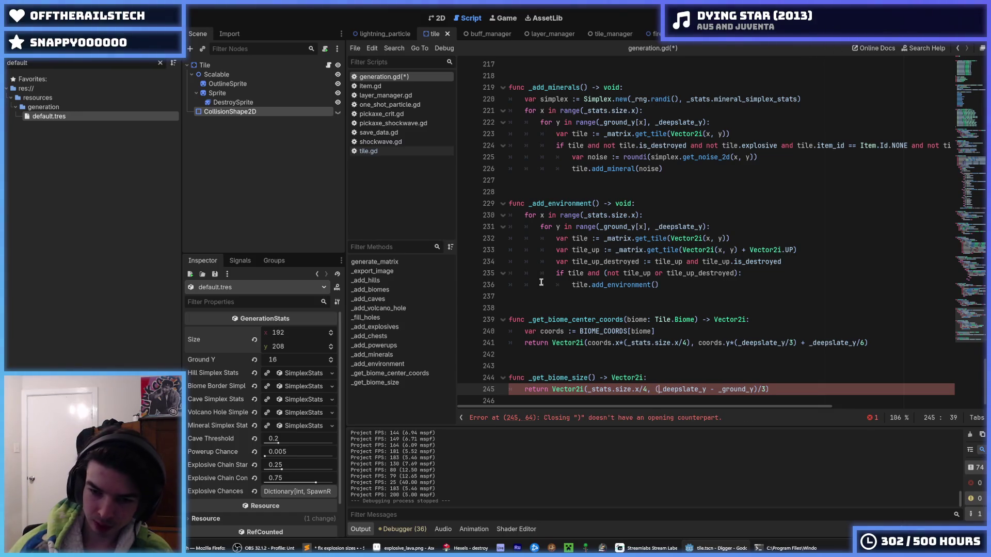
pyautogui.press('End')
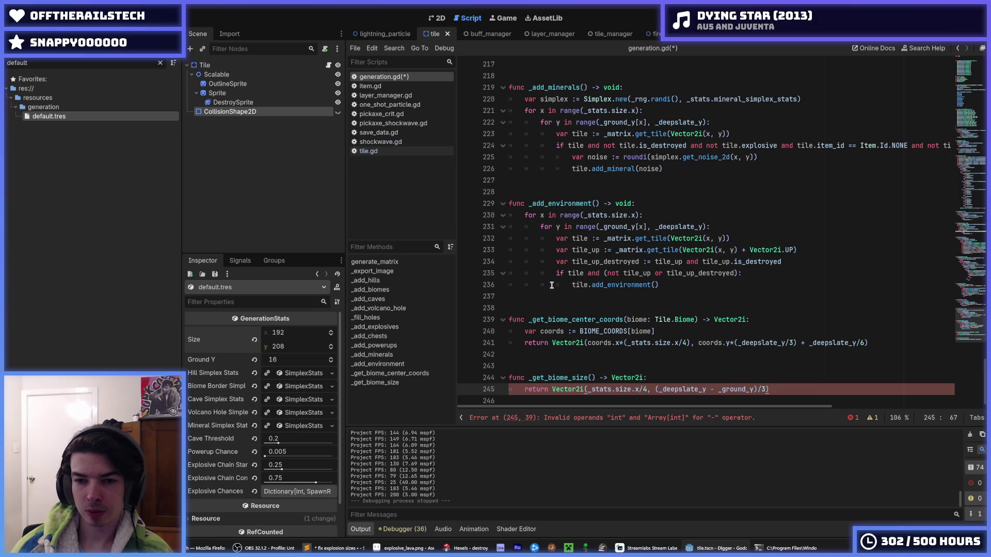
pyautogui.press('Left')
pyautogui.press('BackSpace')
pyautogui.write('4')
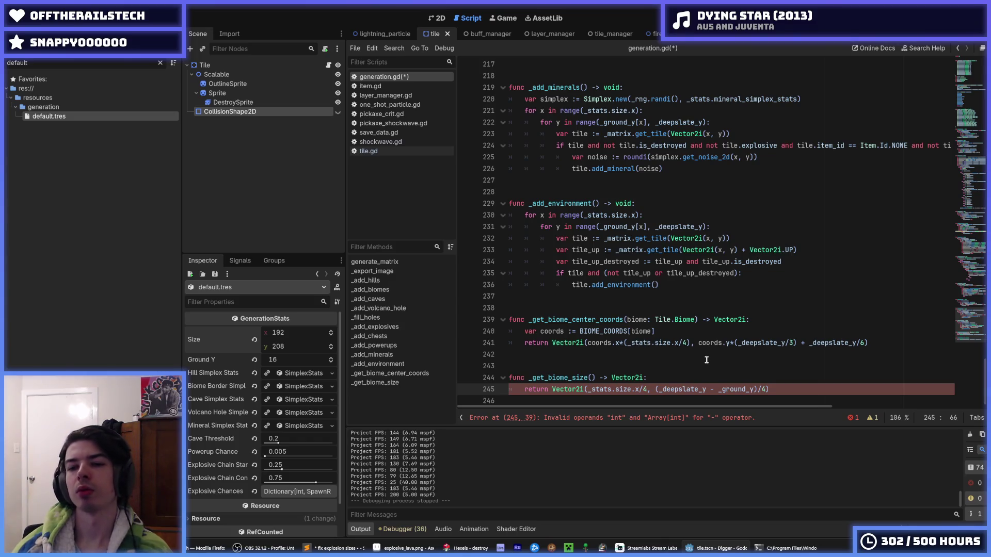
pyautogui.press('BackSpace')
pyautogui.write('3')
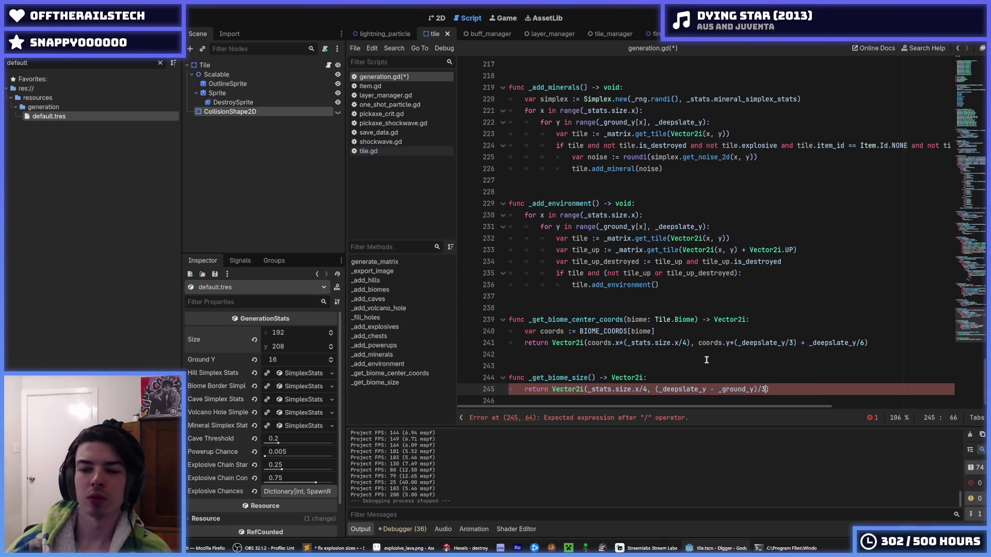
pyautogui.hotkey('ctrl', 's')
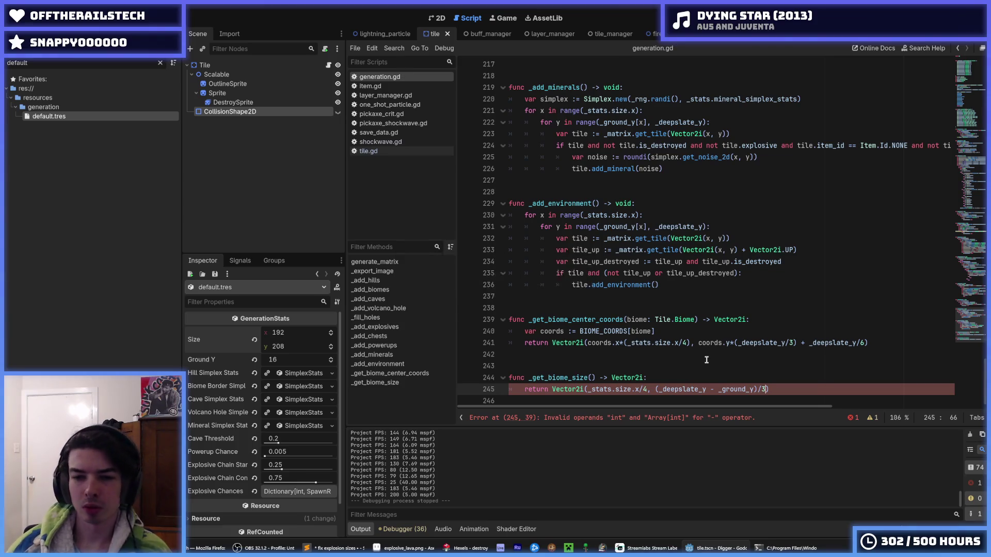
pyautogui.click(706, 358)
pyautogui.hotkey('ctrl', 's')
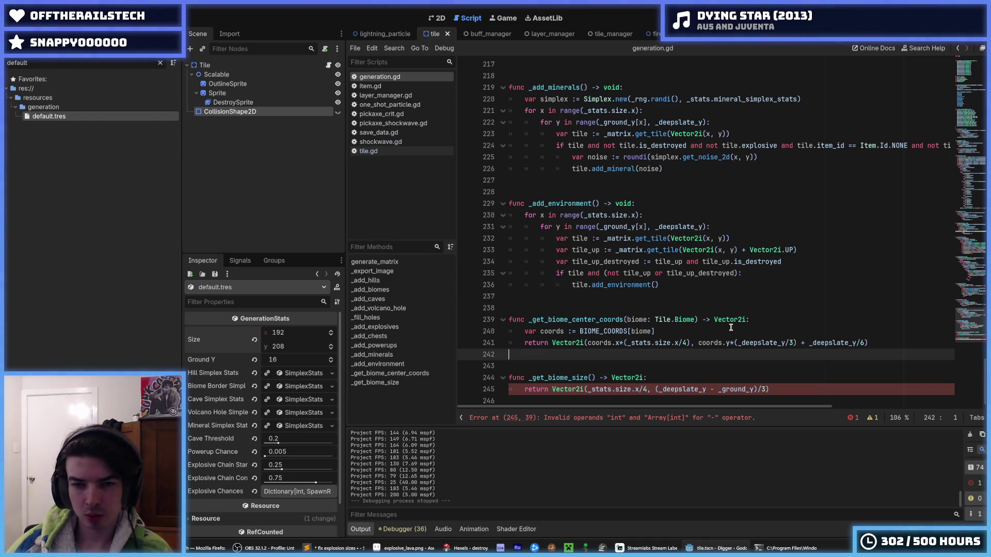
pyautogui.click(378, 151)
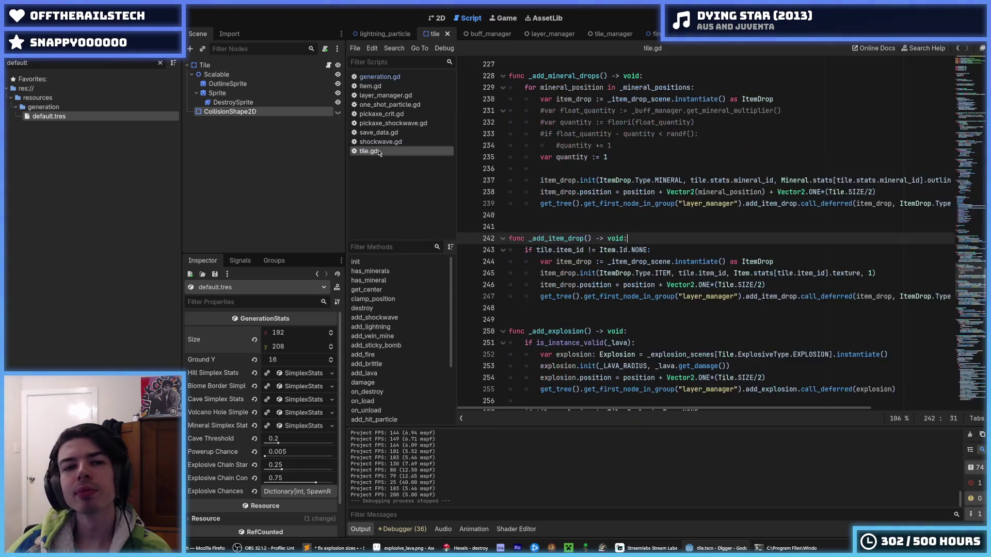
pyautogui.click(623, 156)
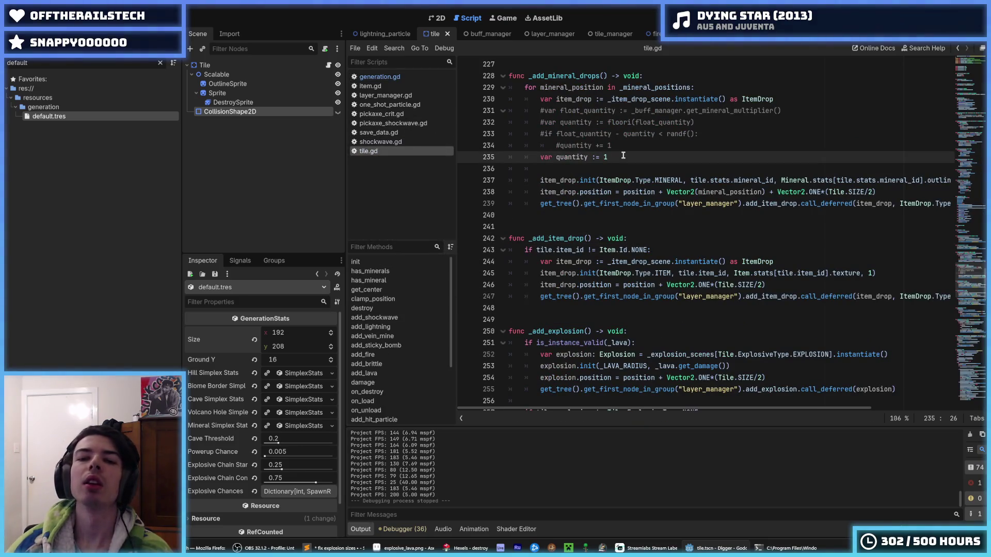
pyautogui.scroll(2, 623, 156)
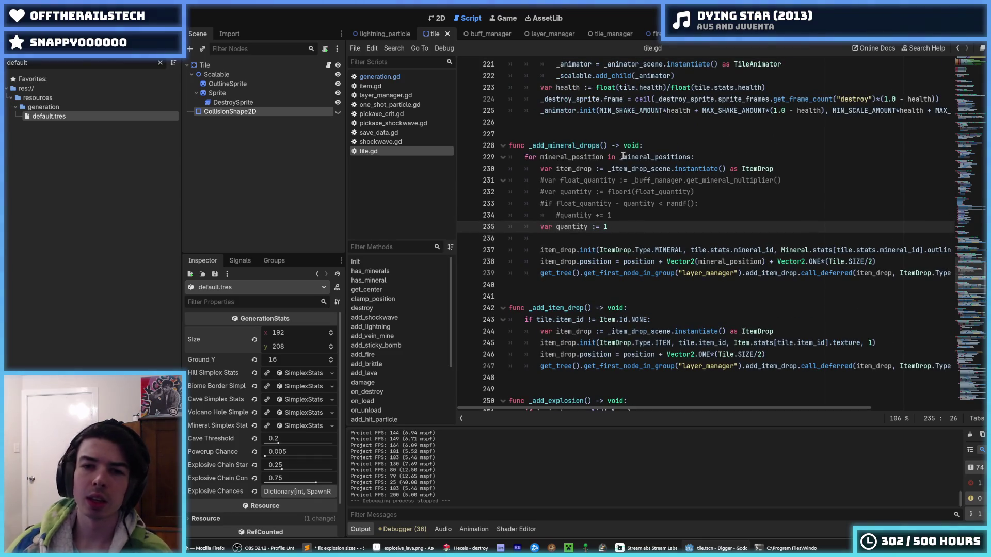
pyautogui.scroll(2, 623, 155)
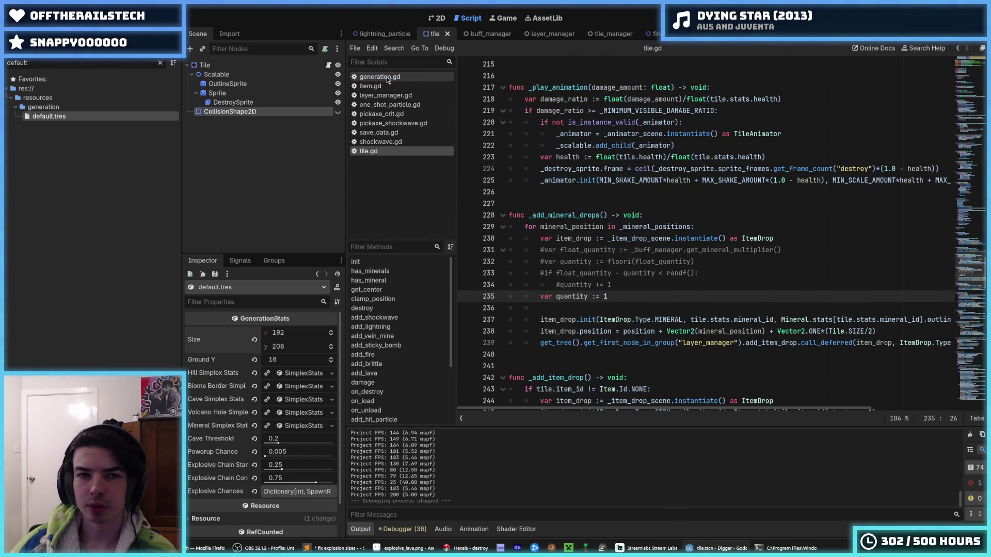
pyautogui.click(388, 78)
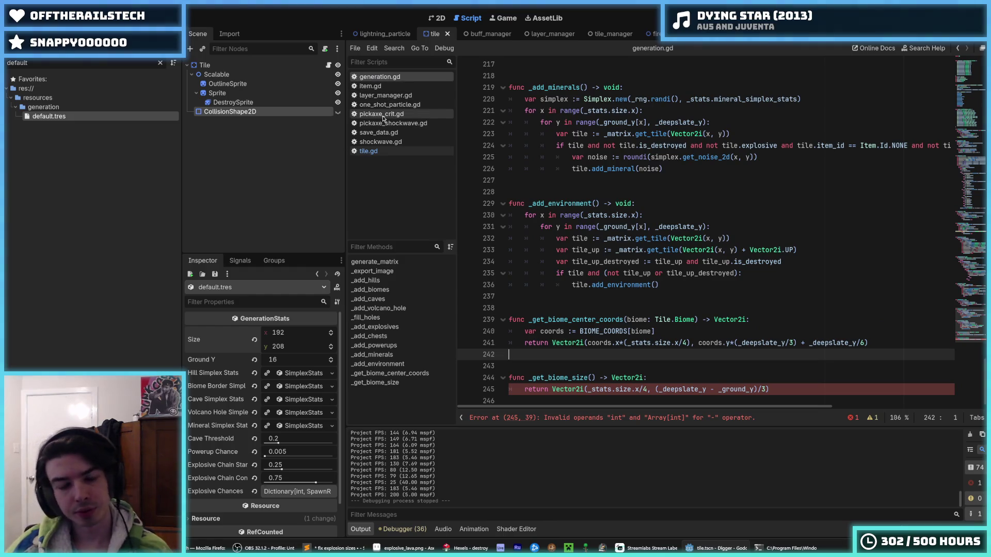
pyautogui.click(383, 117)
pyautogui.click(392, 125)
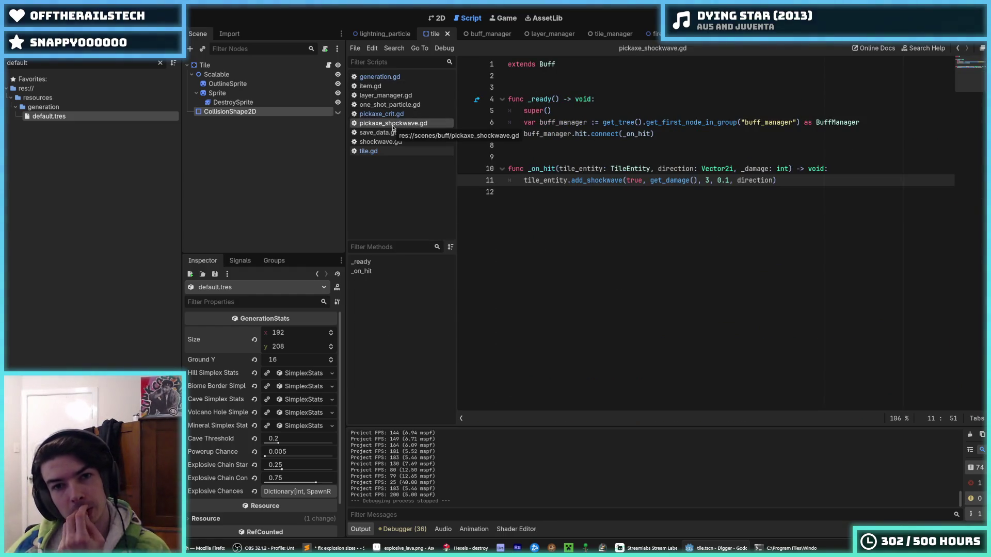
pyautogui.click(384, 114)
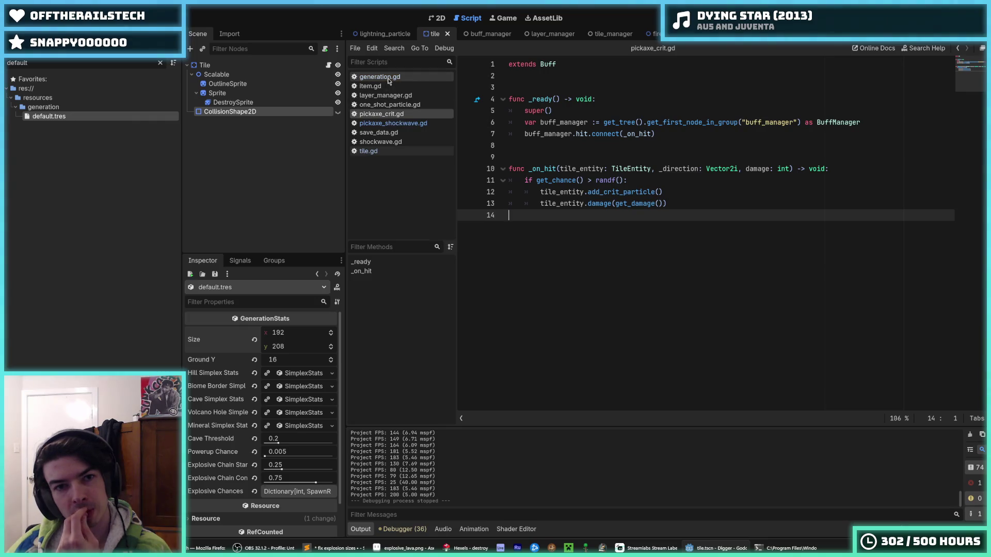
pyautogui.click(388, 79)
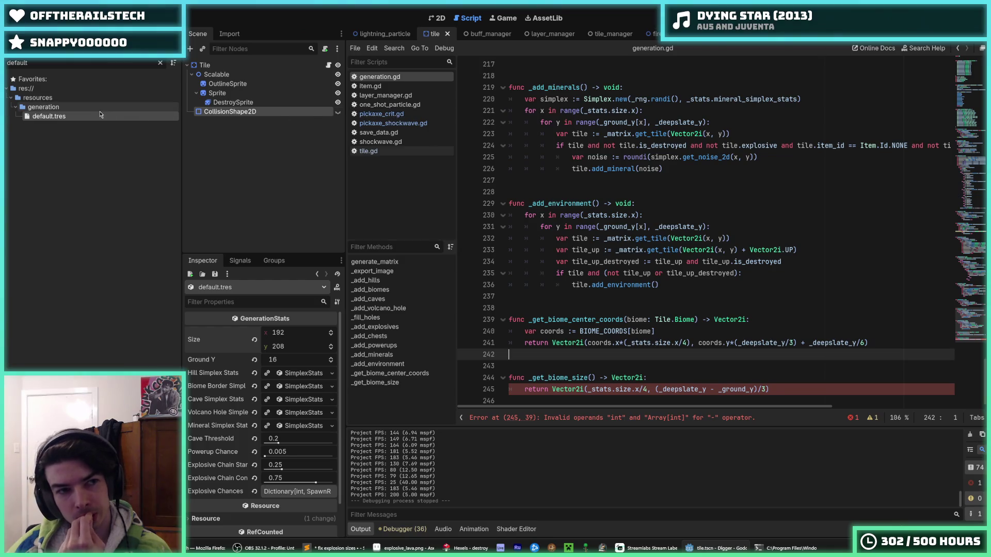
pyautogui.doubleClick(20, 63)
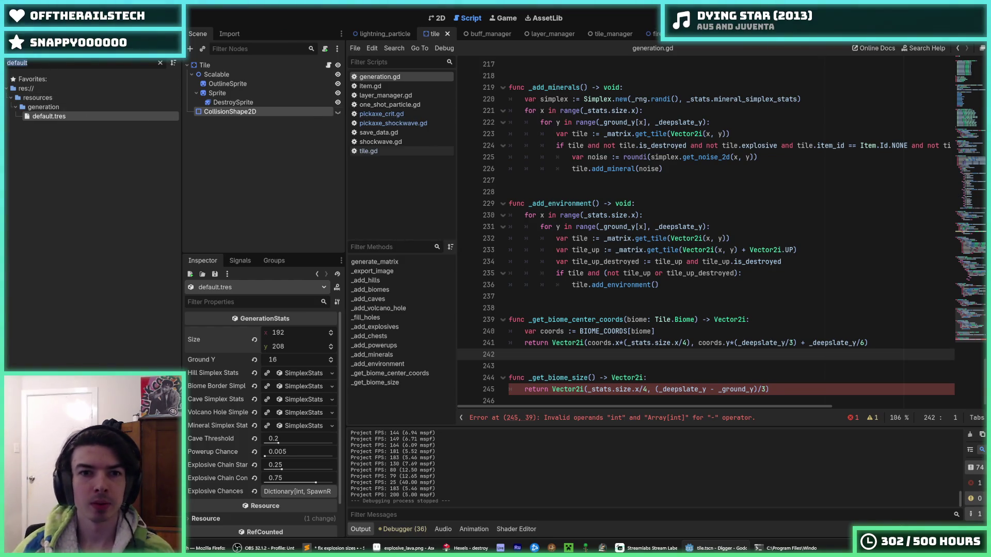
# Filter the FileSystem dock by 'generation' and open generation_stats.gd.
pyautogui.write('generation')
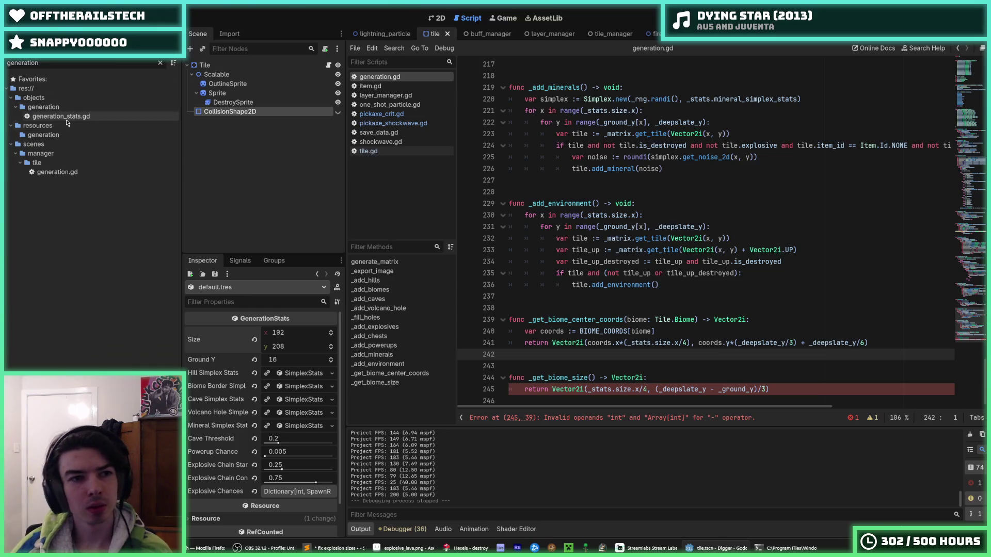
pyautogui.doubleClick(61, 116)
pyautogui.click(803, 238)
pyautogui.click(822, 236)
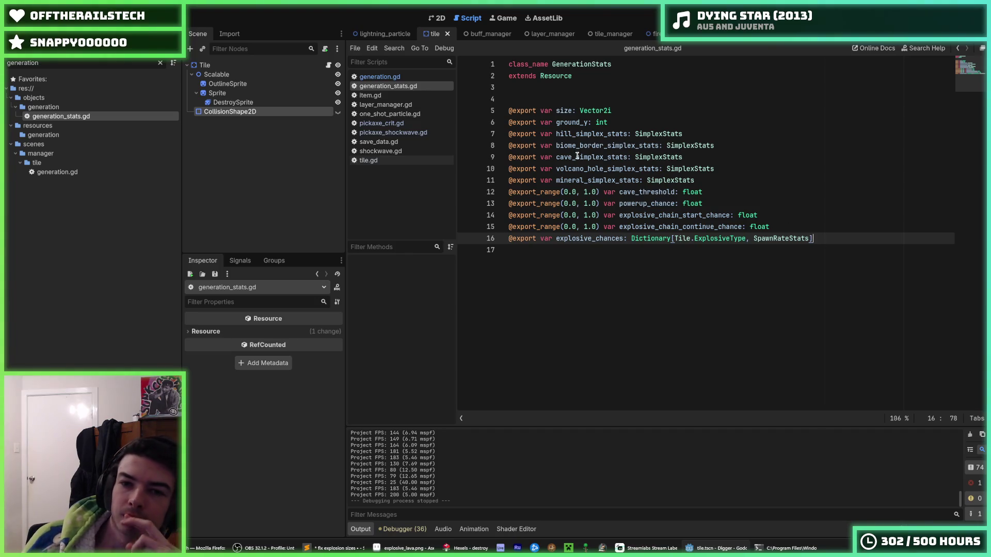
# Duplicate the ground_y export line, rename the copy to deepslate_y, and save.
pyautogui.click(714, 180)
pyautogui.click(650, 131)
pyautogui.press('Up')
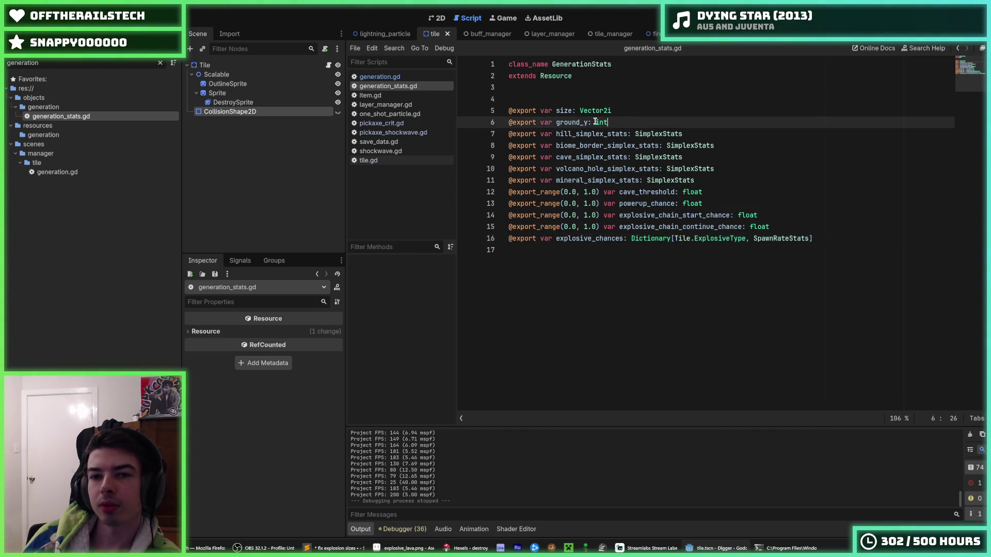
pyautogui.hotkey('ctrl', 'shift', 'd')
pyautogui.moveTo(580, 134); pyautogui.dragTo(556, 133)
pyautogui.write('deepslate')
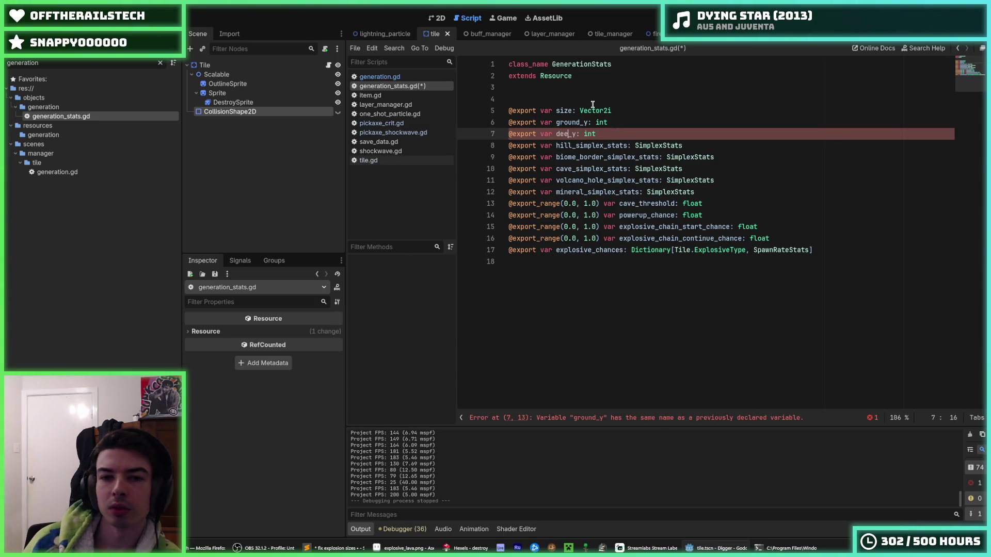
pyautogui.hotkey('ctrl', 's')
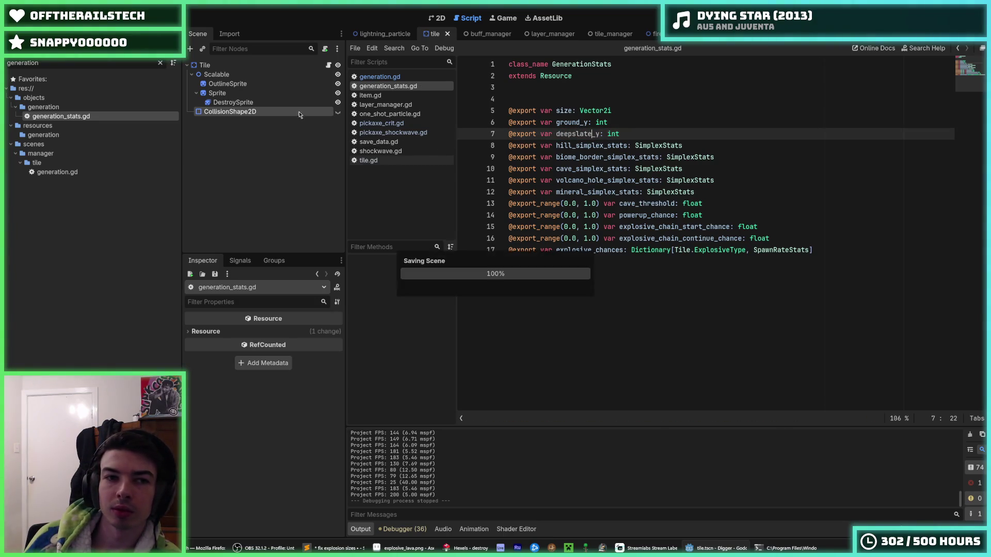
# Glance at the tile scene in 2D, then open generation.gd in the script editor.
pyautogui.click(436, 18)
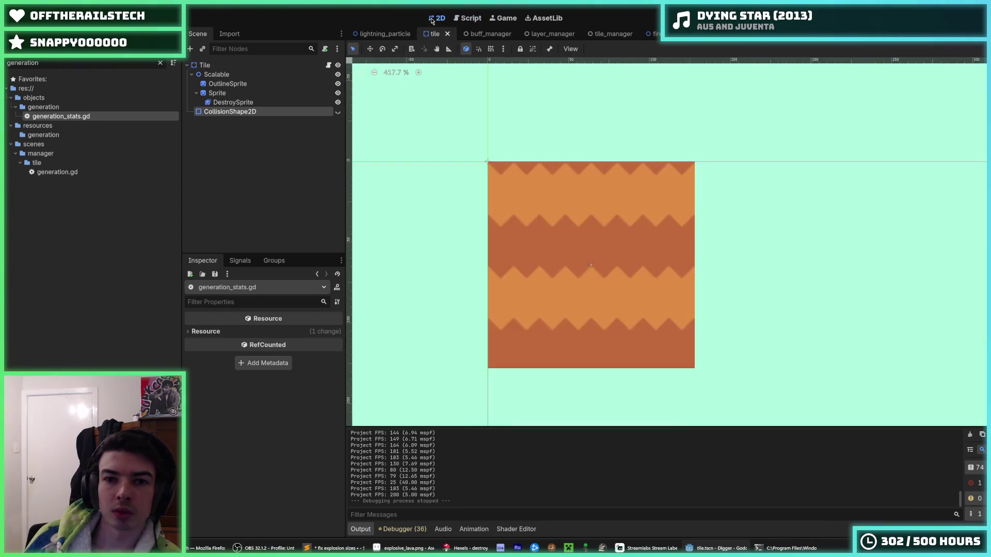
pyautogui.click(467, 18)
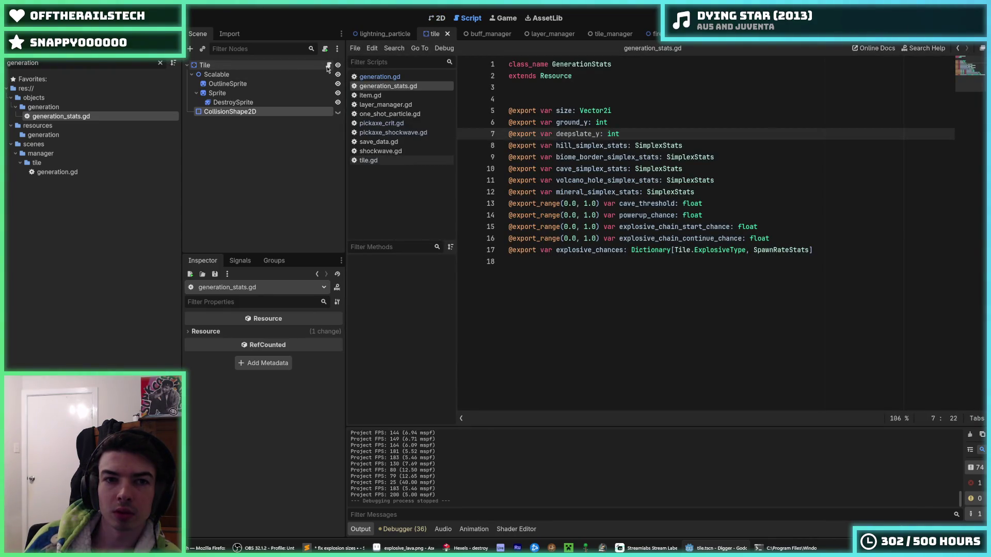
pyautogui.click(380, 76)
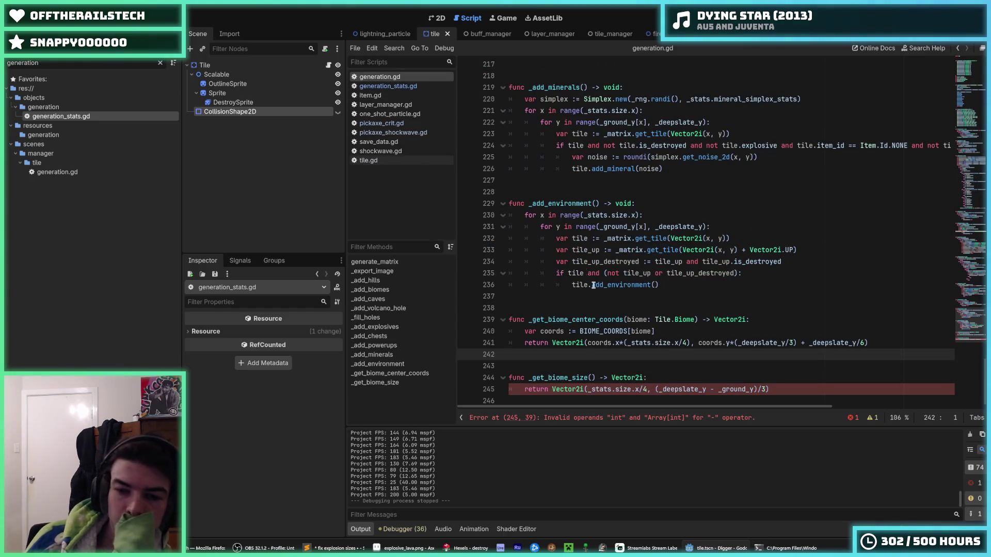
# Replace every _deepslate_y occurrence with _stats.deepslate_y.
pyautogui.doubleClick(732, 389)
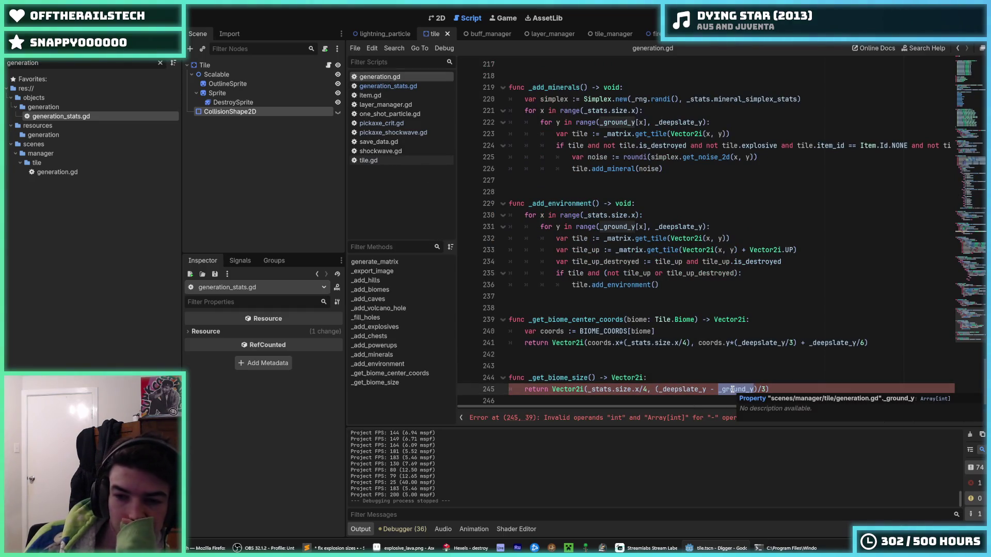
pyautogui.doubleClick(686, 391)
pyautogui.press('Down')
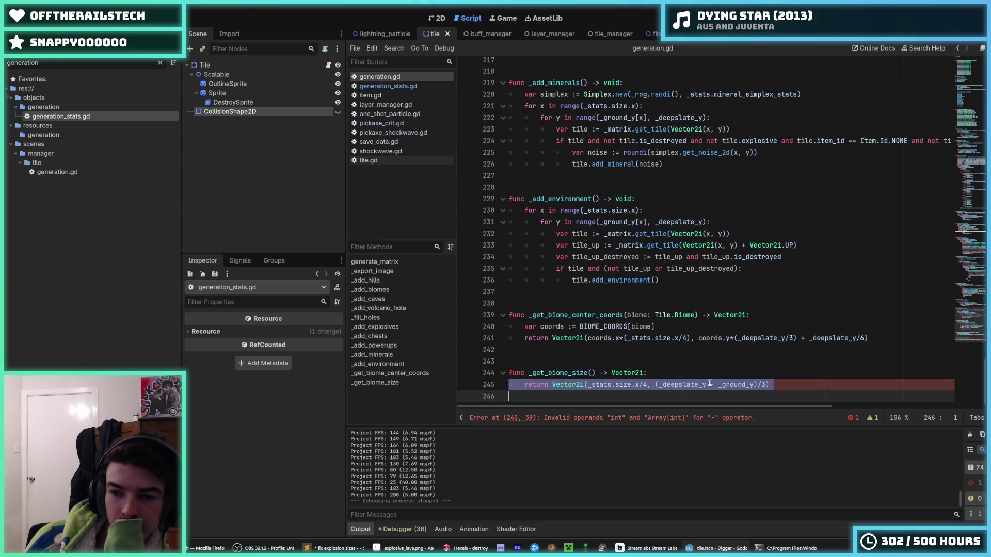
pyautogui.moveTo(970, 326); pyautogui.dragTo(971, 78)
pyautogui.scroll(-20, 671, 233)
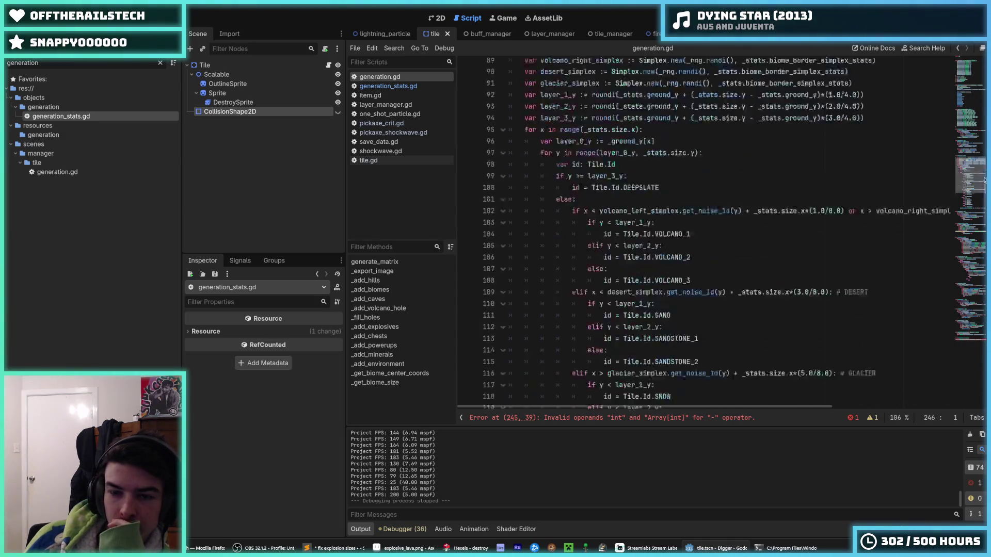
pyautogui.click(568, 417)
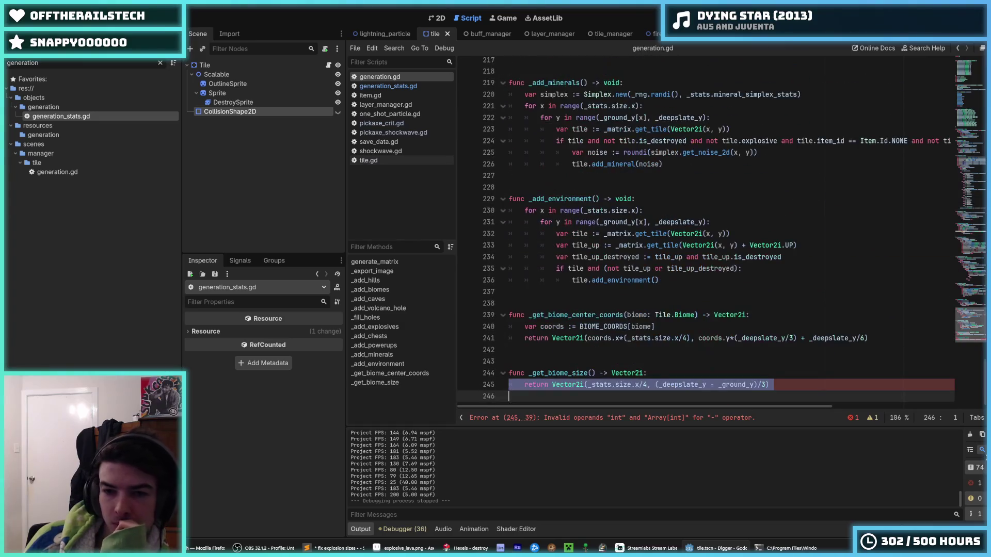
pyautogui.doubleClick(682, 385)
pyautogui.hotkey('ctrl', 'd')
pyautogui.hotkey('ctrl', 'd')
pyautogui.hotkey('ctrl', 'd')
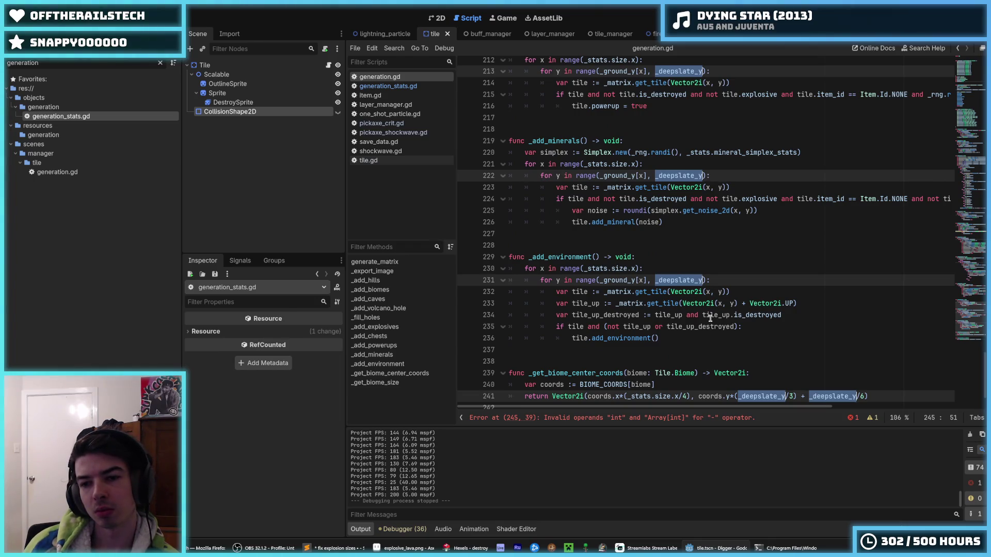
pyautogui.write('stats.size.x/4, (stats - _ground_y)/3)')
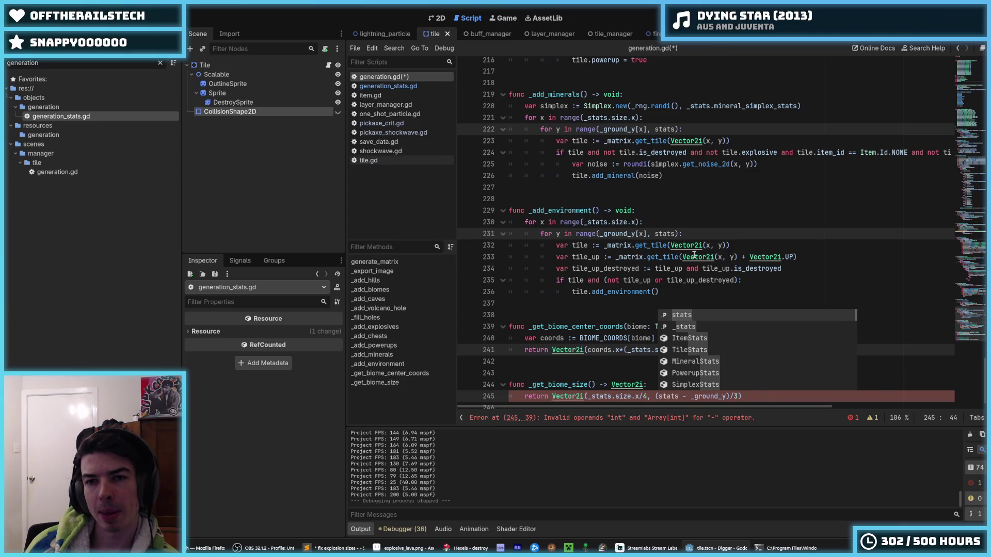
pyautogui.hotkey('ctrl', 'z')
pyautogui.write('_stats.dee')
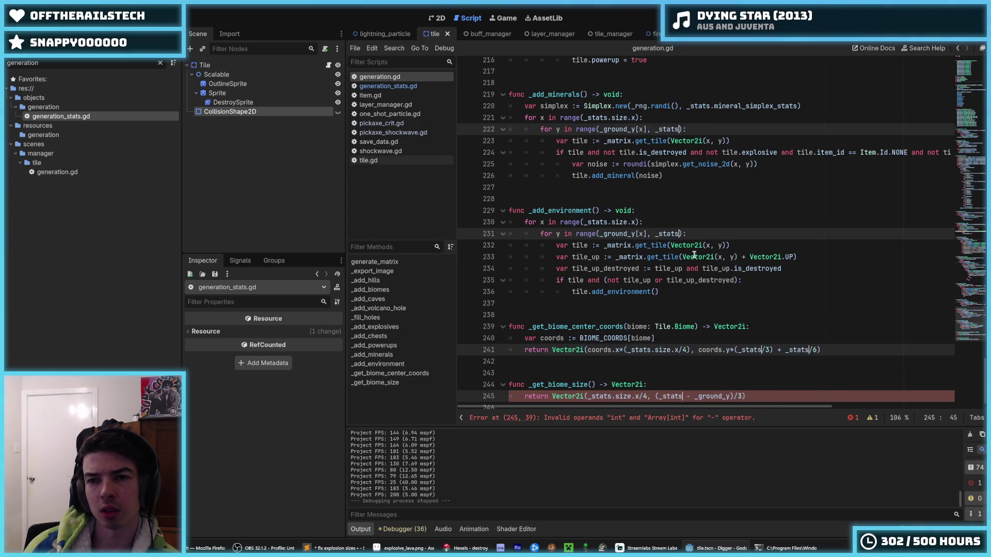
pyautogui.write('pslate_y')
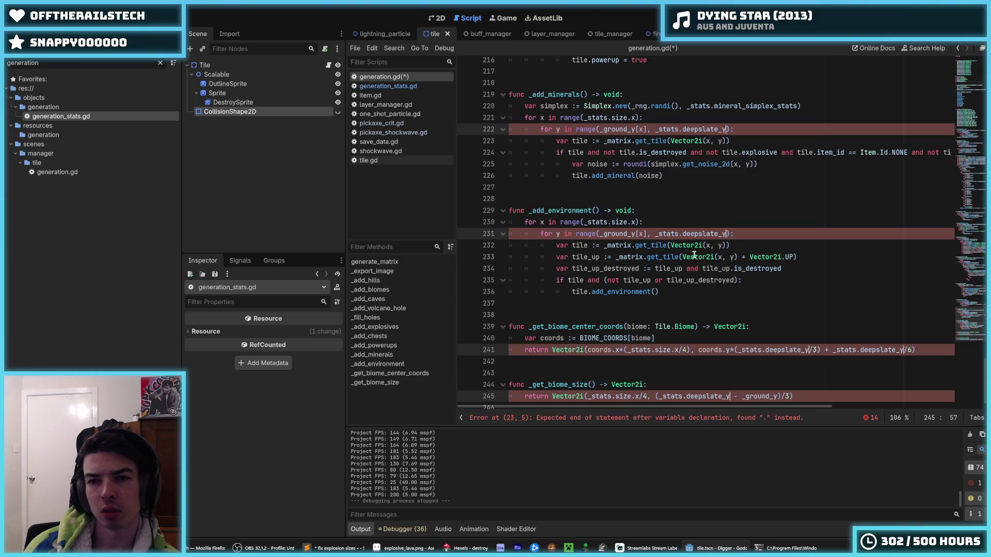
# Delete the leftover deepslate_y declaration and its calculation line in generate_matrix, then save.
pyautogui.click(852, 222)
pyautogui.moveTo(977, 321); pyautogui.dragTo(970, 92)
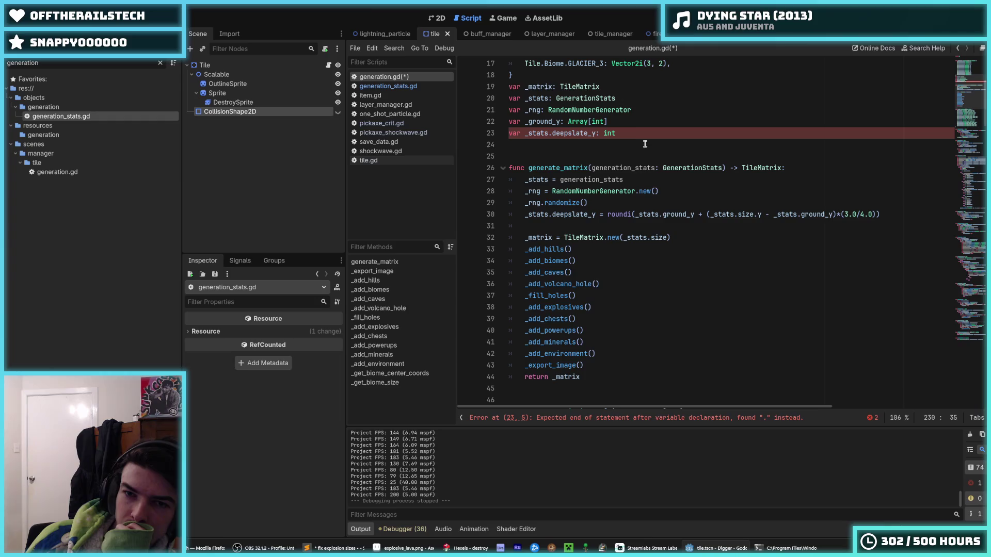
pyautogui.moveTo(645, 133); pyautogui.dragTo(641, 120)
pyautogui.press('BackSpace')
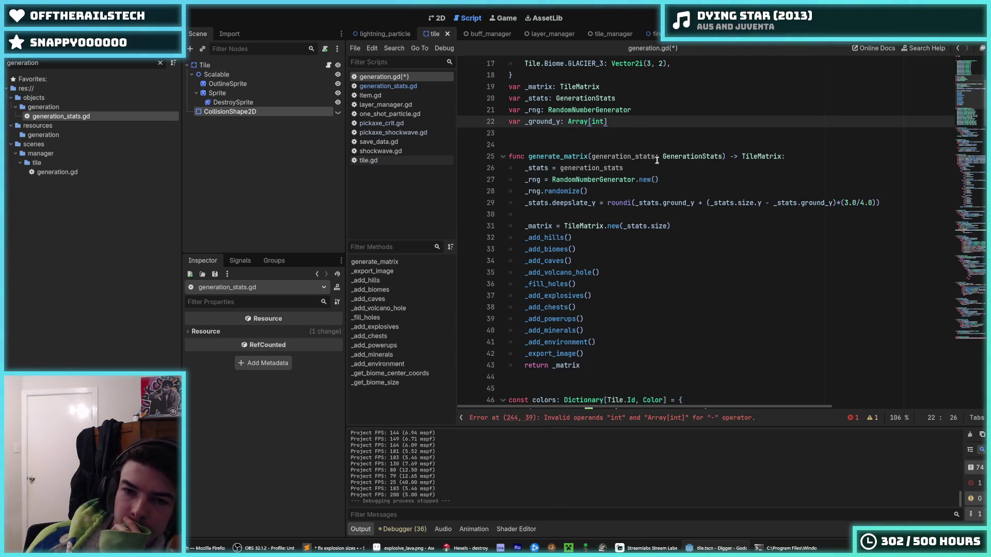
pyautogui.moveTo(902, 203); pyautogui.dragTo(660, 192)
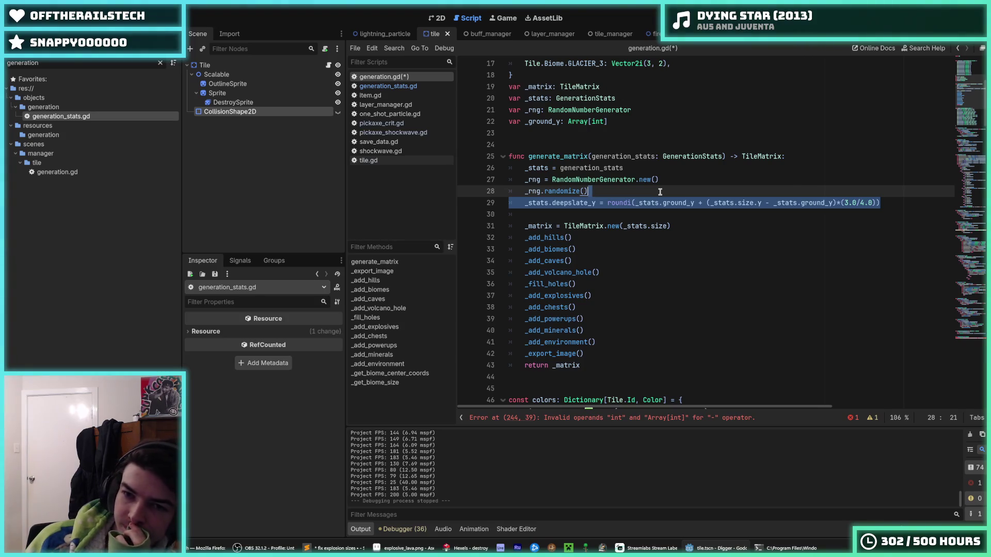
pyautogui.press('BackSpace')
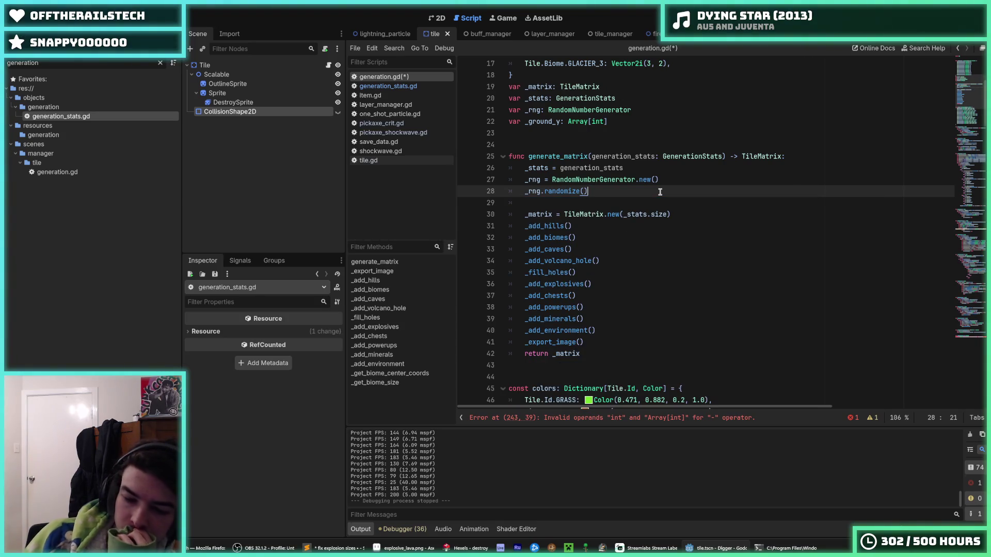
pyautogui.hotkey('ctrl', 's')
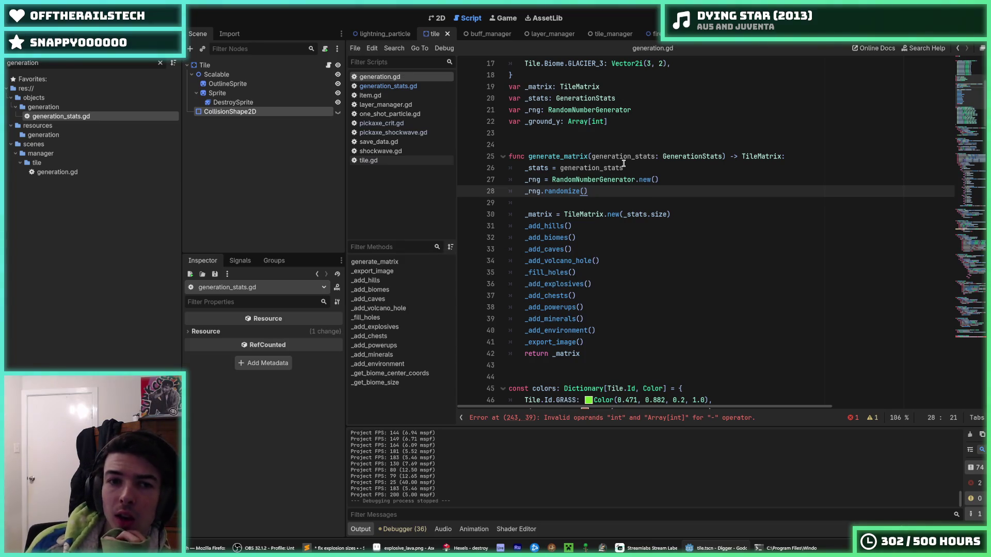
pyautogui.click(275, 66)
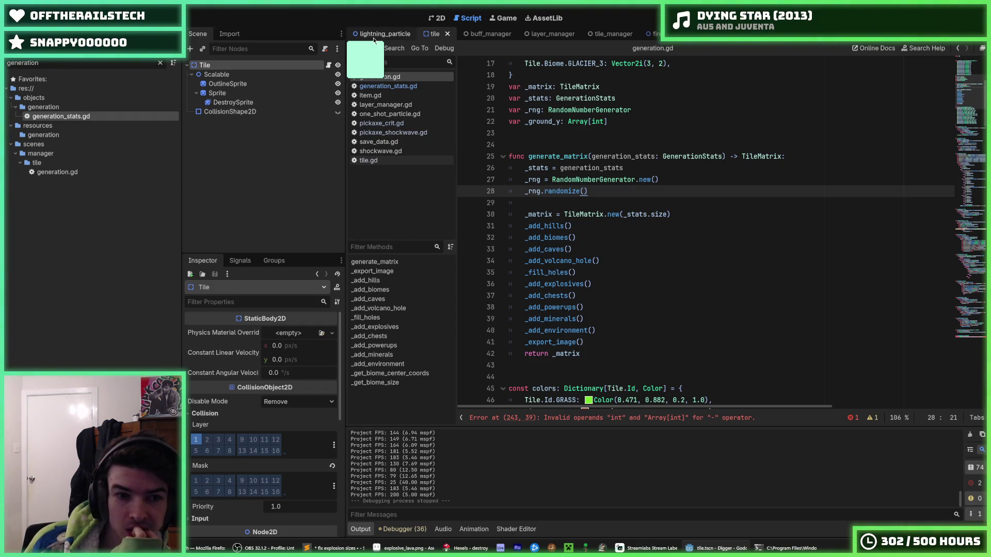
# Reopen generation_stats.gd, check tile.gd and shockwave.gd, and select the FileSystem filter text.
pyautogui.doubleClick(49, 119)
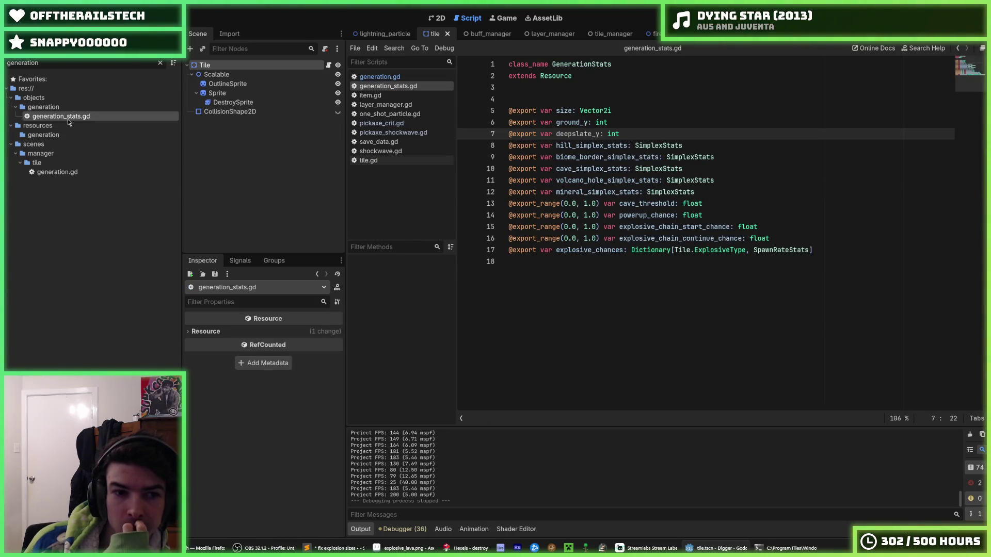
pyautogui.click(380, 162)
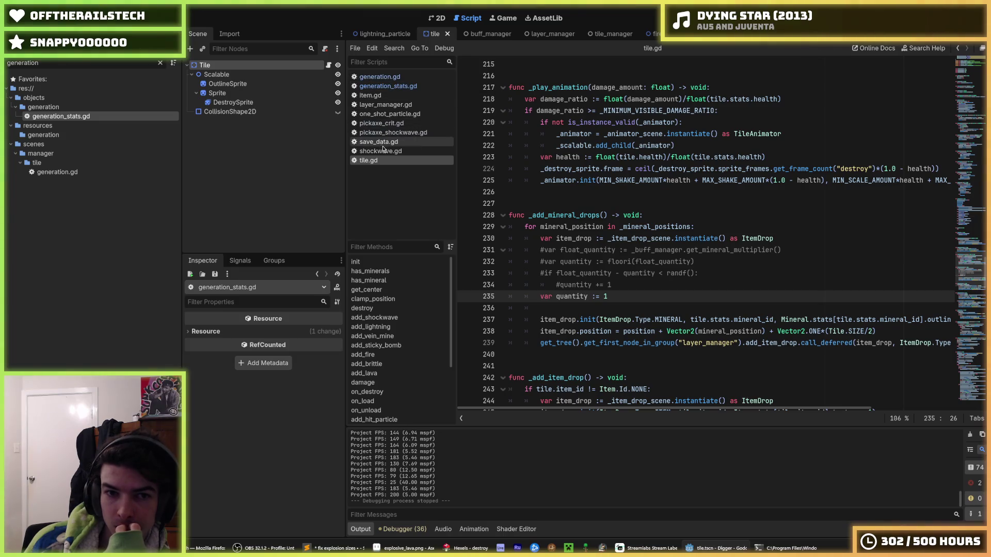
pyautogui.click(383, 151)
pyautogui.click(384, 160)
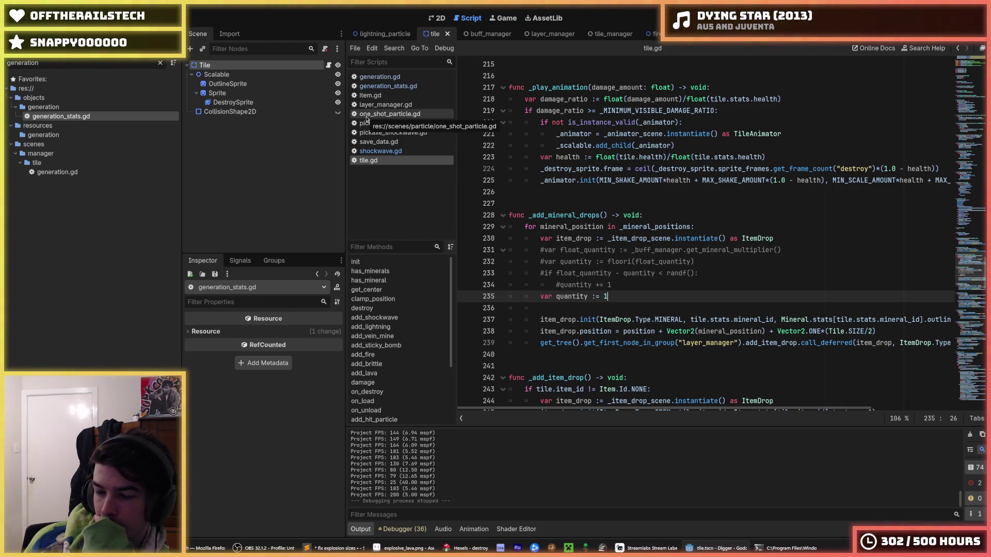
pyautogui.click(385, 86)
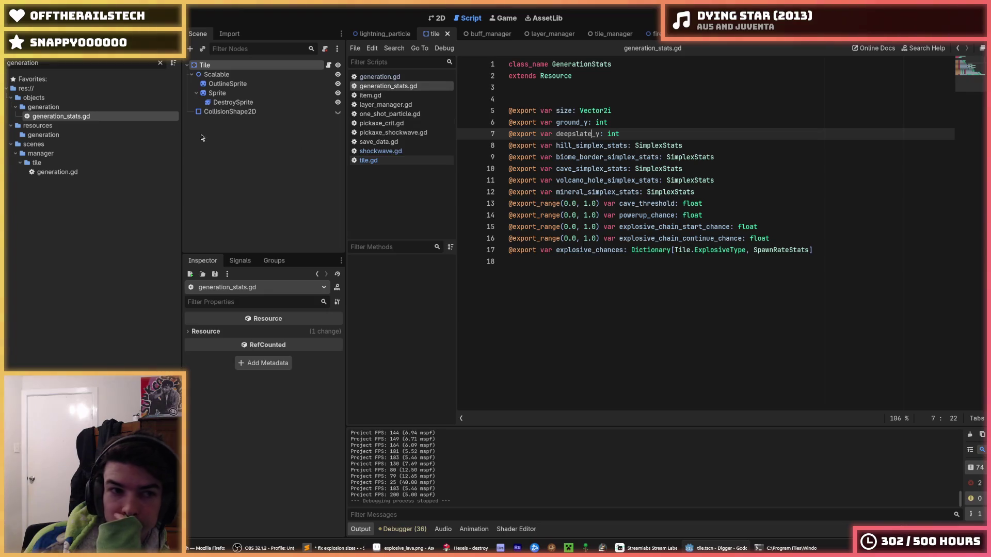
pyautogui.doubleClick(50, 63)
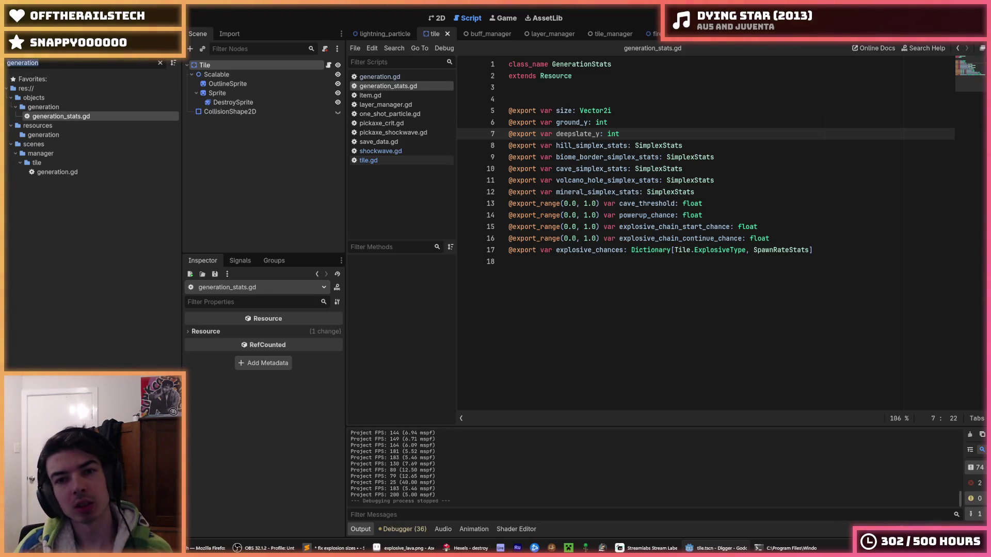
# Filter for 'default', open default.tres, set Deepslate Y to 144+16 (160), and save.
pyautogui.write('default')
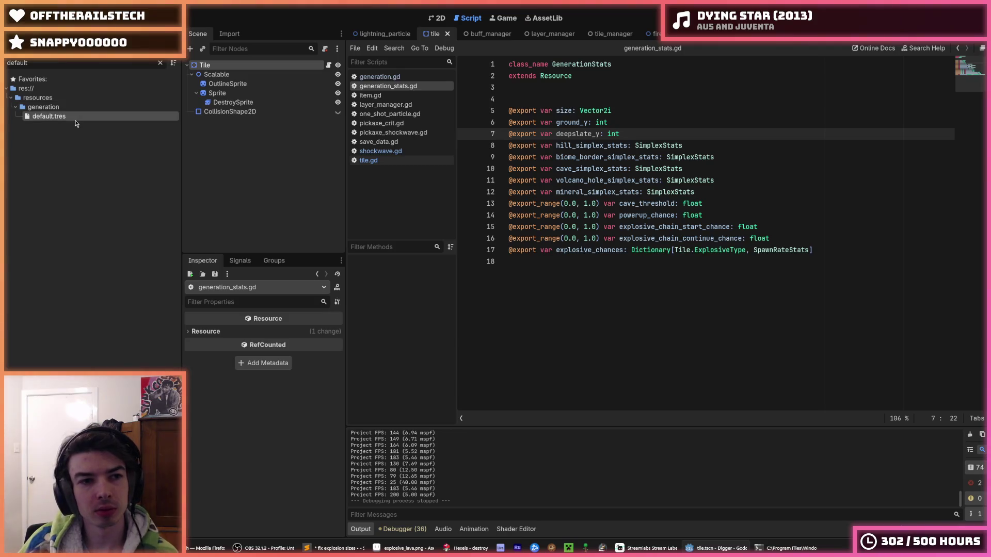
pyautogui.click(75, 121)
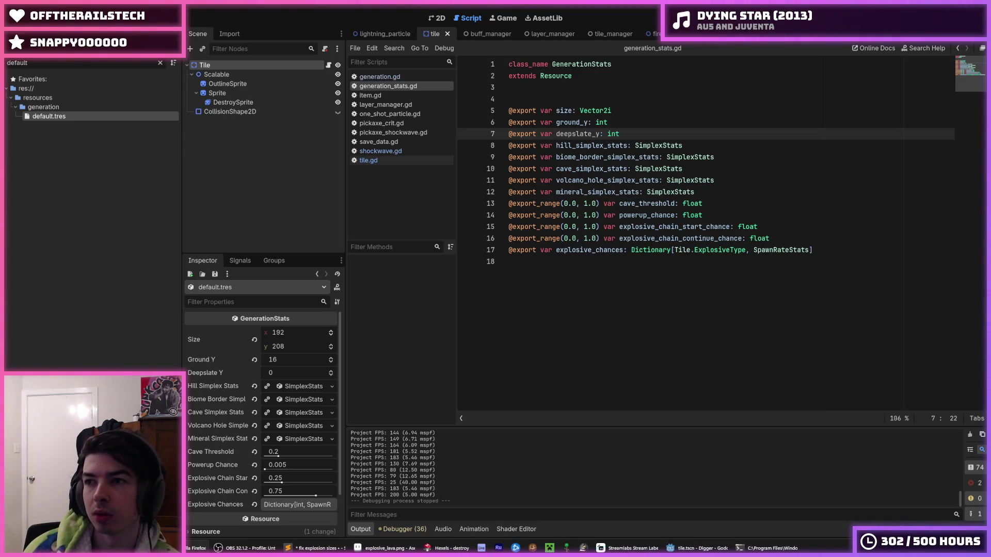
pyautogui.click(285, 372)
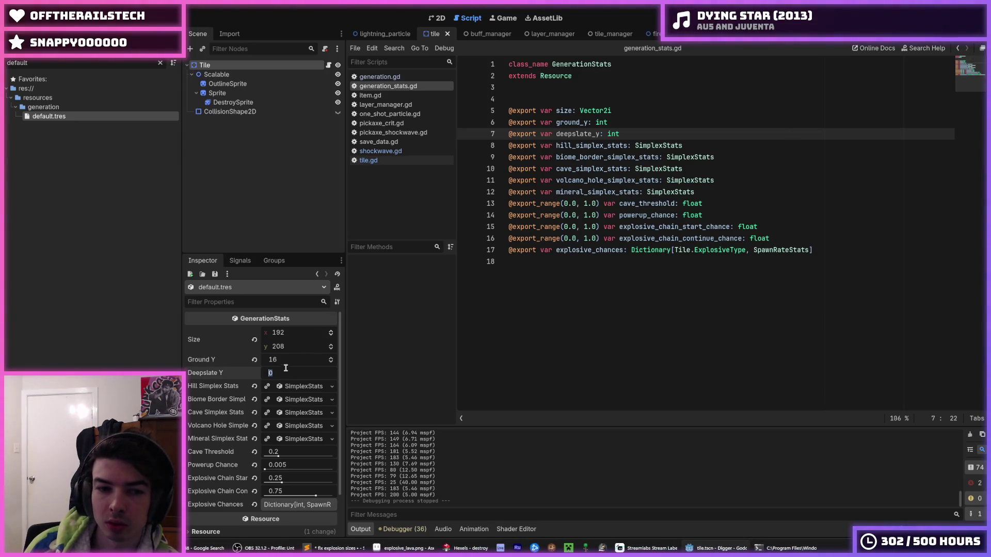
pyautogui.write('144')
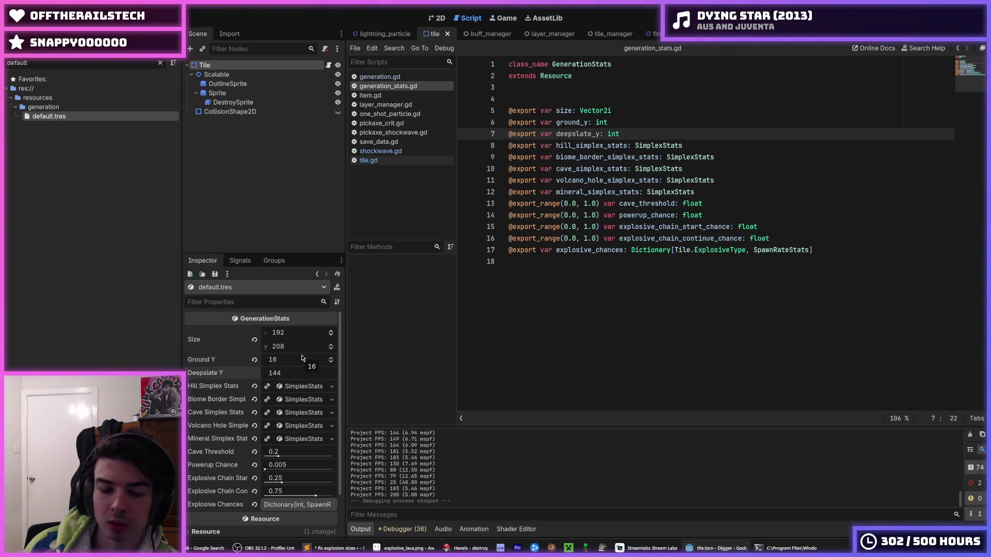
pyautogui.write('+')
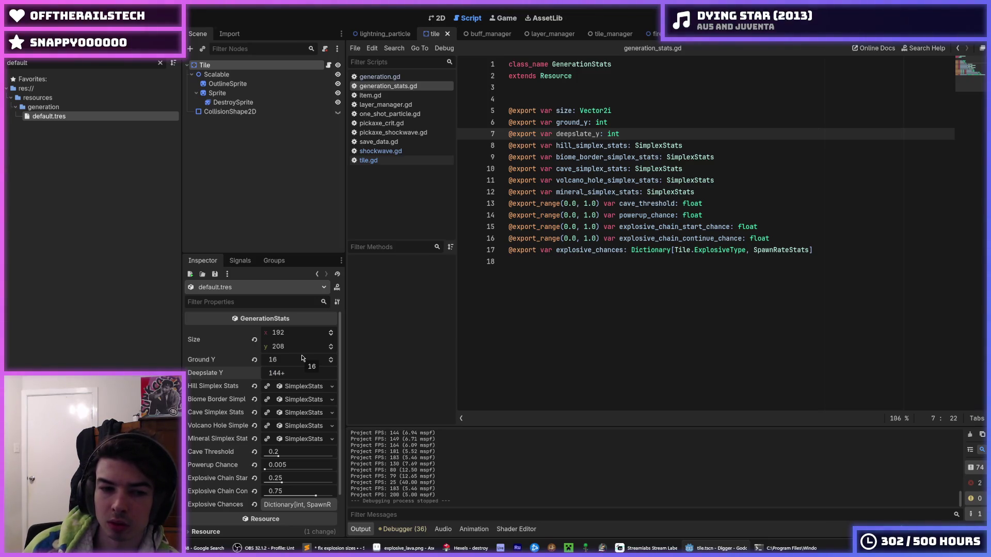
pyautogui.write('16')
pyautogui.press('Return')
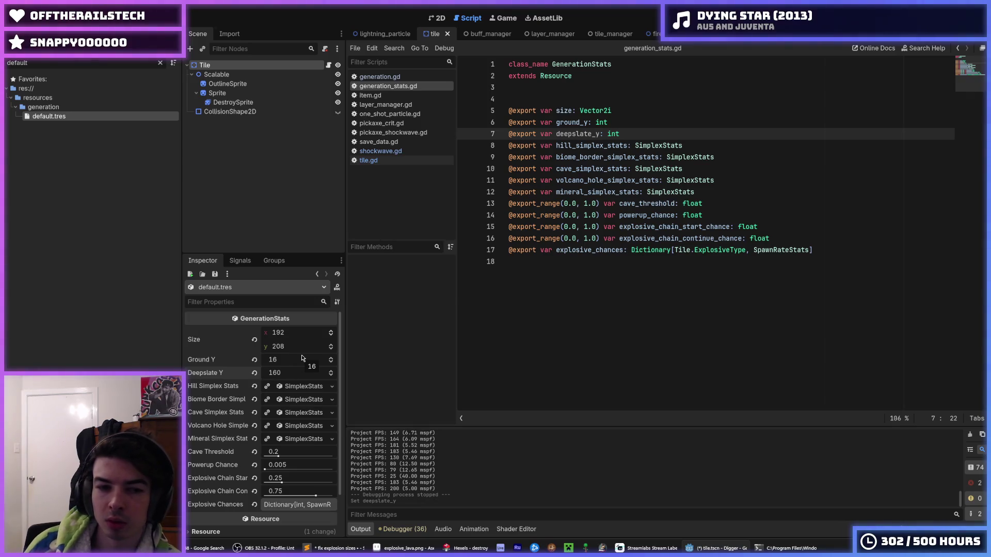
pyautogui.hotkey('ctrl', 's')
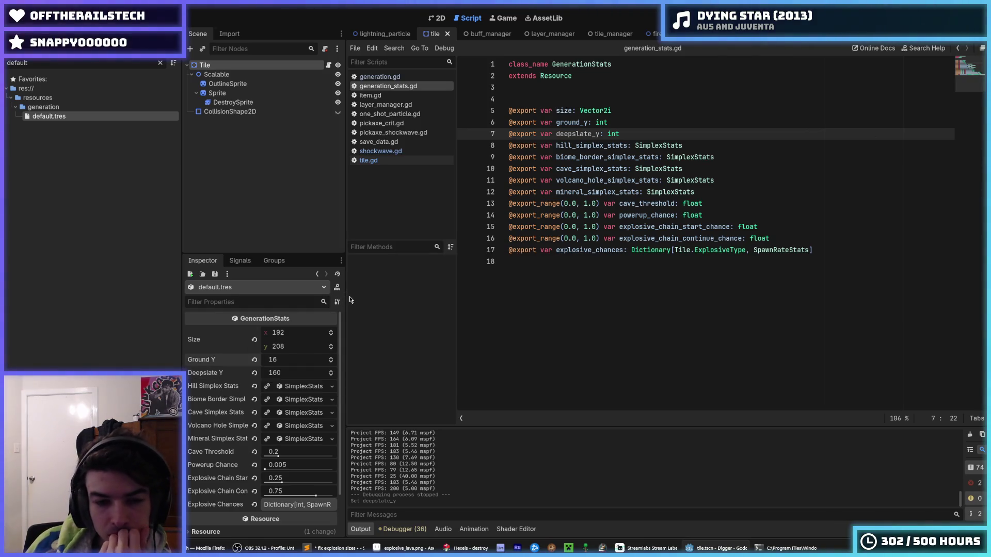
pyautogui.click(388, 160)
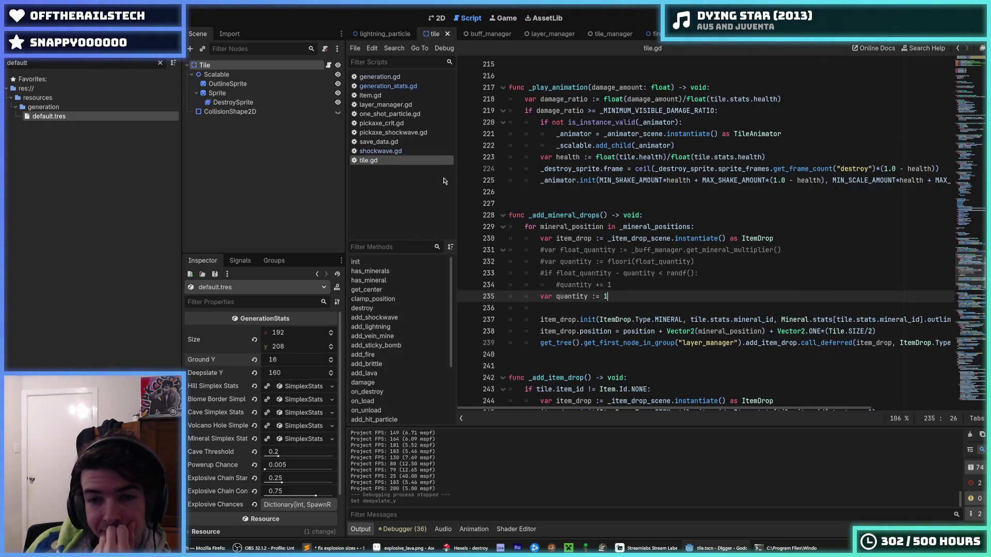
# Open generation.gd, scroll down to the _add_biomes function, and save the project.
pyautogui.click(379, 76)
pyautogui.scroll(-5, 562, 246)
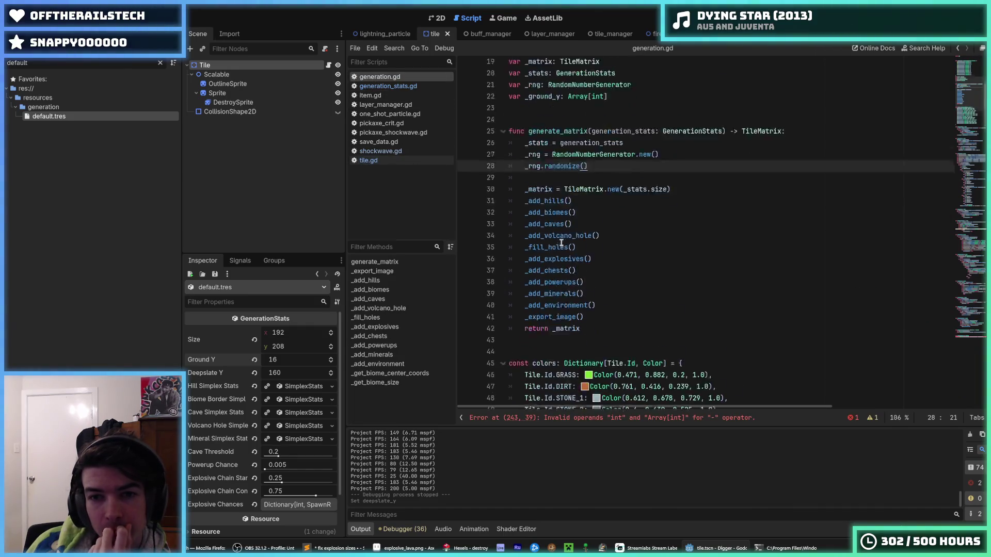
pyautogui.scroll(-7, 562, 246)
pyautogui.click(658, 261)
pyautogui.click(658, 252)
pyautogui.scroll(-6, 657, 251)
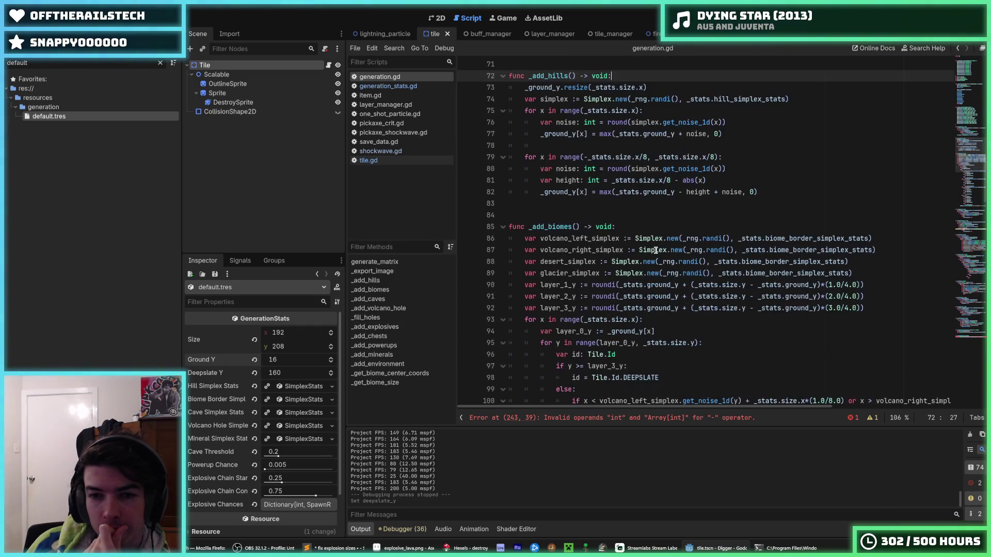
pyautogui.scroll(-7, 656, 251)
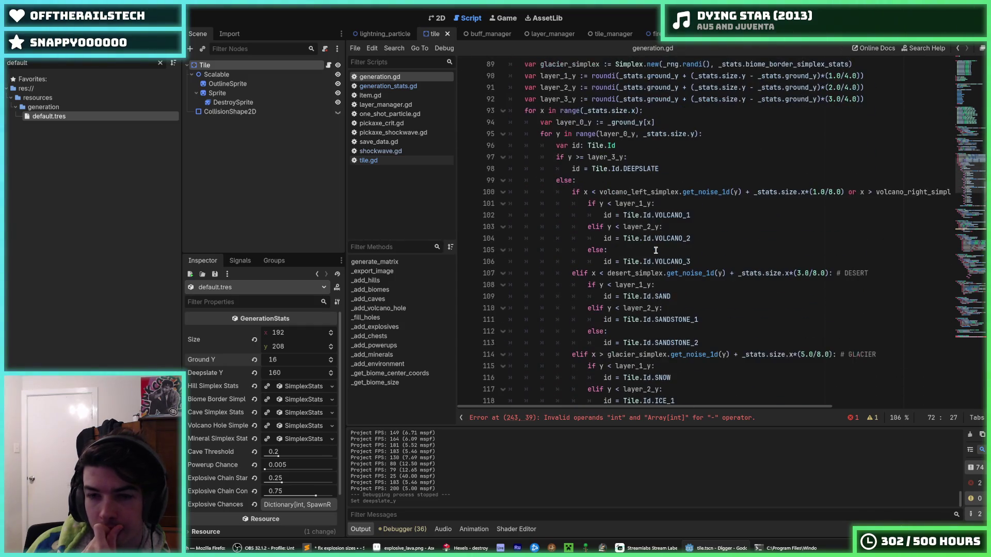
pyautogui.scroll(2, 656, 251)
pyautogui.click(590, 180)
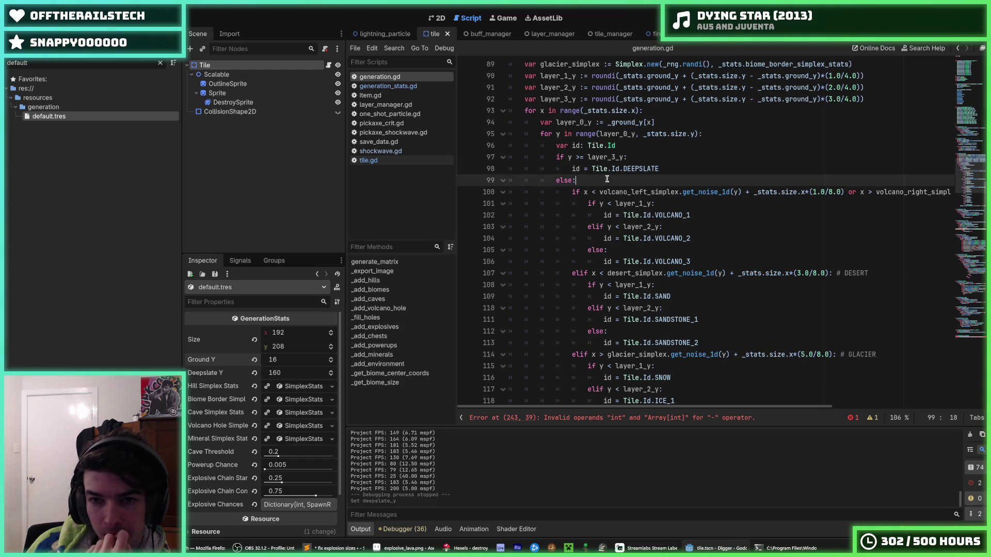
pyautogui.scroll(2, 682, 176)
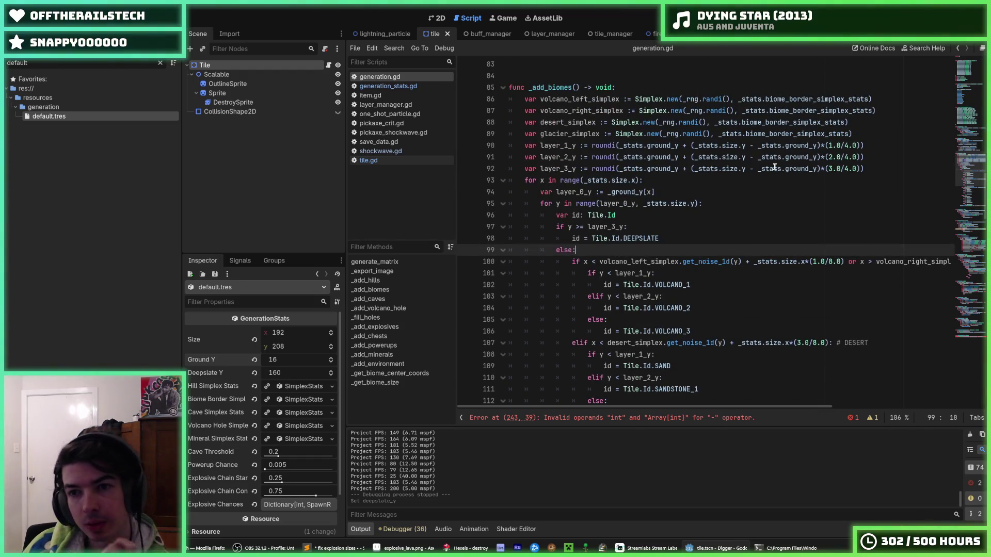
pyautogui.click(879, 164)
pyautogui.hotkey('ctrl', 's')
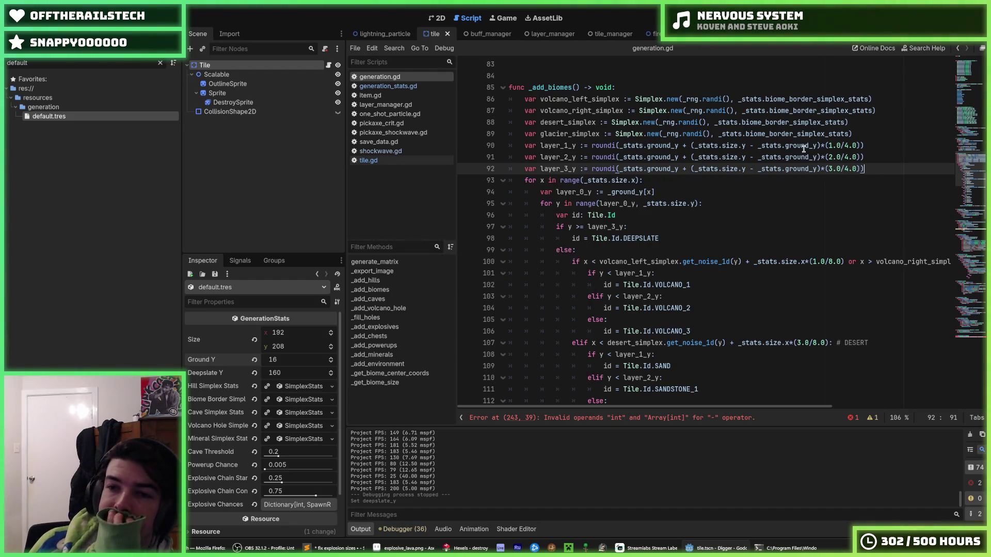
# Inspect the layer_1_y to layer_3_y lines computed from _stats.ground_y and _stats.size.y.
pyautogui.moveTo(804, 149)
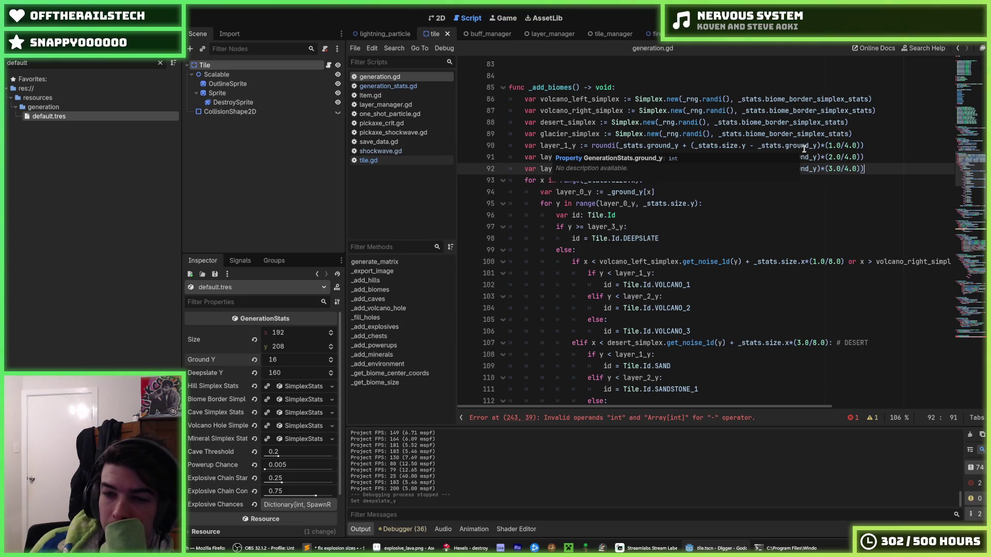
pyautogui.click(826, 145)
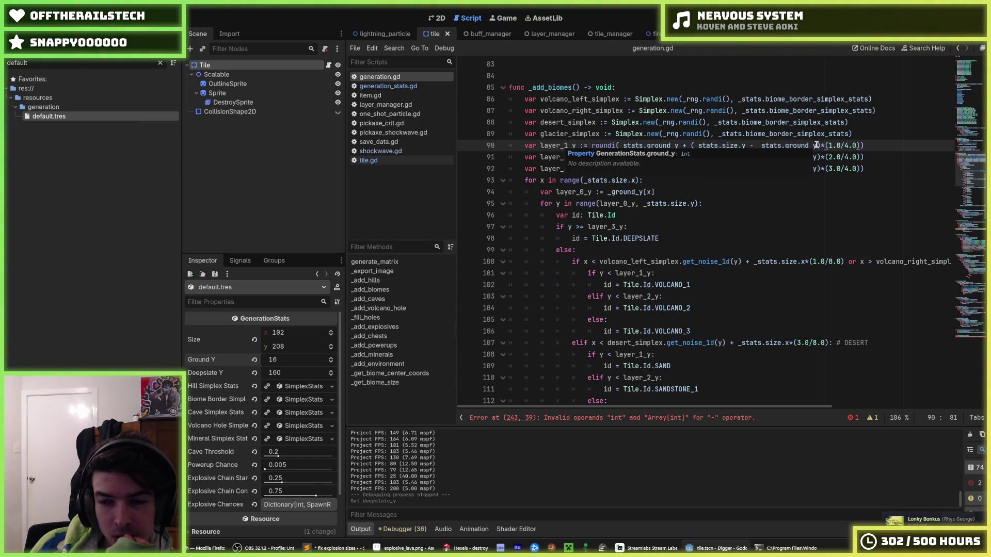
pyautogui.click(829, 169)
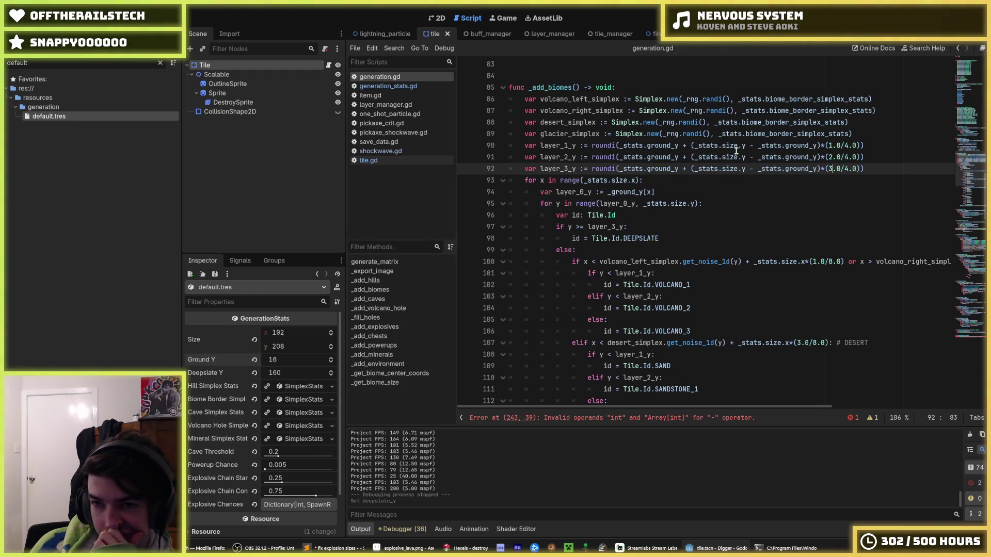
pyautogui.moveTo(744, 149)
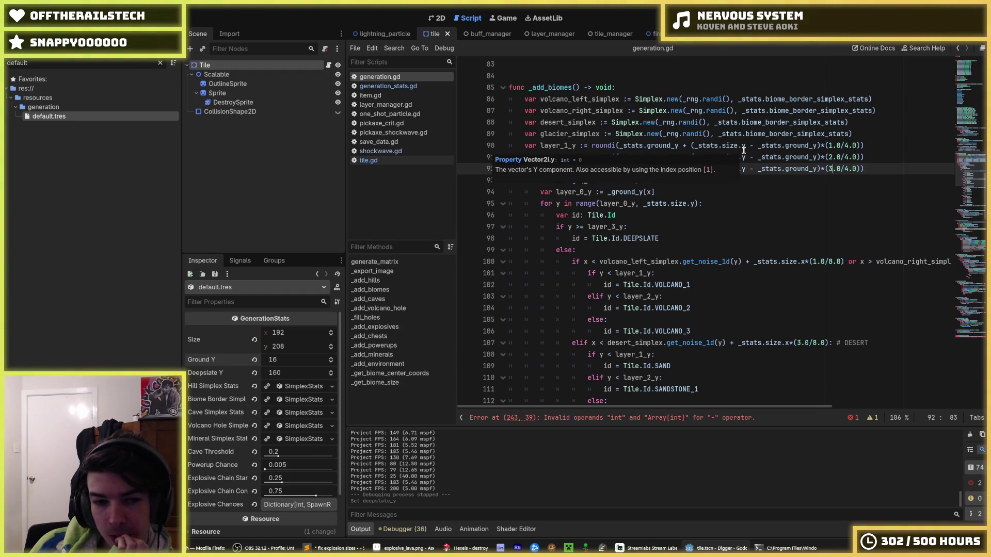
pyautogui.click(865, 135)
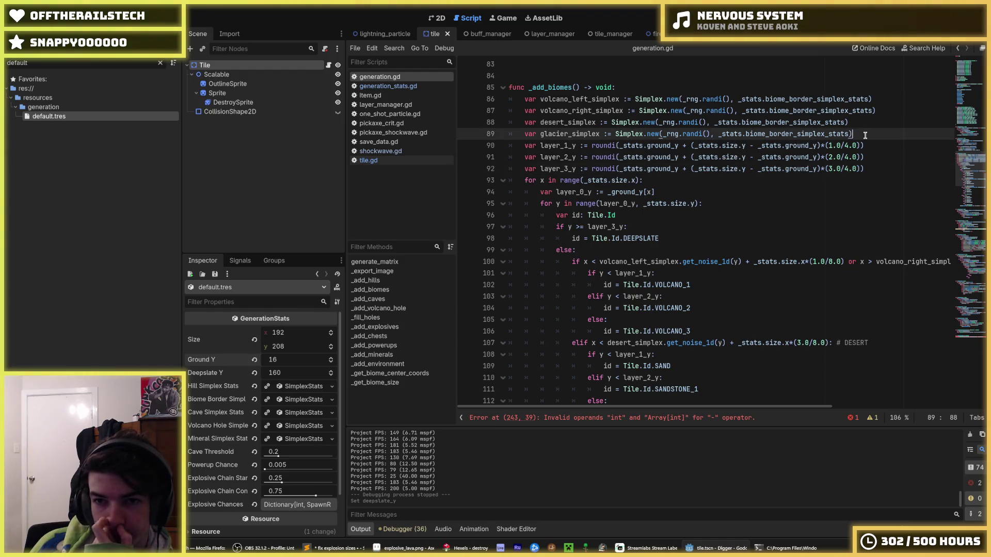
# Add 'var biome_height := _stats.deepslate_y - _stats.ground_y' below the glacier_simplex line.
pyautogui.press('Return')
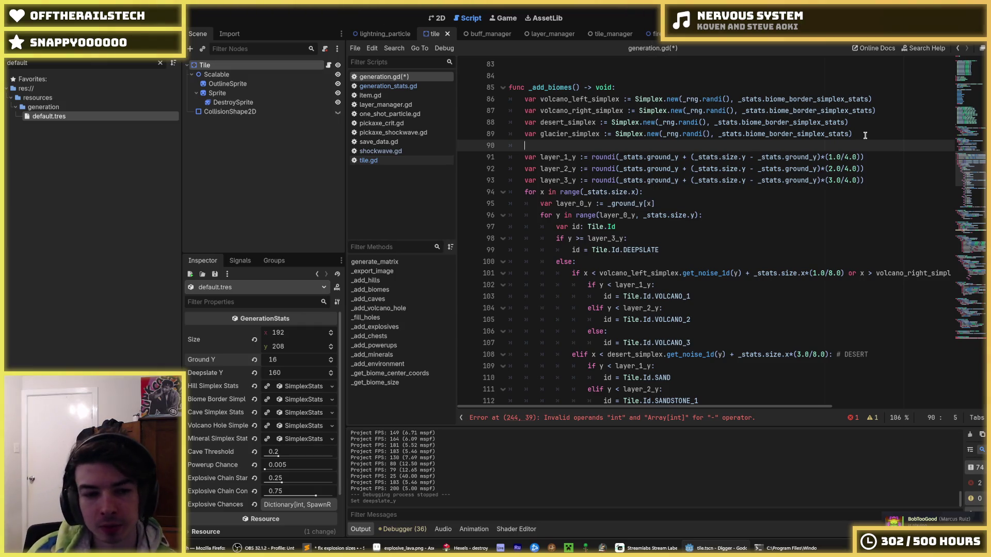
pyautogui.write('var biome_')
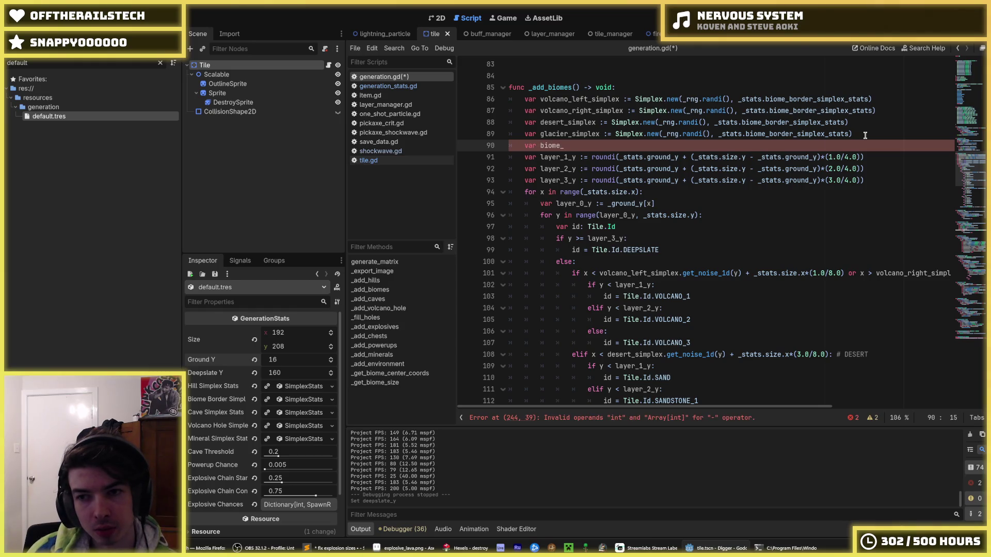
pyautogui.write('height =')
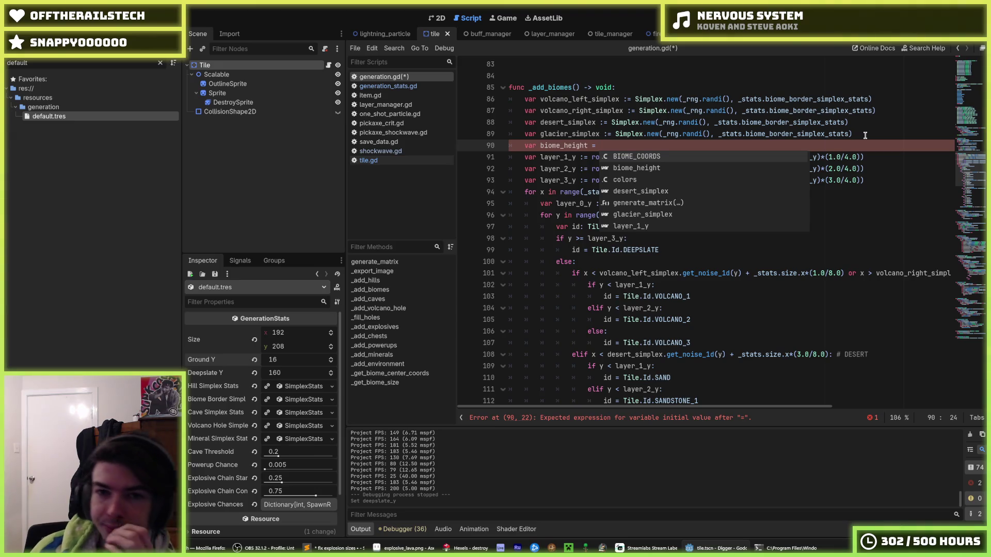
pyautogui.press('BackSpace')
pyautogui.press('BackSpace')
pyautogui.write(':= ')
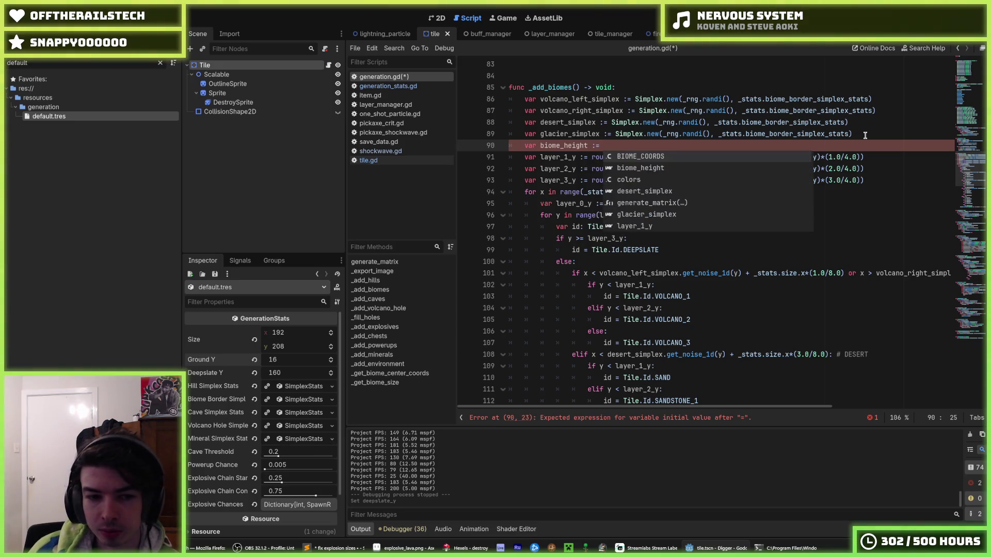
pyautogui.write('_')
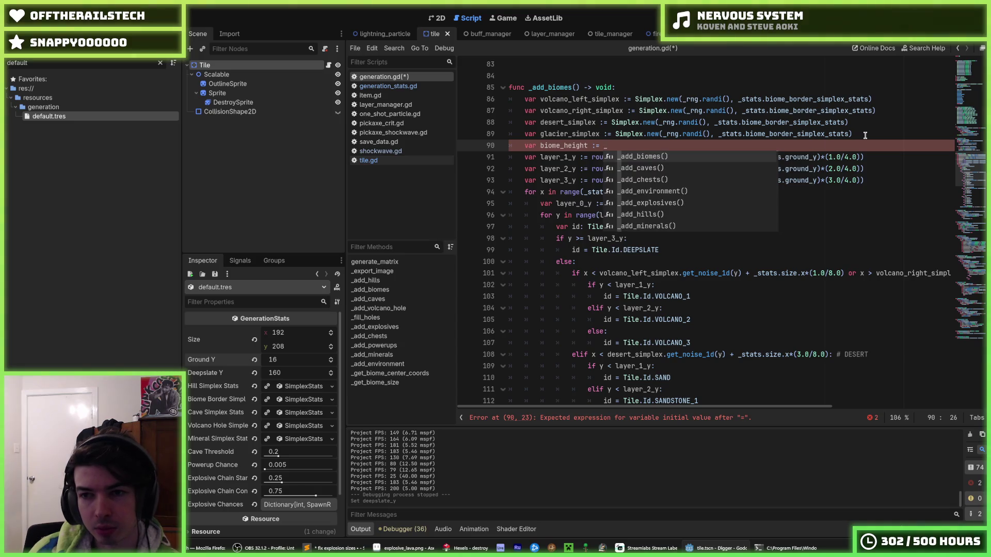
pyautogui.press('Escape')
pyautogui.moveTo(758, 157)
pyautogui.mouseDown()
pyautogui.moveTo(808, 169)
pyautogui.moveTo(818, 157)
pyautogui.mouseUp()
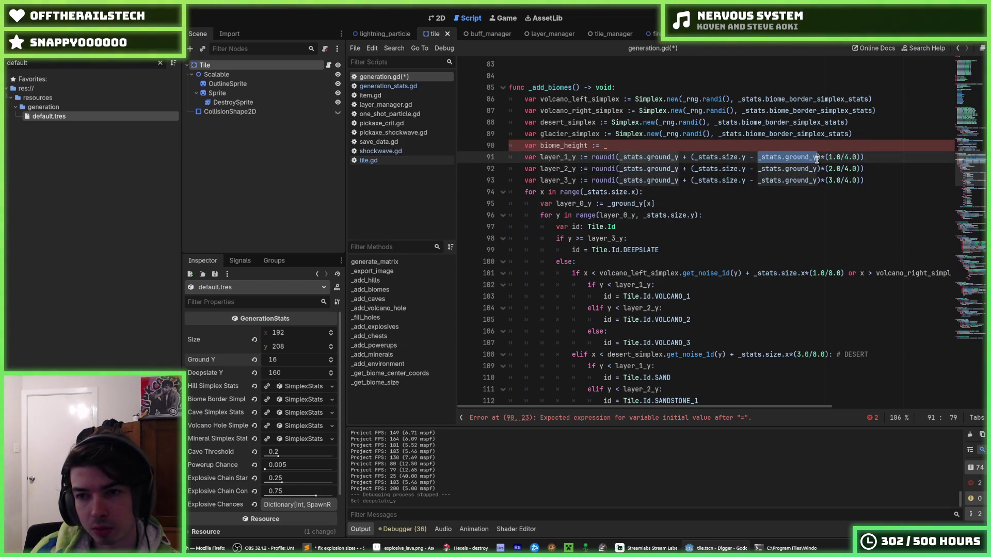
pyautogui.hotkey('ctrl', 'c')
pyautogui.click(613, 146)
pyautogui.press('BackSpace')
pyautogui.hotkey('ctrl', 'v')
pyautogui.write('_stats.deepslate_y -')
# Save generation.gd with the new biome_height line, saving several times over.
pyautogui.press('End')
pyautogui.hotkey('ctrl', 's')
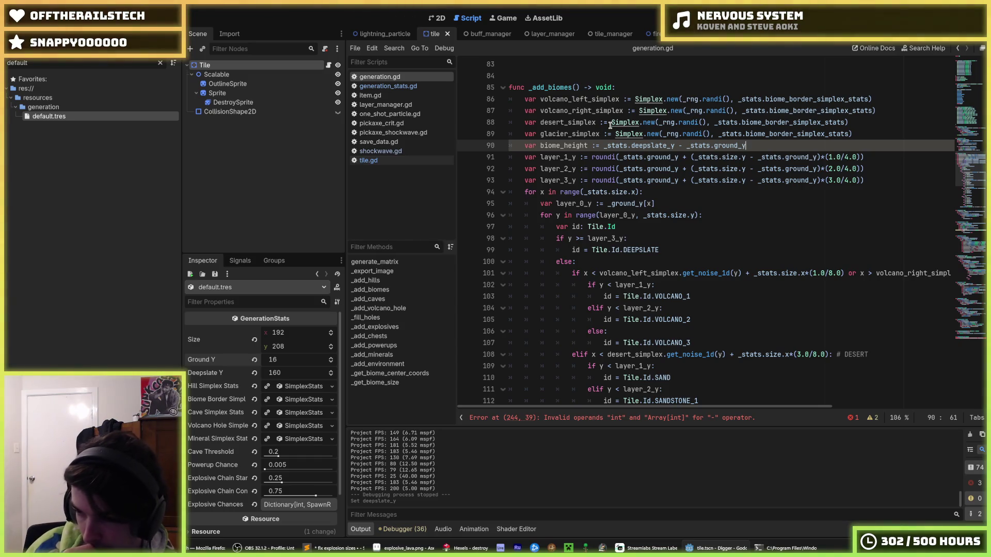
pyautogui.hotkey('ctrl', 's')
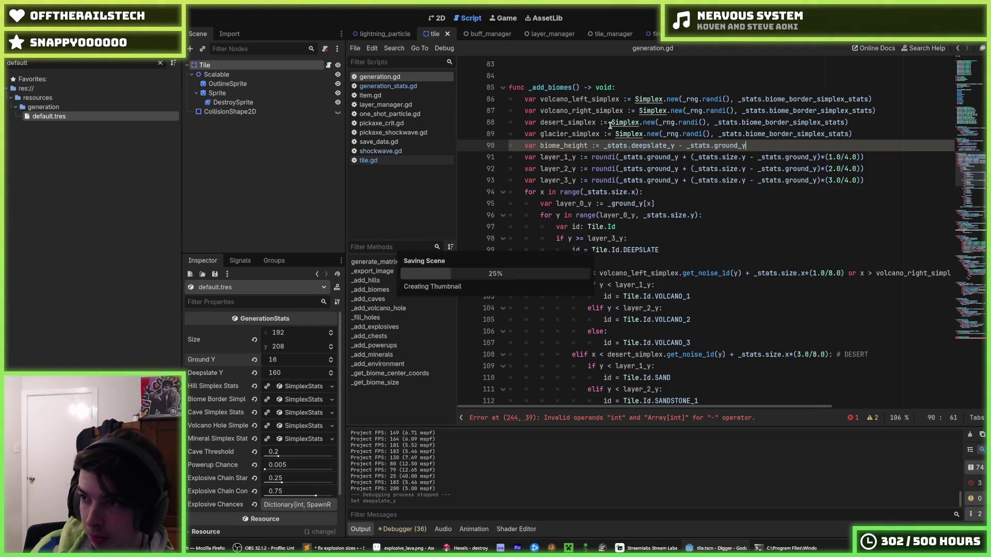
pyautogui.hotkey('ctrl', 's')
pyautogui.hotkey('ctrl', 's')
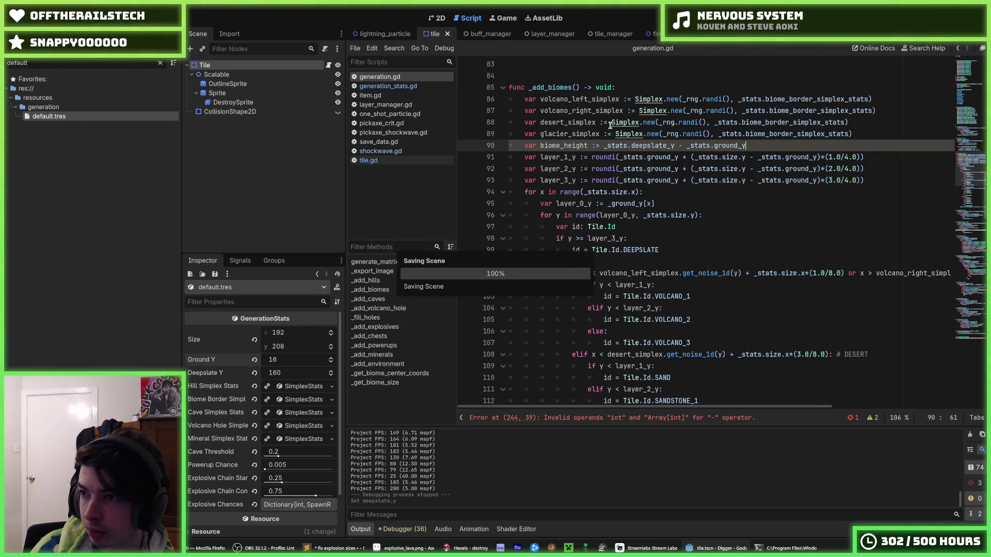
pyautogui.hotkey('ctrl', 's')
pyautogui.hotkey('ctrl', 's')
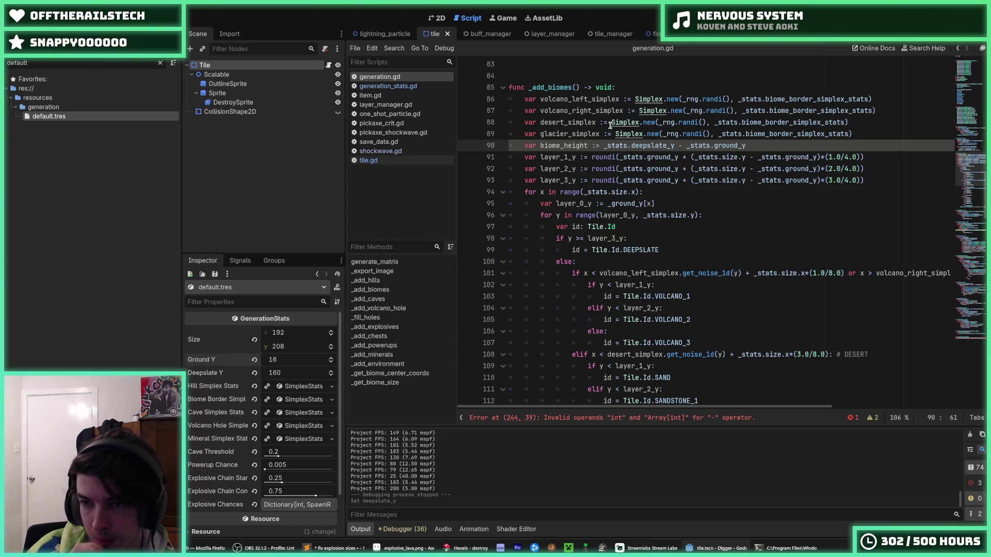
pyautogui.click(863, 180)
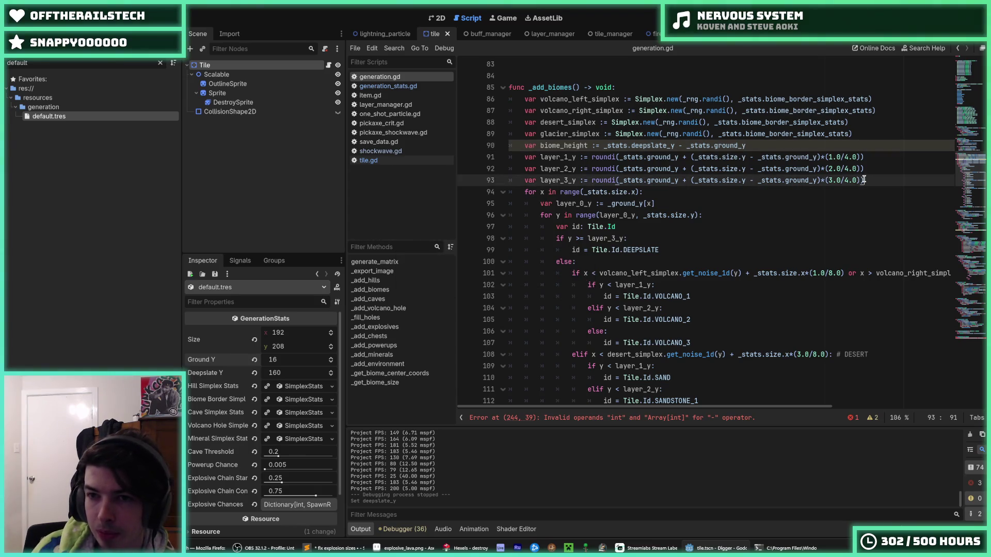
# Try pasting the deepslate-minus-ground expression into the layer_1_y formula, then undo it.
pyautogui.click(870, 161)
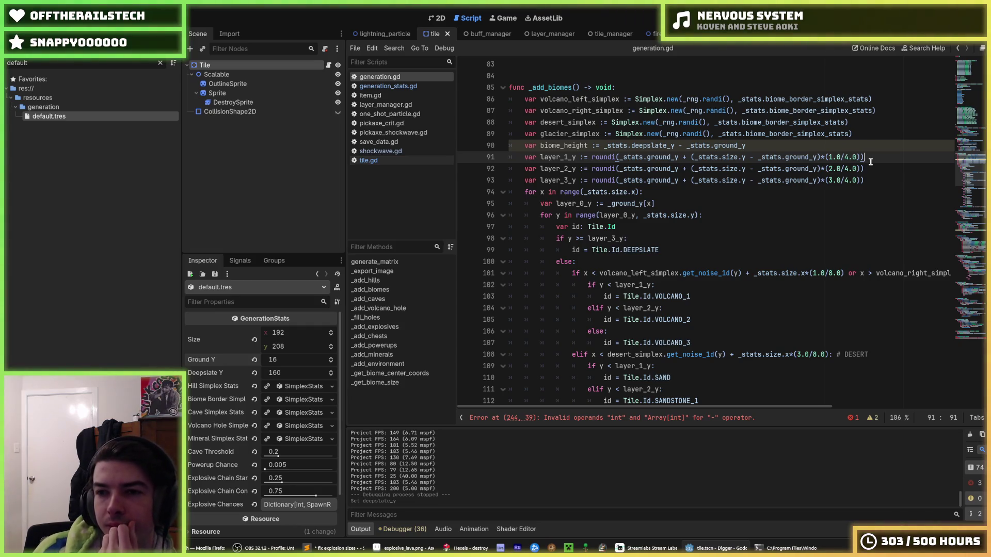
pyautogui.press('Up')
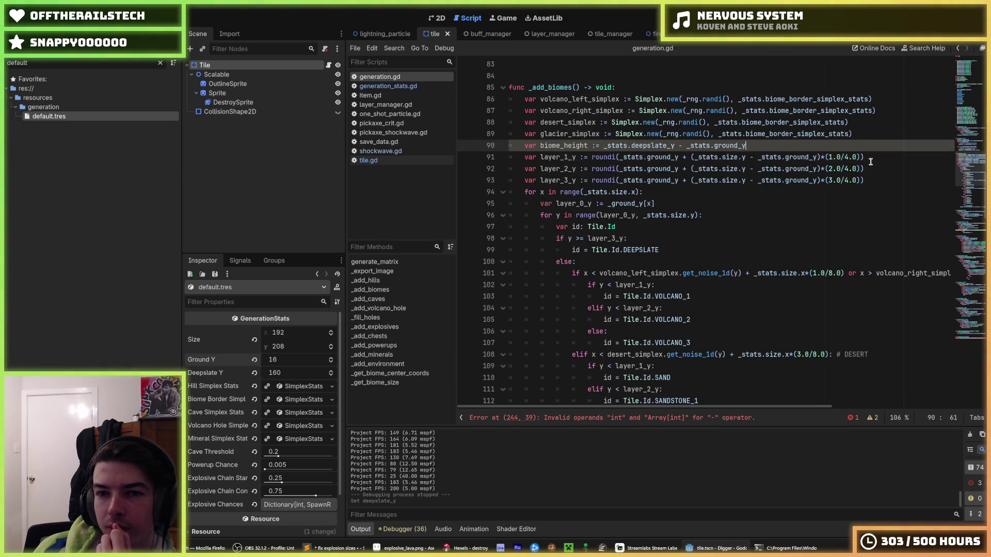
pyautogui.press('Down')
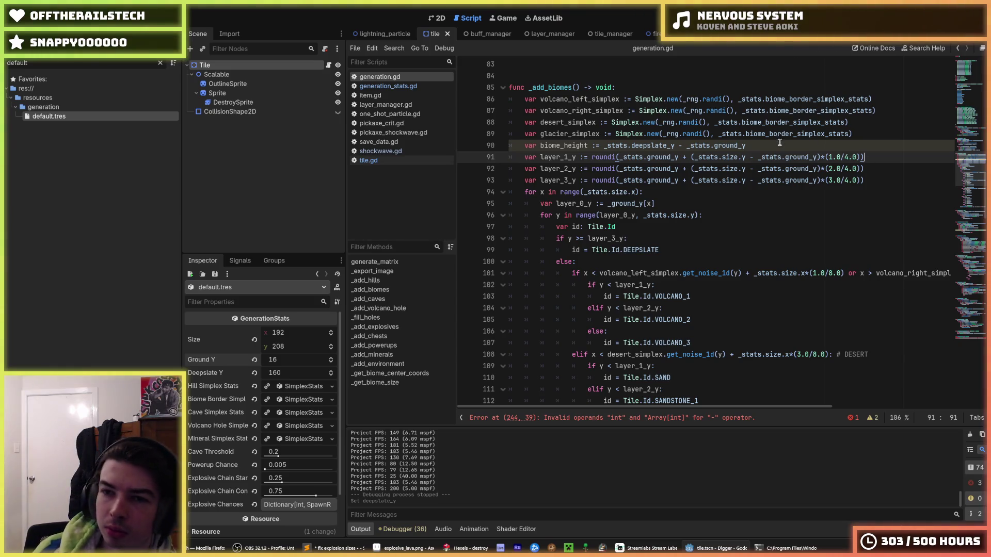
pyautogui.press('Up')
pyautogui.hotkey('shift', 'Left')
pyautogui.hotkey('shift', 'Left')
pyautogui.hotkey('ctrl', 'shift', 'Left')
pyautogui.hotkey('ctrl', 'shift', 'Left')
pyautogui.hotkey('ctrl', 'shift', 'Left')
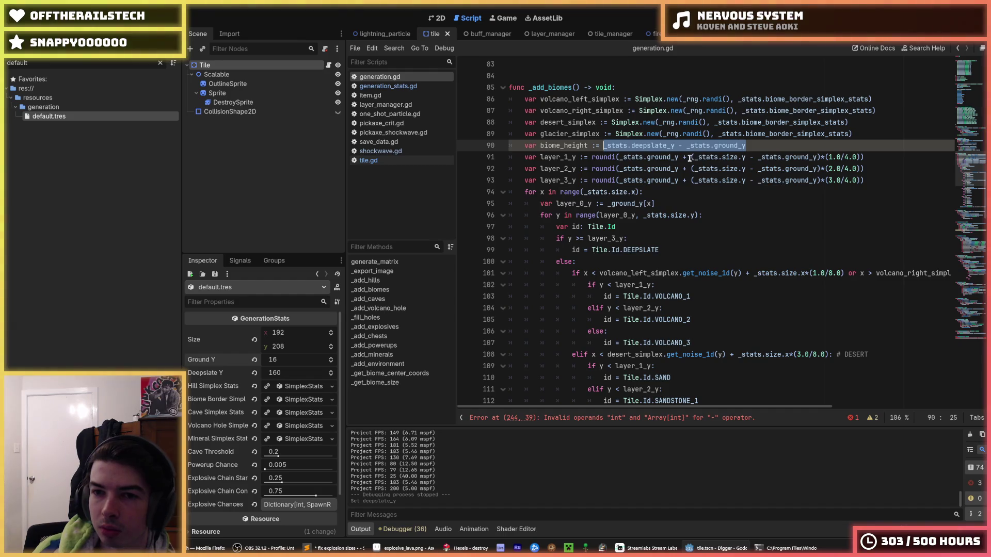
pyautogui.moveTo(691, 158); pyautogui.dragTo(821, 158)
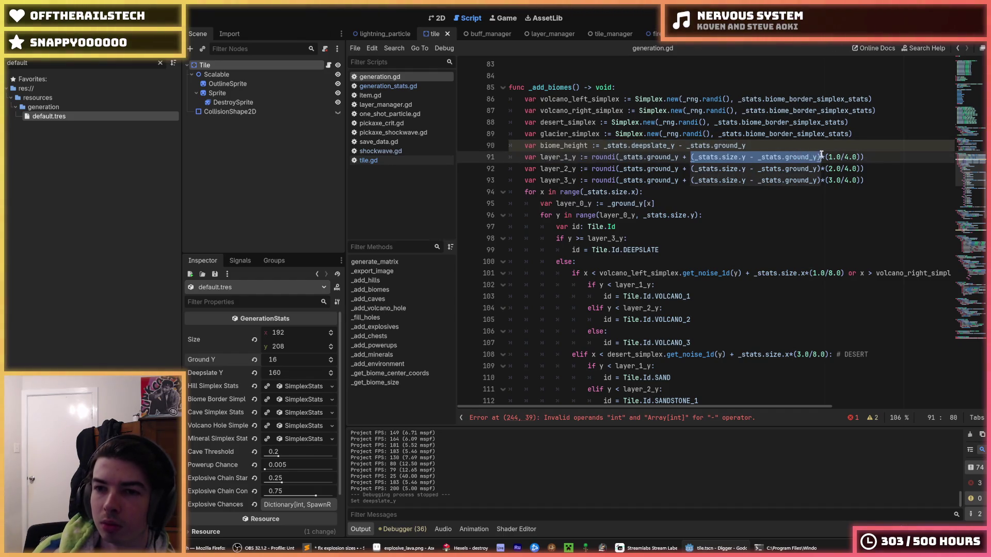
pyautogui.hotkey('ctrl', 'v')
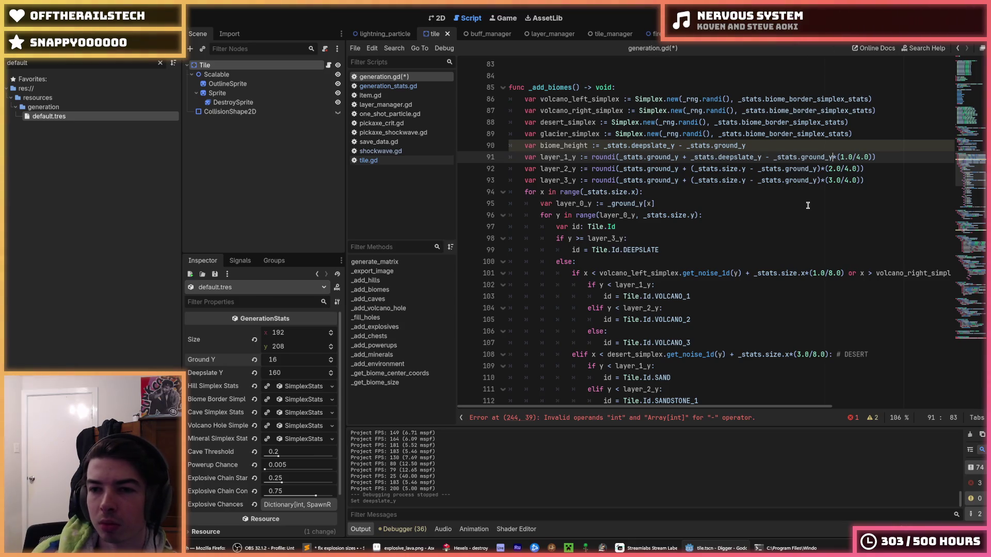
pyautogui.hotkey('ctrl', 'z')
# Replace layer_1_y's size-minus-ground term with biome_height and drop the (1.0/4.0) multiplier.
pyautogui.doubleClick(573, 145)
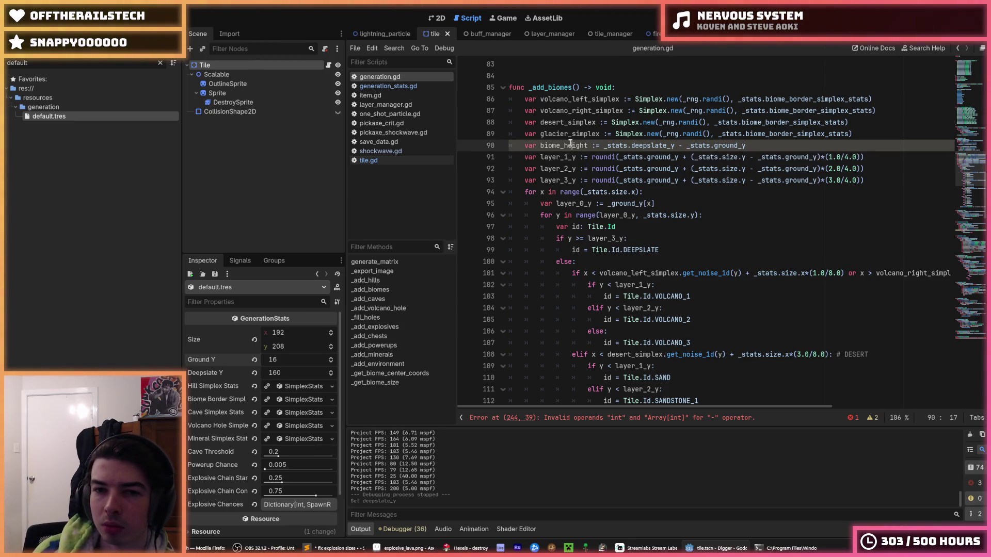
pyautogui.hotkey('ctrl', 'c')
pyautogui.moveTo(691, 157); pyautogui.dragTo(824, 158)
pyautogui.hotkey('ctrl', 'v')
pyautogui.press('Right')
pyautogui.press('Right')
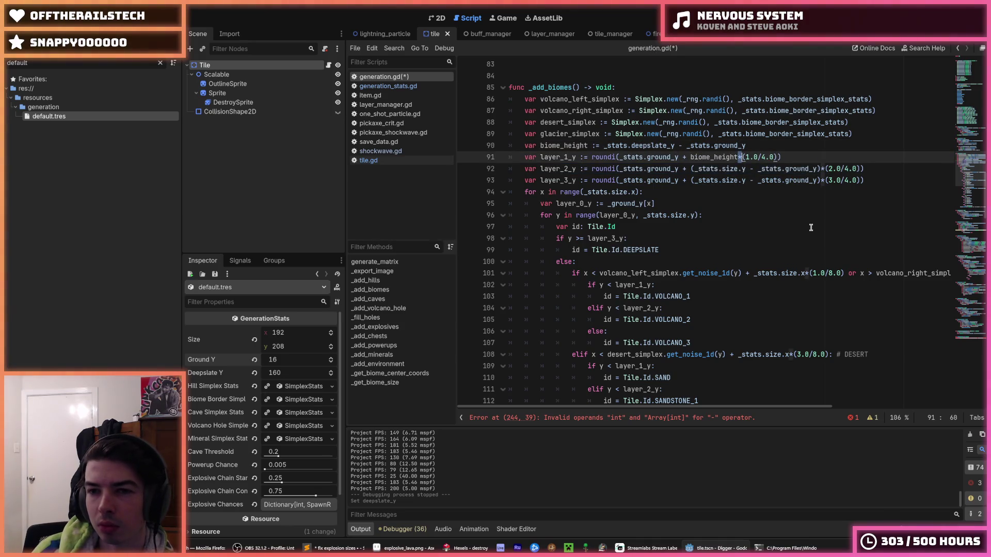
pyautogui.hotkey('shift', 'Right')
pyautogui.hotkey('shift', 'Right')
pyautogui.hotkey('shift', 'Right')
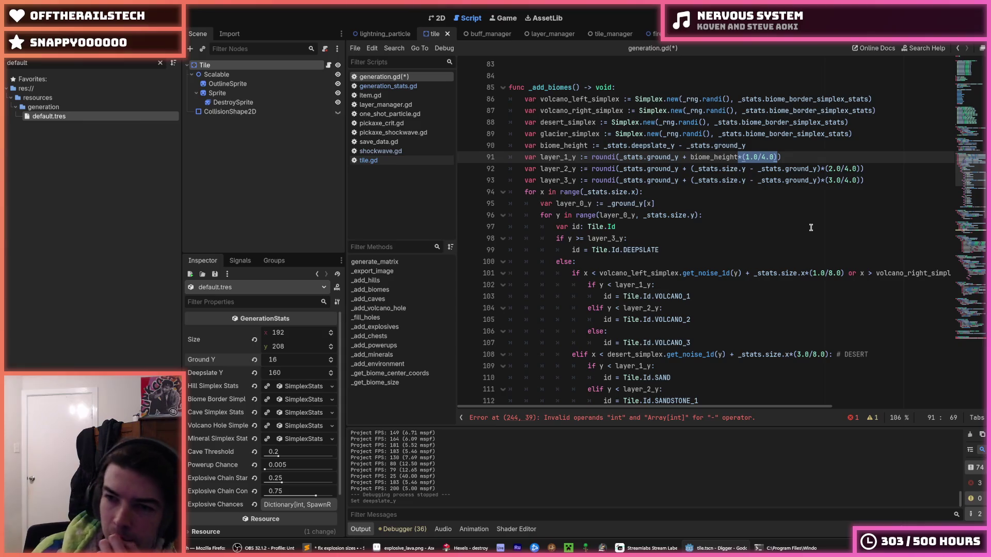
pyautogui.press('BackSpace')
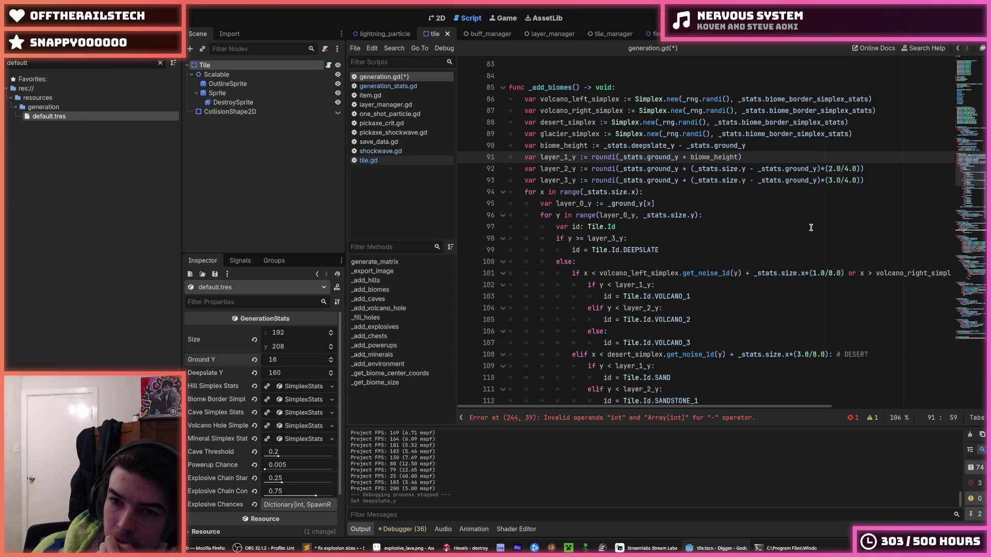
# Remove the roundi call wrapping the layer_1_y expression and save.
pyautogui.press('Down')
pyautogui.press('Up')
pyautogui.press('Up')
pyautogui.press('Down')
pyautogui.press('End')
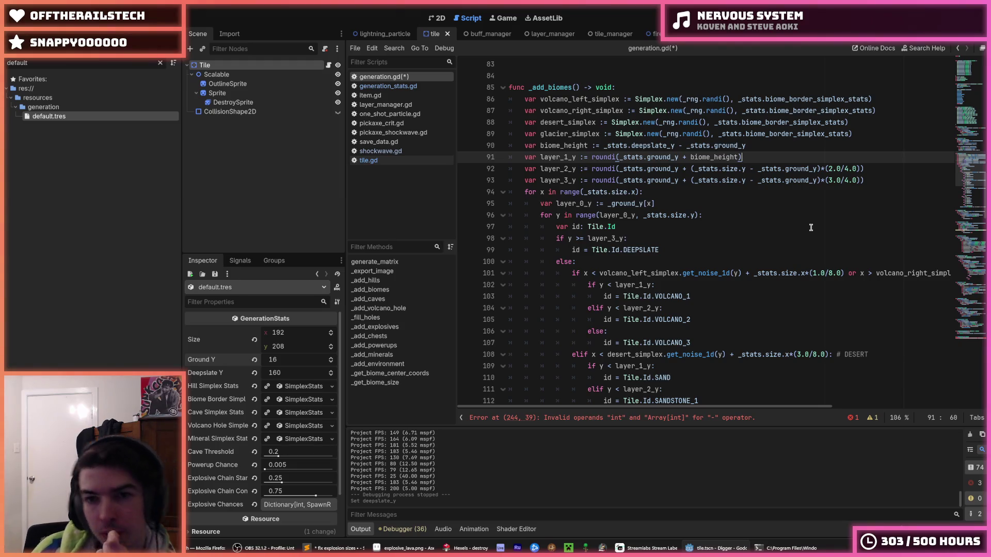
pyautogui.press('Home')
pyautogui.hotkey('ctrl', 'Right')
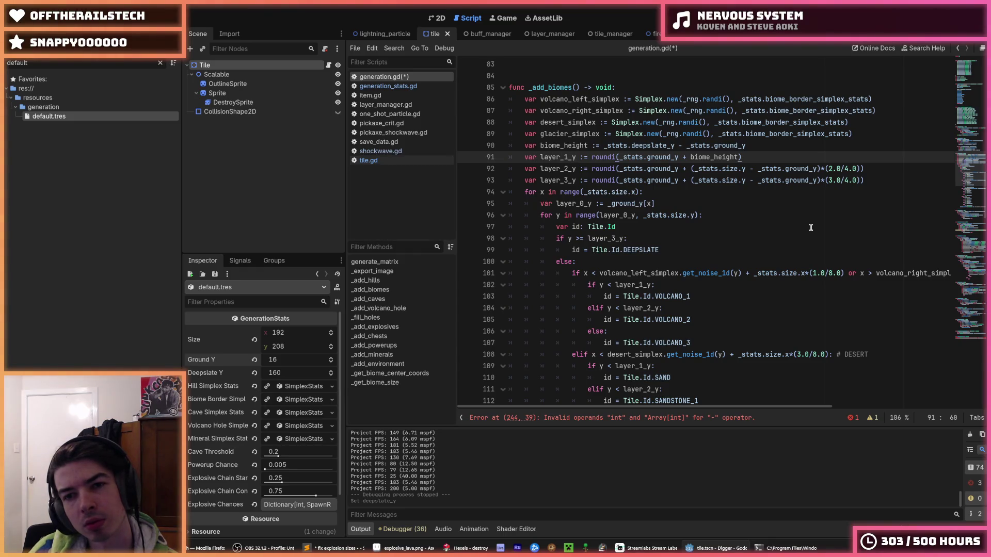
pyautogui.press('BackSpace')
pyautogui.press('Home')
pyautogui.press('Right')
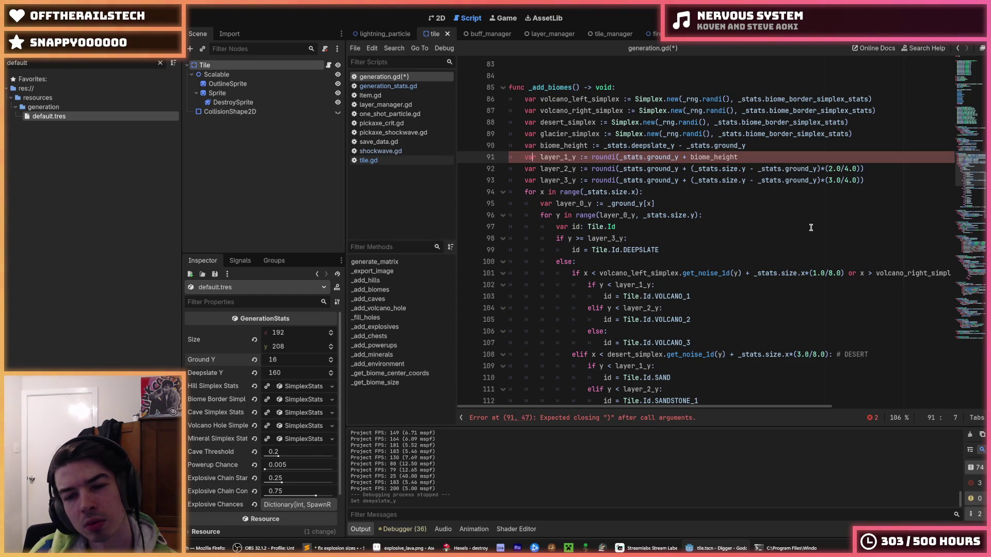
pyautogui.hotkey('ctrl', 'Right')
pyautogui.hotkey('ctrl', 'Right')
pyautogui.hotkey('ctrl', 'Right')
pyautogui.press('Delete')
pyautogui.press('Delete')
pyautogui.press('Delete')
pyautogui.press('Delete')
pyautogui.press('Delete')
pyautogui.press('Delete')
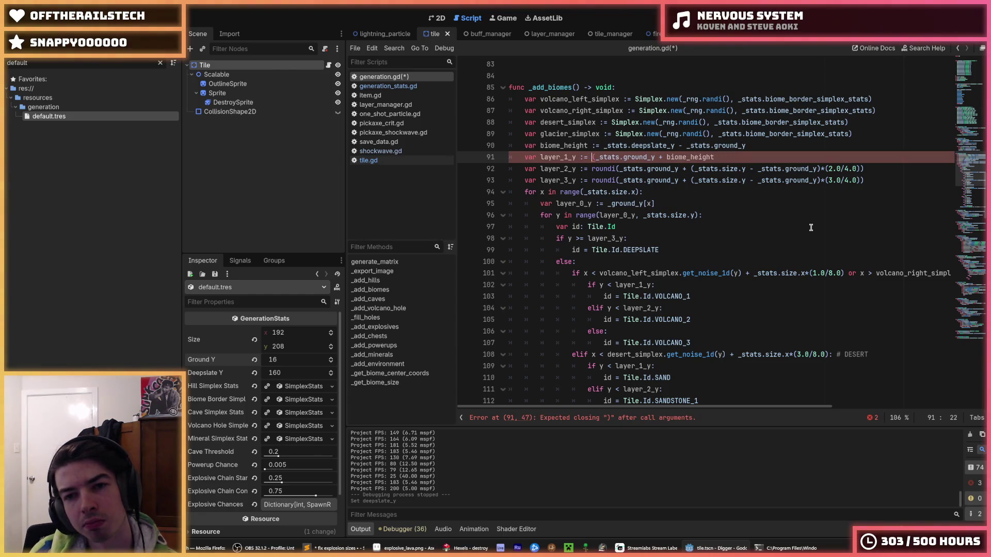
pyautogui.hotkey('ctrl', 's')
# Make biome_height (deepslate_y - ground_y)/3 and give two layer lines biome_height*1 and *2.
pyautogui.hotkey('ctrl', 'shift', 'd')
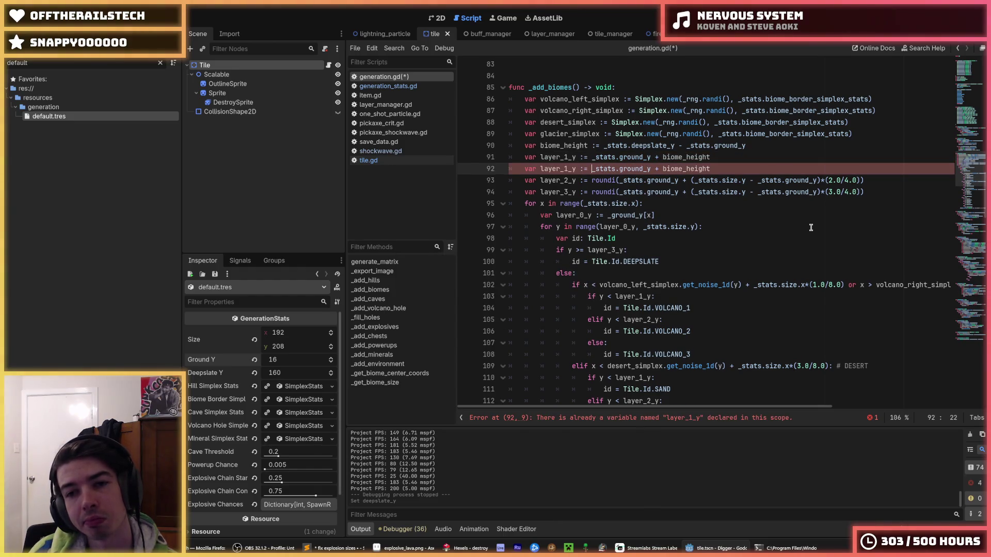
pyautogui.press('Up')
pyautogui.press('Up')
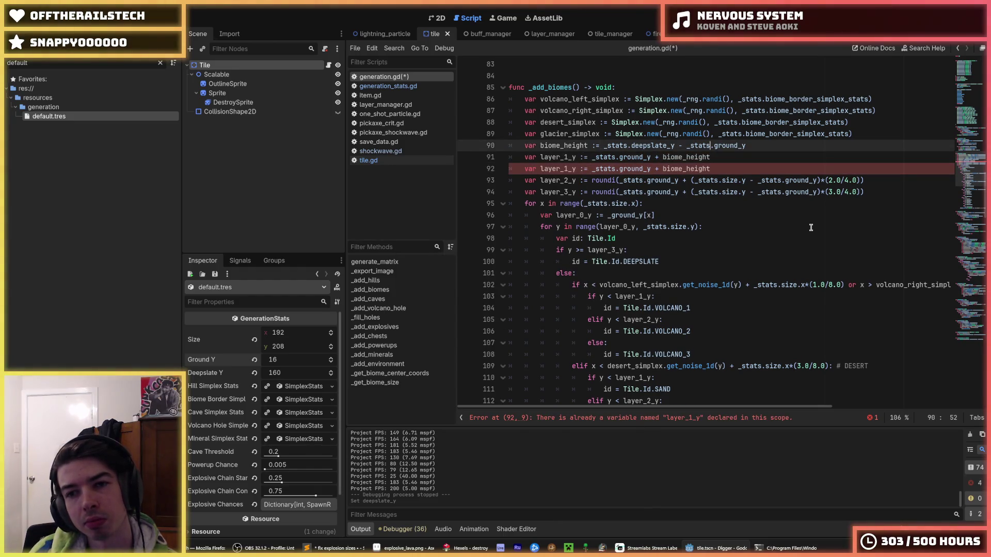
pyautogui.write(')/3')
pyautogui.press('Left')
pyautogui.press('Left')
pyautogui.press('Left')
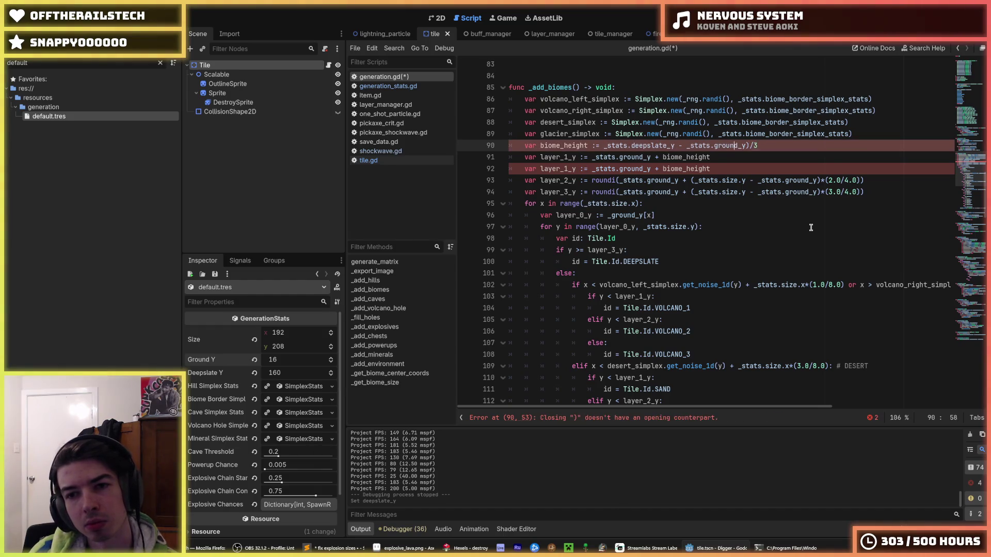
pyautogui.press('Left')
pyautogui.press('Left')
pyautogui.press('Left')
pyautogui.write('(')
pyautogui.press('Down')
pyautogui.press('Down')
pyautogui.press('End')
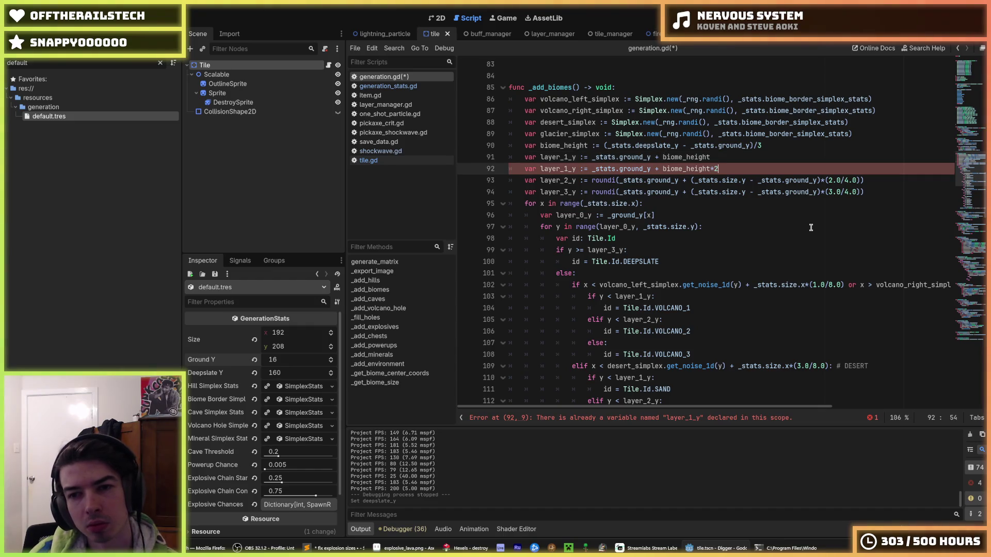
pyautogui.write('*2')
pyautogui.press('Up')
pyautogui.write('*1')
pyautogui.hotkey('ctrl', 's')
# Add layer_3_y with biome_height*3, rename layer_2_y, delete the old roundi lines, and save.
pyautogui.press('Down')
pyautogui.hotkey('ctrl', 'shift', 'd')
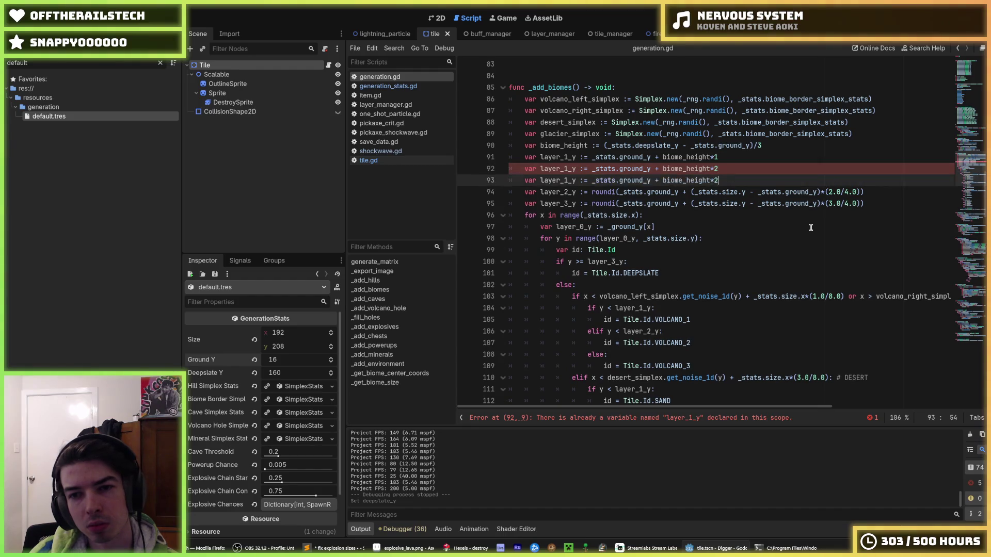
pyautogui.press('BackSpace')
pyautogui.write('3')
pyautogui.click(569, 169)
pyautogui.press('BackSpace')
pyautogui.write('2')
pyautogui.press('Down')
pyautogui.press('BackSpace')
pyautogui.write('3')
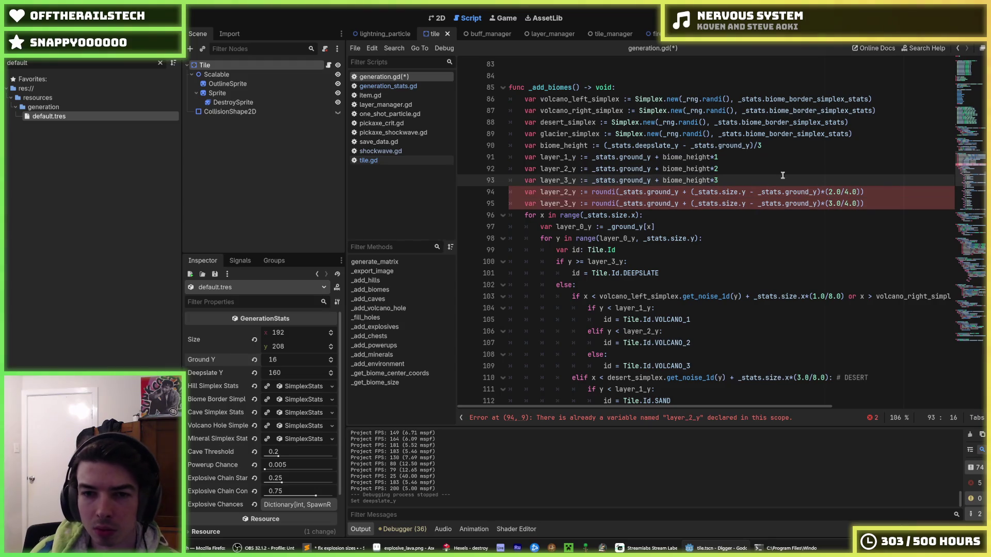
pyautogui.moveTo(886, 202); pyautogui.dragTo(847, 182)
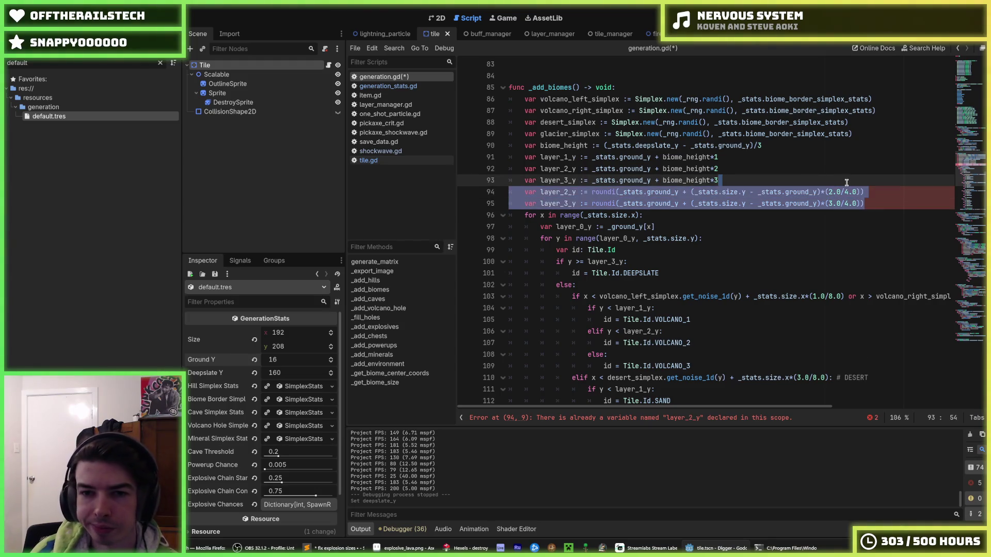
pyautogui.press('BackSpace')
pyautogui.hotkey('ctrl', 's')
pyautogui.scroll(-1, 626, 229)
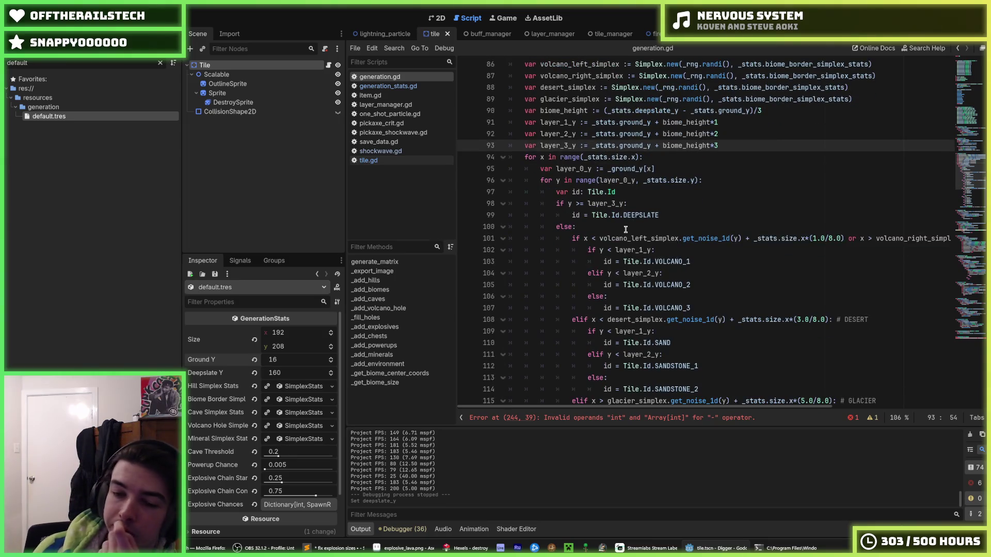
pyautogui.click(672, 216)
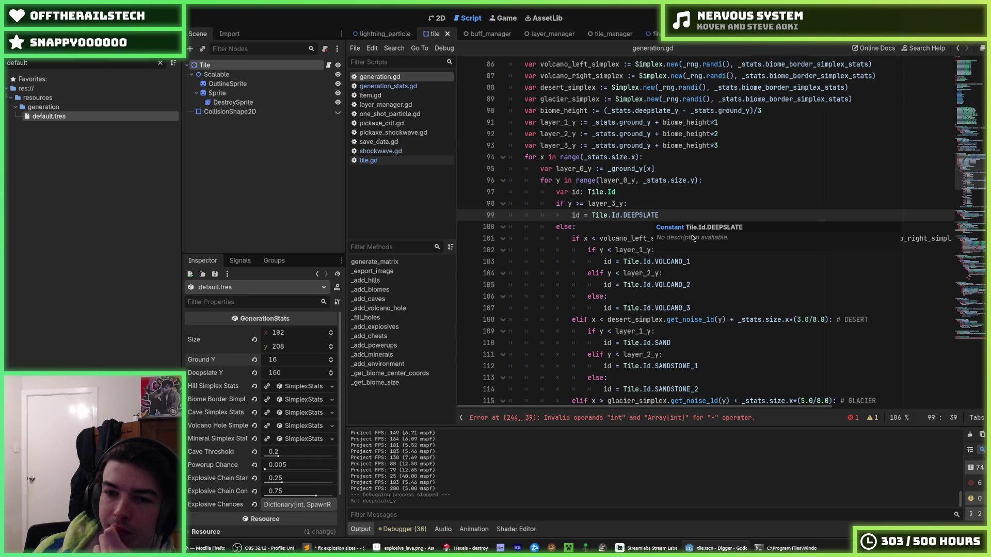
pyautogui.press('Up')
pyautogui.press('Down')
pyautogui.press('Up')
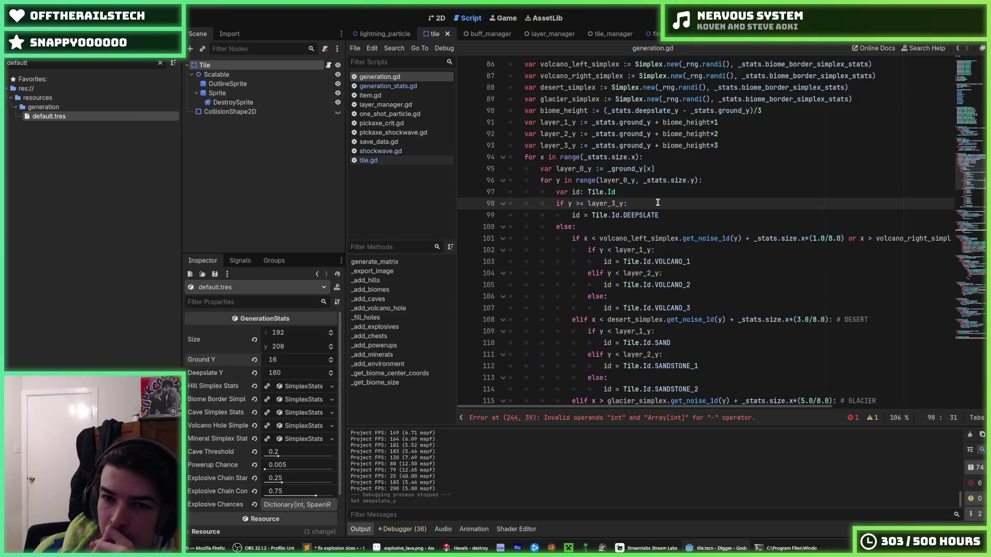
pyautogui.press('Down')
pyautogui.press('Up')
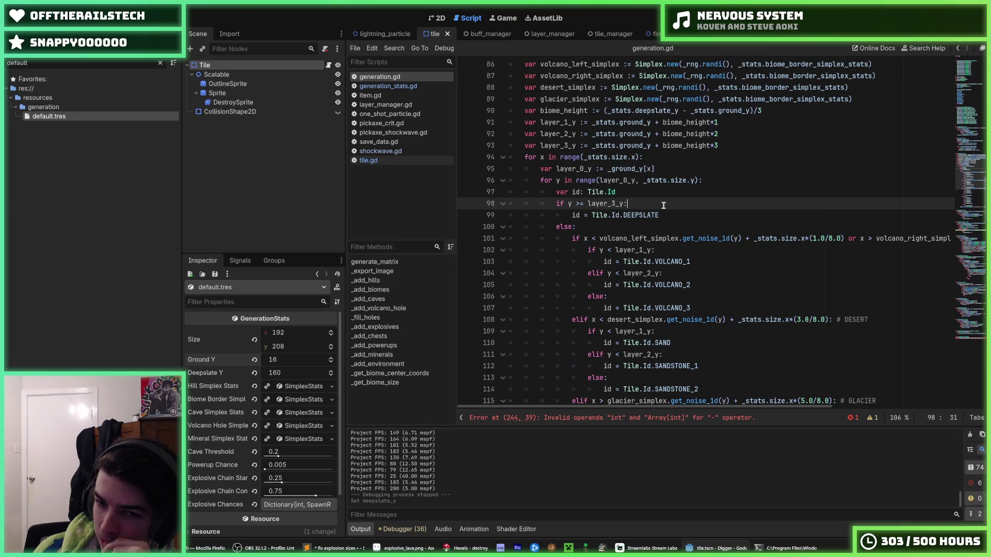
pyautogui.scroll(2, 664, 206)
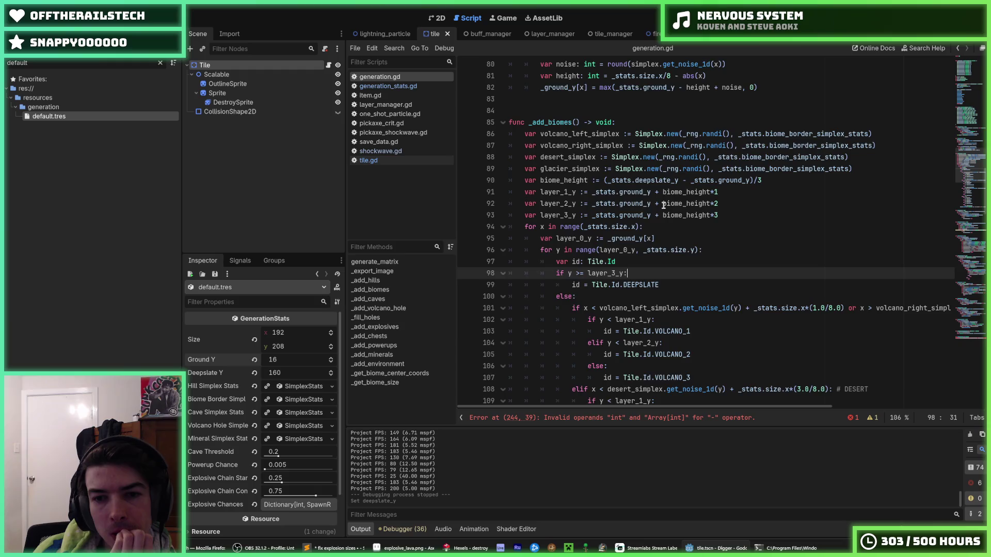
pyautogui.scroll(-9, 664, 206)
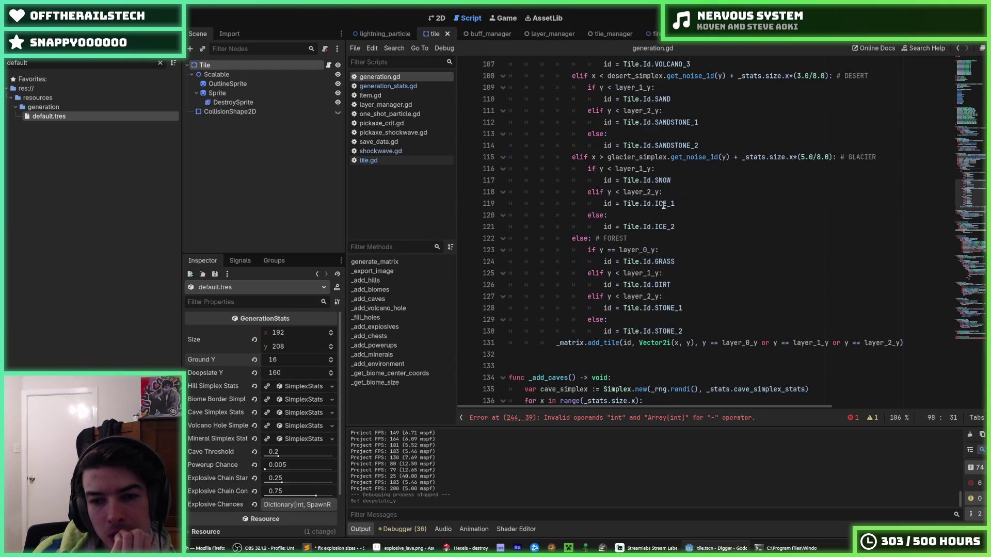
pyautogui.scroll(8, 663, 206)
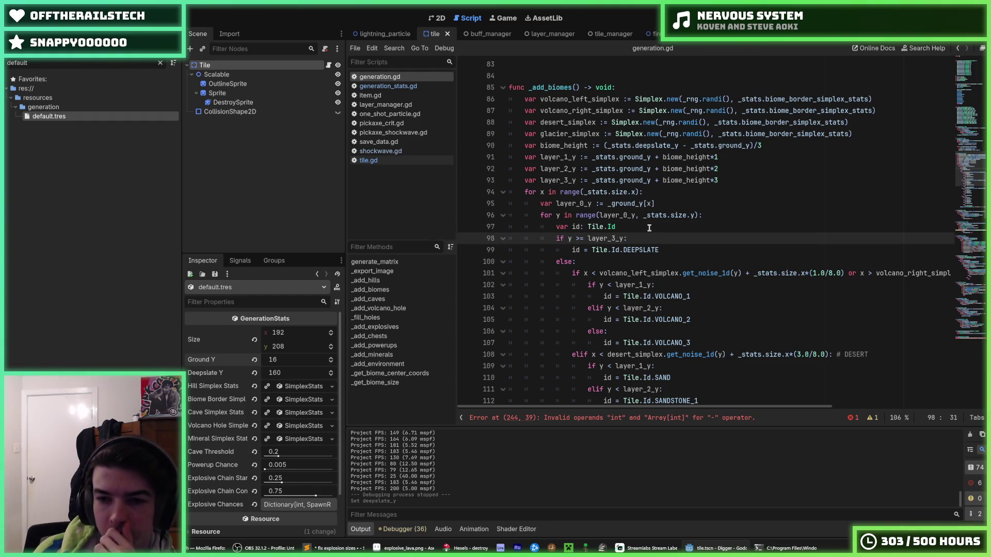
pyautogui.click(650, 228)
pyautogui.scroll(-4, 650, 228)
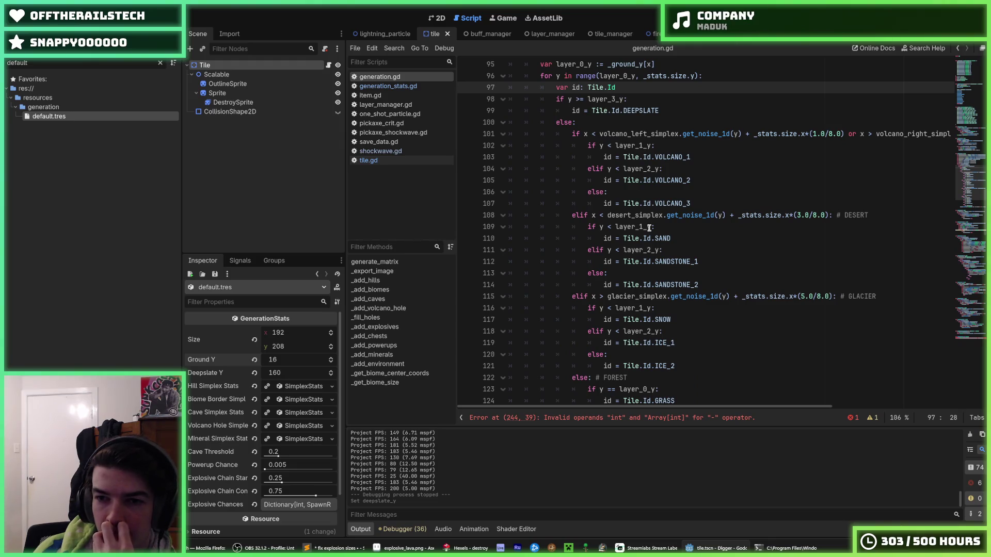
pyautogui.click(649, 228)
pyautogui.click(680, 238)
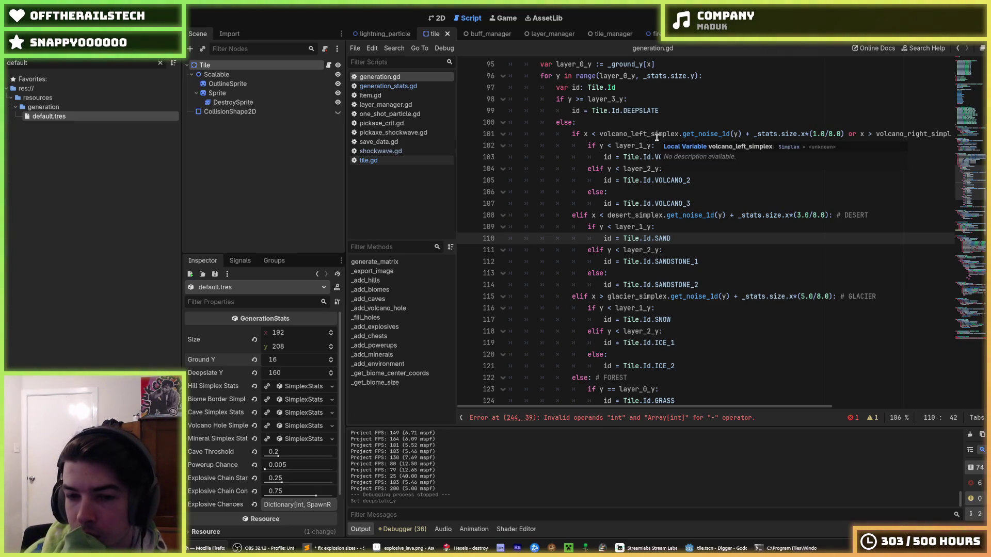
pyautogui.scroll(-2, 621, 240)
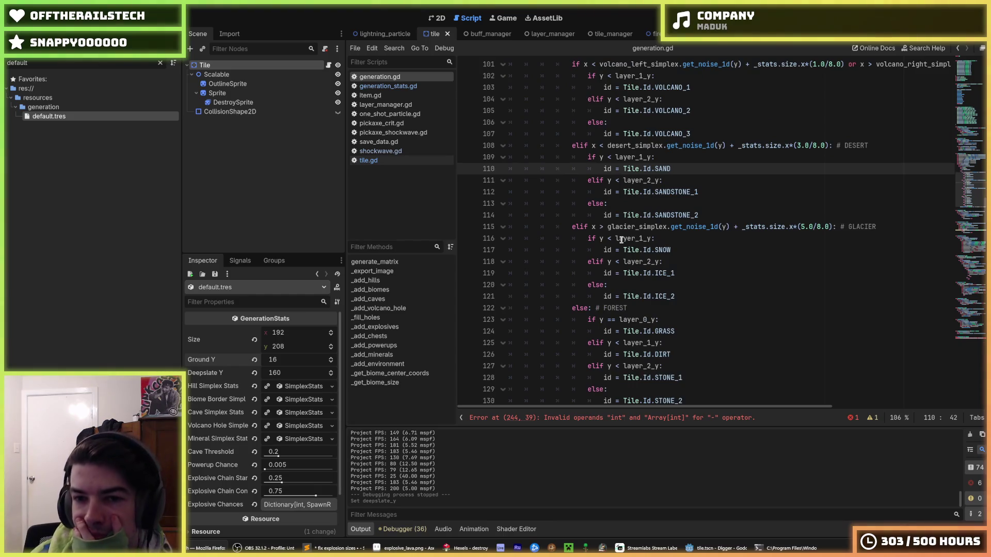
pyautogui.scroll(-2, 621, 241)
pyautogui.click(635, 240)
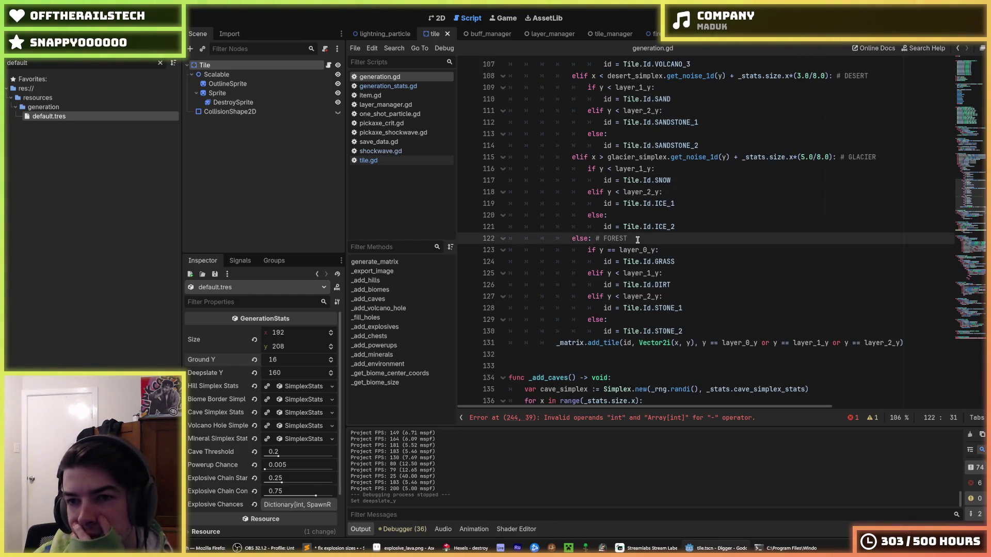
pyautogui.moveTo(624, 250)
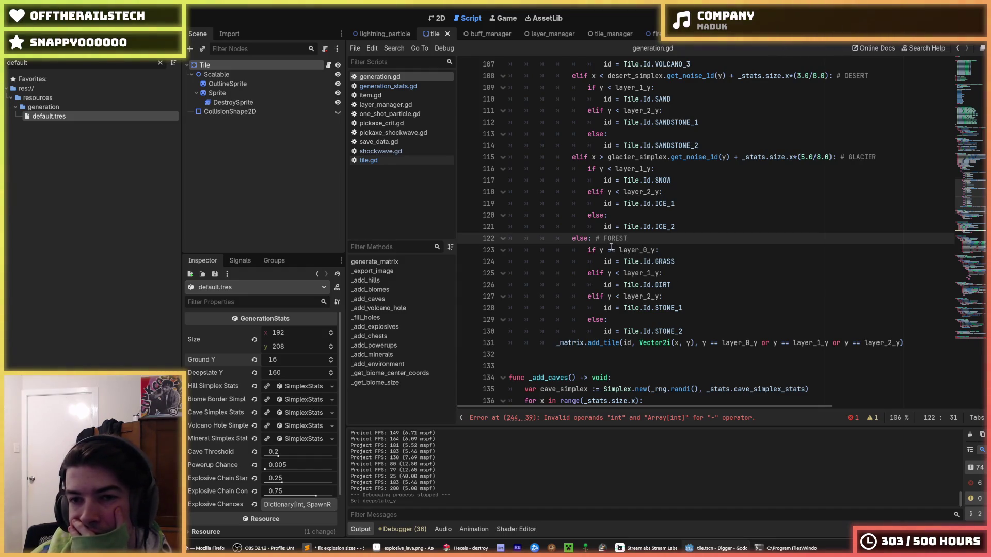
pyautogui.scroll(-5, 611, 248)
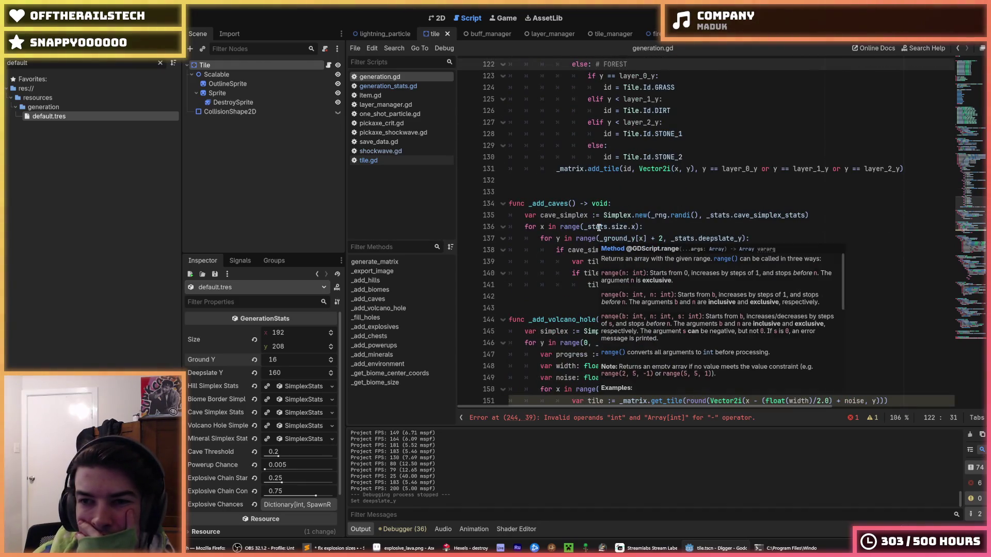
pyautogui.moveTo(600, 221)
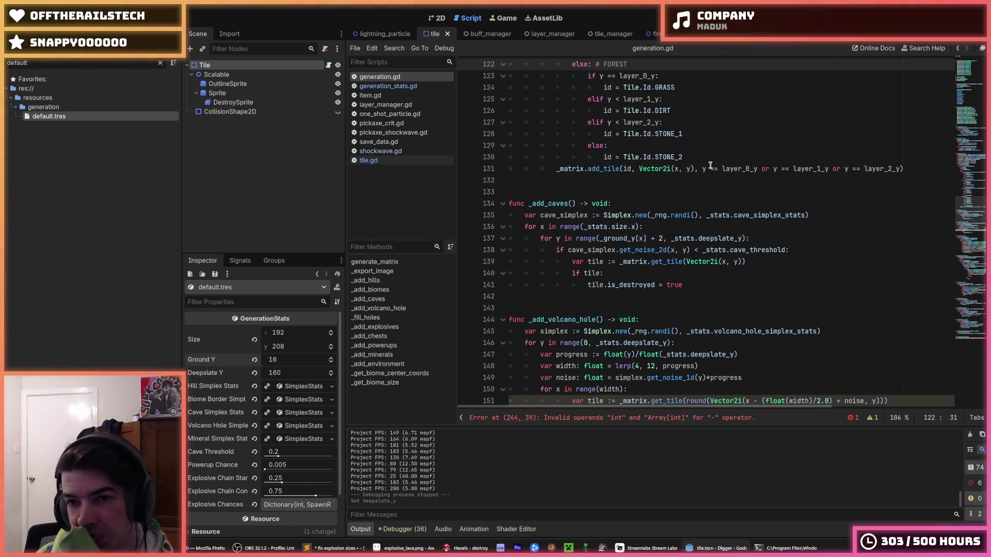
pyautogui.moveTo(702, 169); pyautogui.dragTo(892, 169)
pyautogui.click(898, 170)
pyautogui.write('or y == layer')
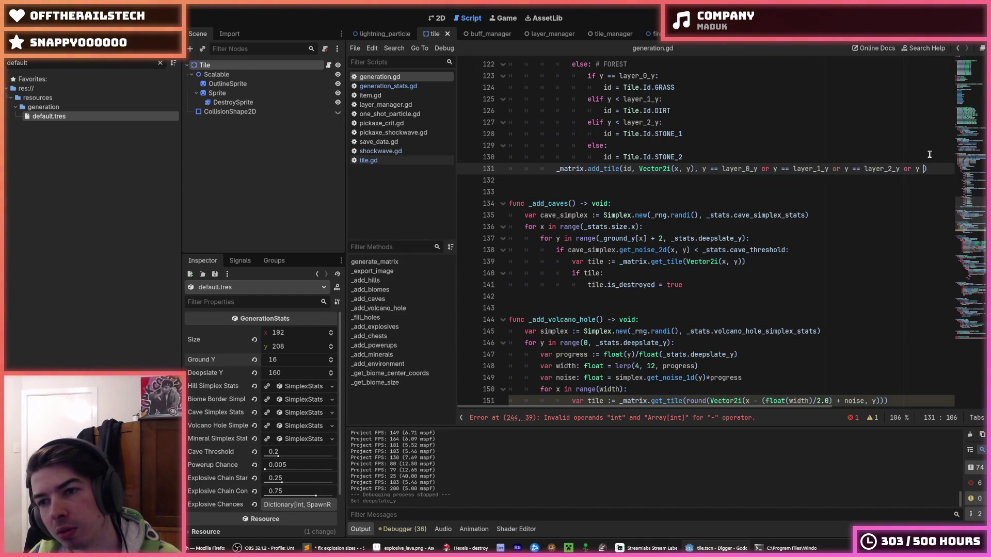
pyautogui.write('_3_y')
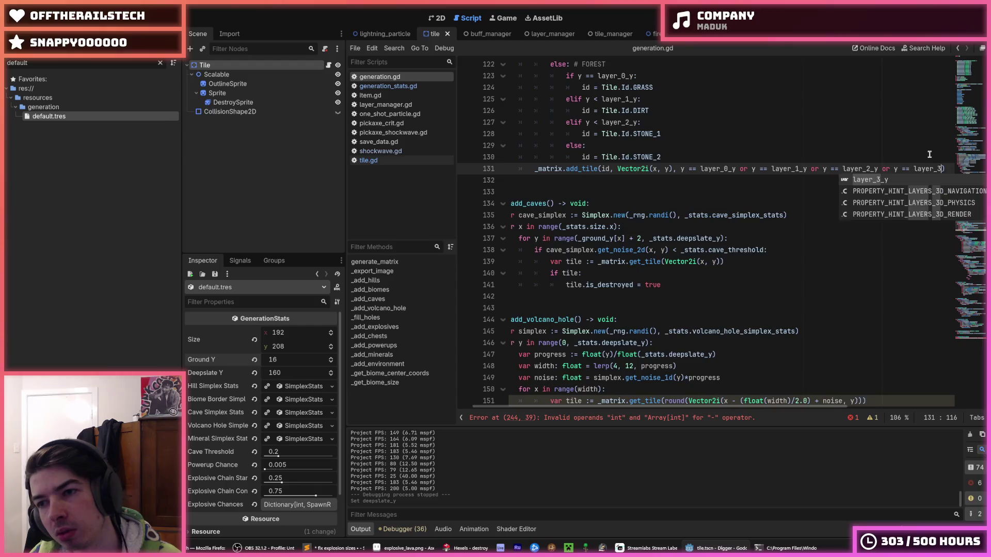
pyautogui.click(872, 158)
pyautogui.moveTo(971, 215); pyautogui.dragTo(970, 159)
pyautogui.click(671, 266)
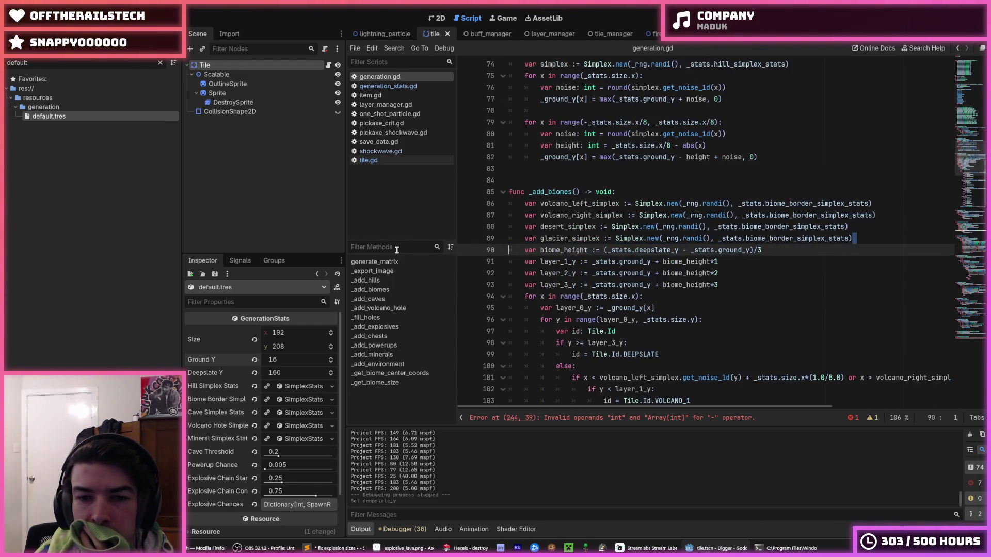
pyautogui.scroll(-5, 673, 274)
pyautogui.scroll(-4, 673, 274)
pyautogui.doubleClick(719, 306)
pyautogui.scroll(1, 718, 299)
pyautogui.scroll(4, 662, 279)
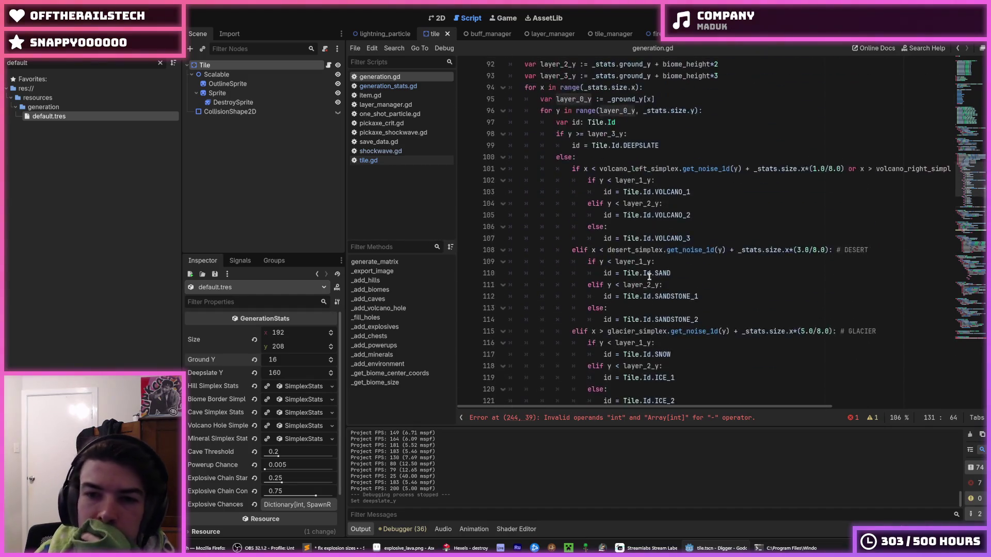
pyautogui.scroll(-5, 569, 207)
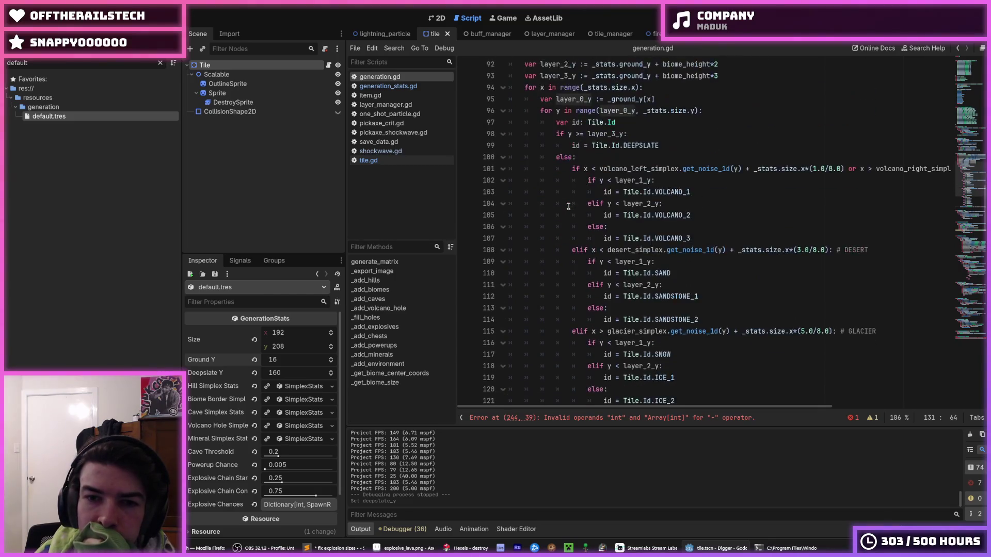
pyautogui.scroll(5, 569, 207)
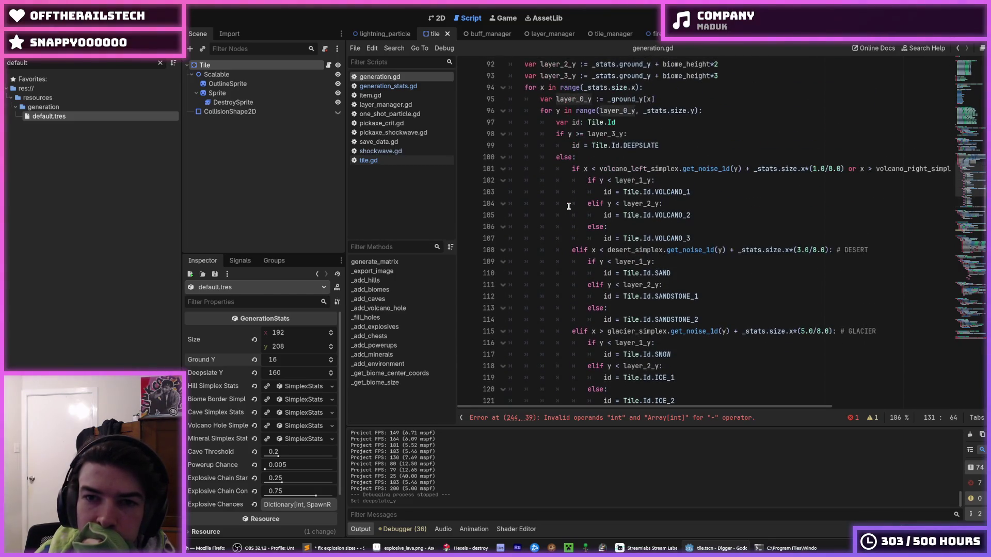
pyautogui.click(569, 100)
pyautogui.doubleClick(568, 99)
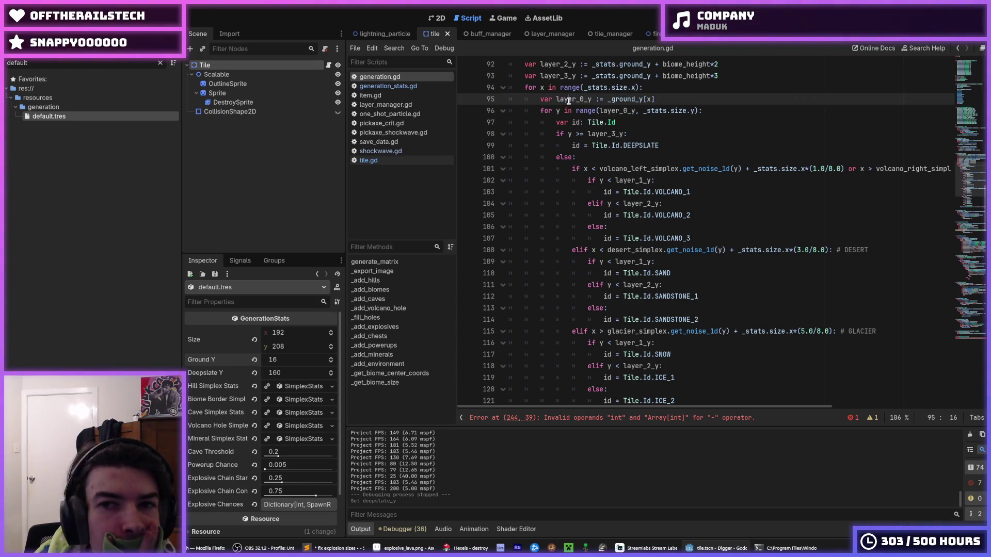
pyautogui.click(686, 100)
pyautogui.scroll(1, 682, 103)
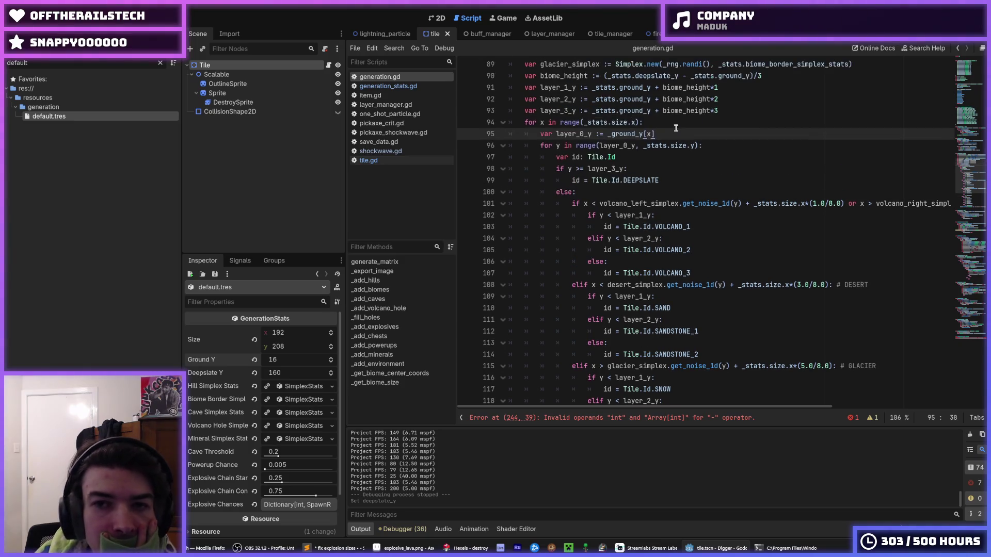
pyautogui.click(664, 123)
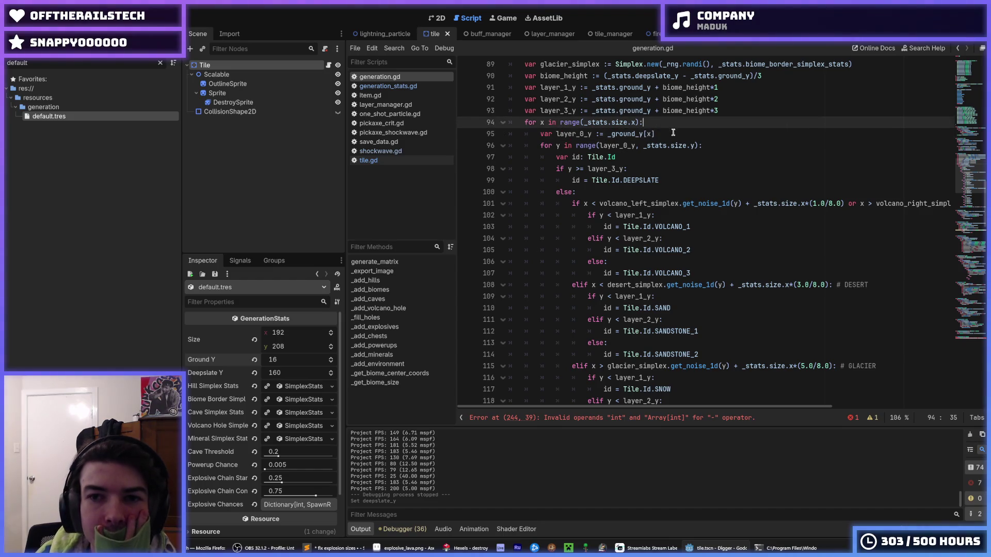
pyautogui.scroll(-4, 668, 147)
pyautogui.scroll(-6, 668, 147)
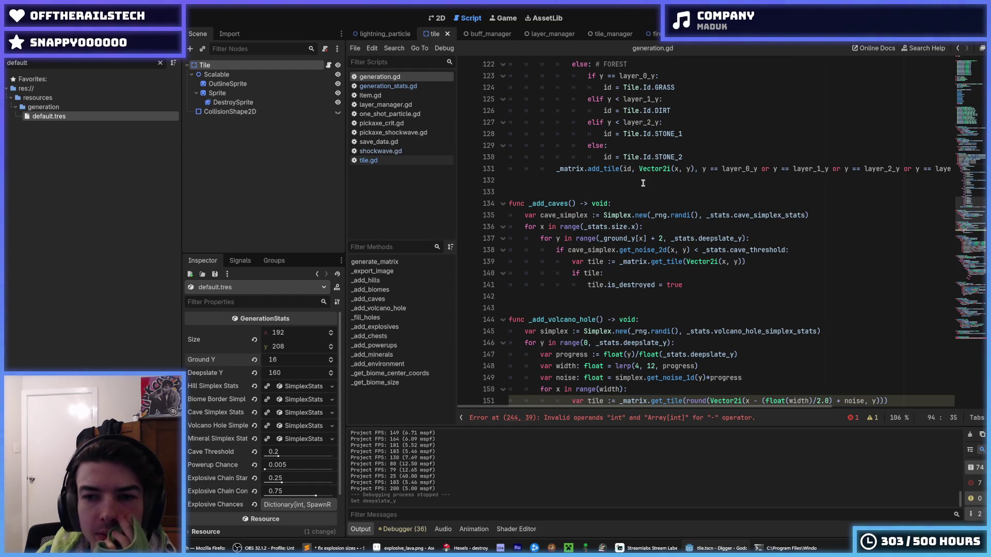
pyautogui.click(662, 239)
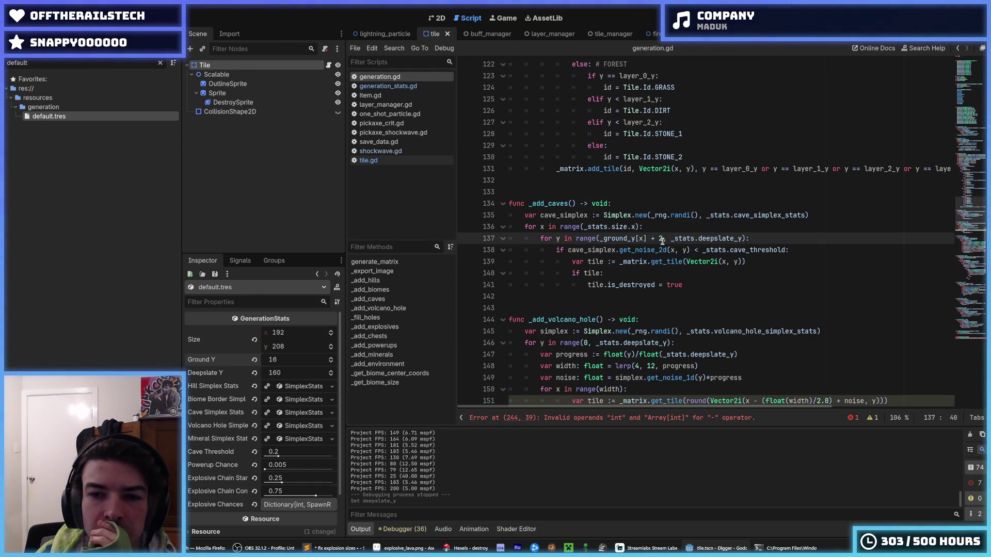
pyautogui.moveTo(663, 239); pyautogui.dragTo(599, 239)
pyautogui.click(600, 239)
pyautogui.click(662, 239)
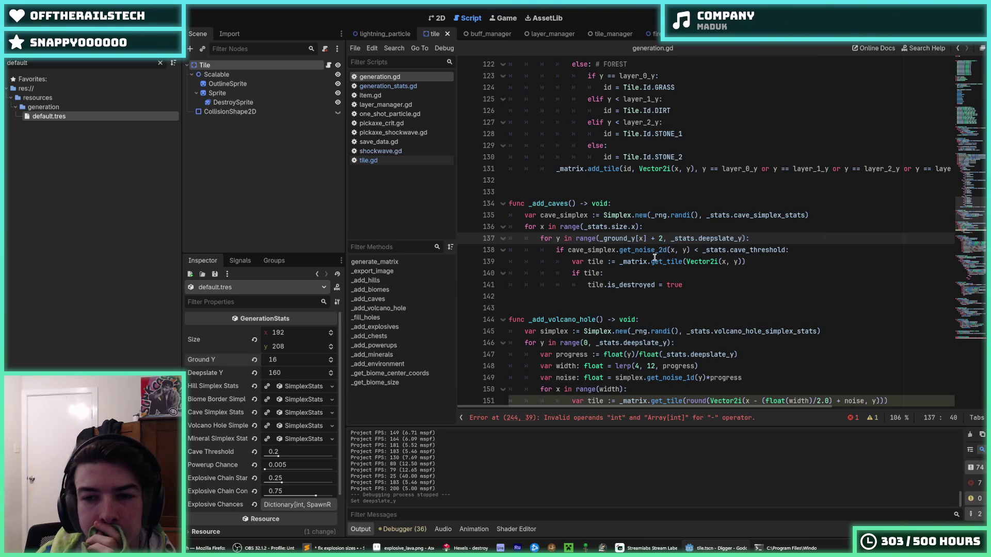
pyautogui.scroll(-3, 654, 257)
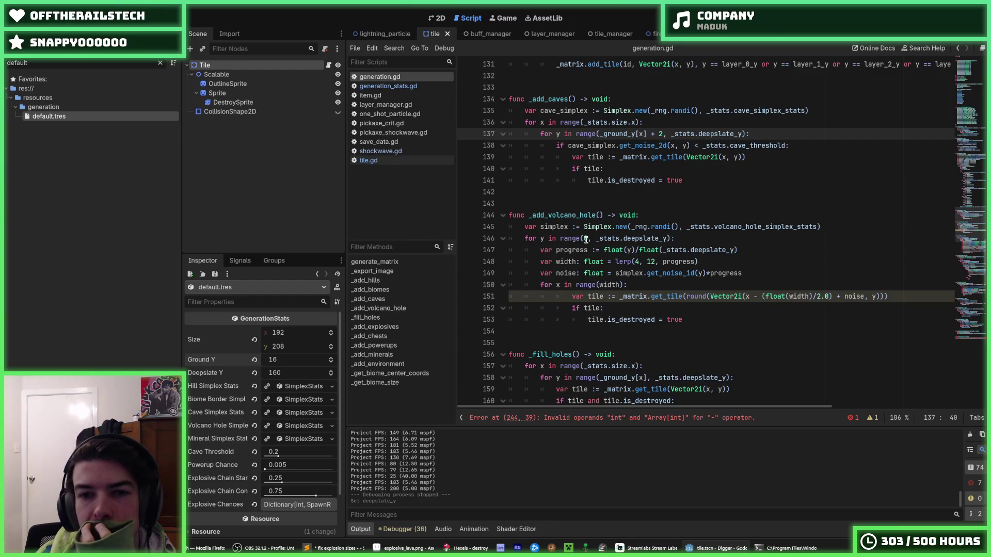
pyautogui.click(738, 251)
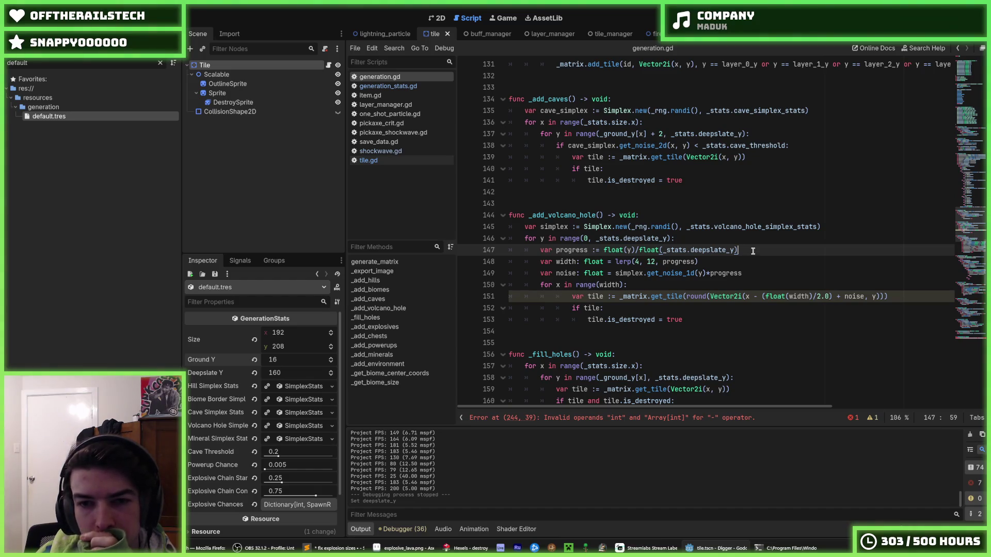
pyautogui.scroll(-7, 753, 251)
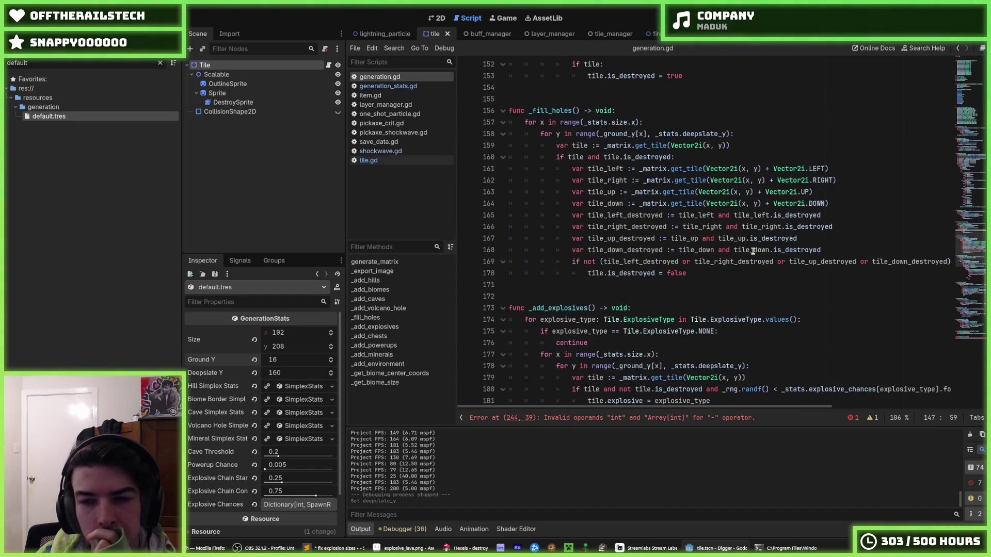
pyautogui.click(679, 158)
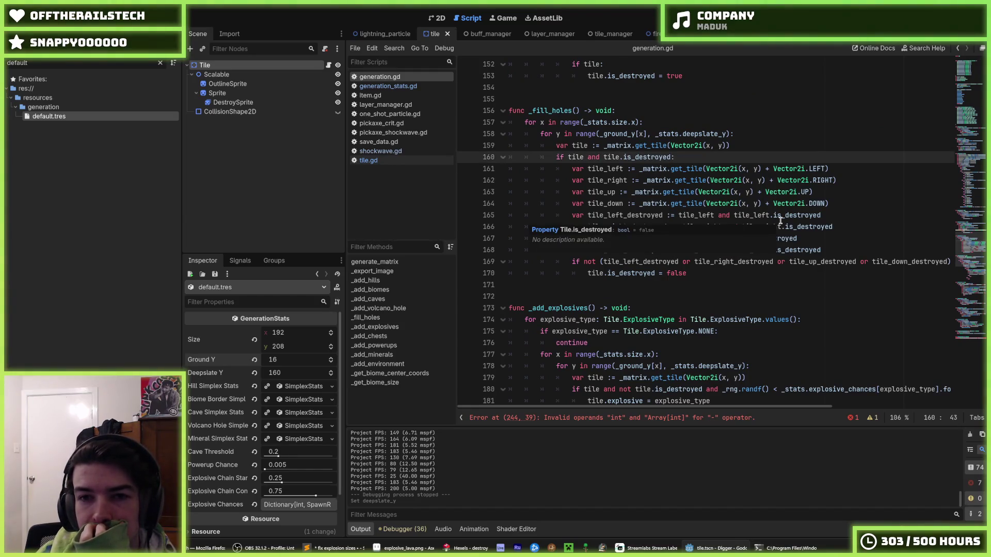
pyautogui.click(835, 222)
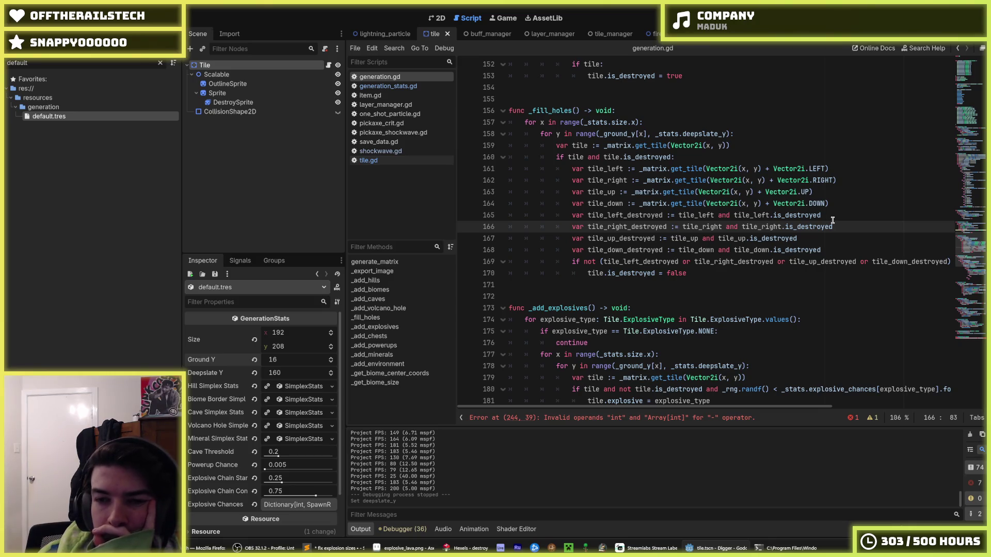
pyautogui.scroll(-6, 833, 221)
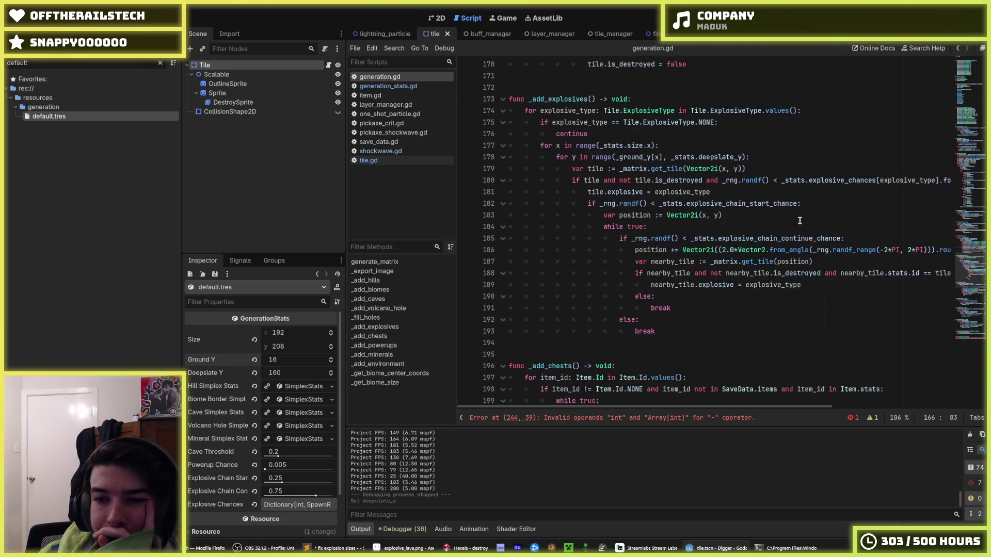
pyautogui.click(762, 161)
pyautogui.scroll(-5, 762, 160)
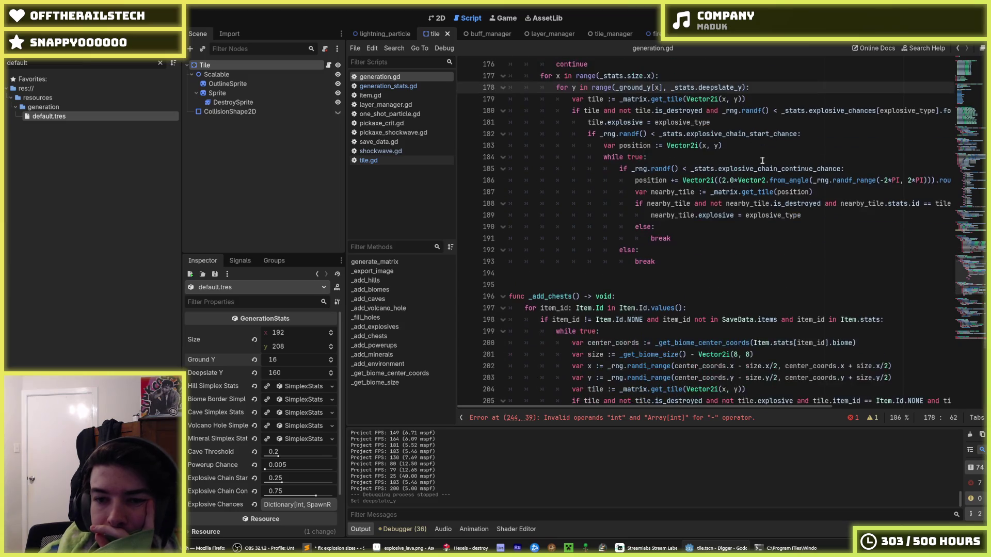
pyautogui.scroll(-4, 763, 160)
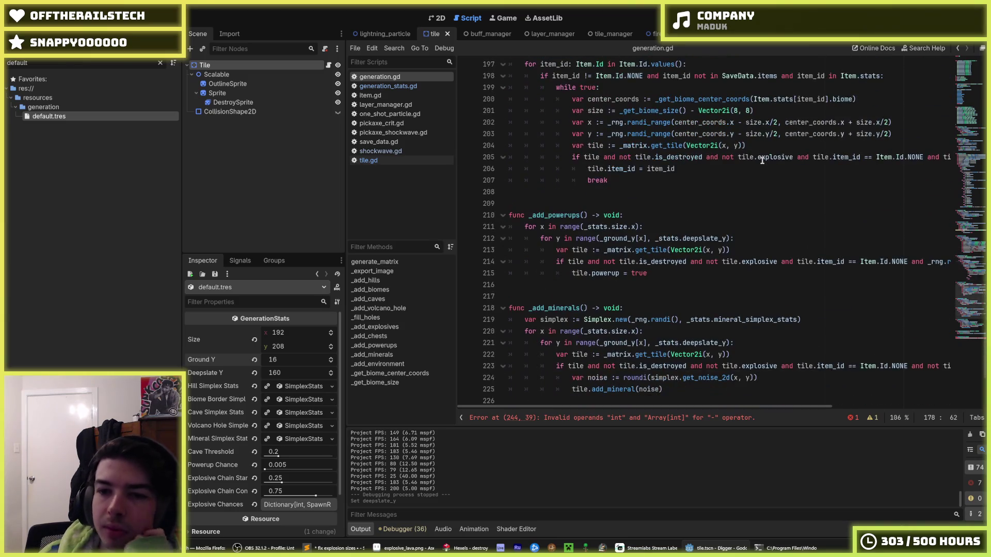
pyautogui.scroll(-3, 762, 161)
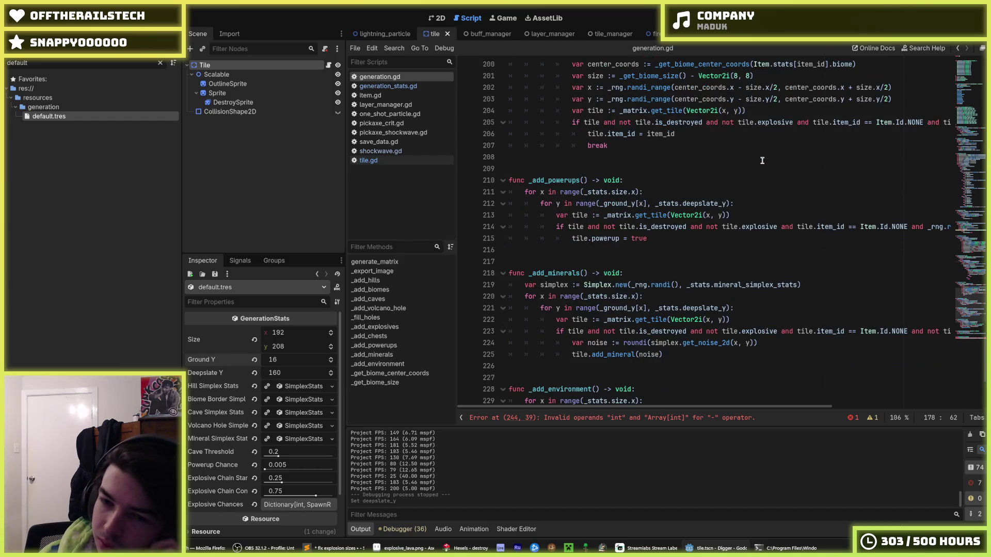
pyautogui.scroll(-3, 762, 160)
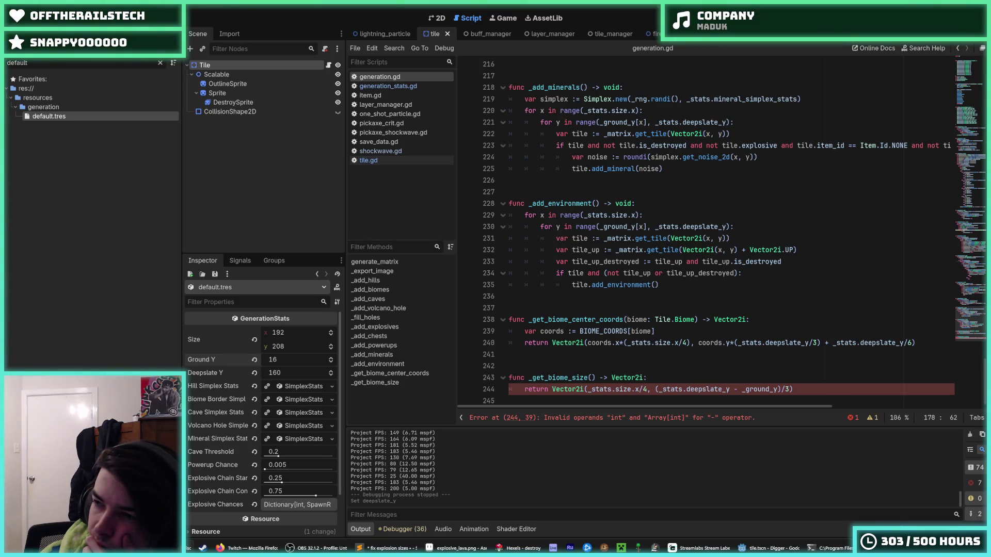
pyautogui.click(619, 365)
pyautogui.click(623, 356)
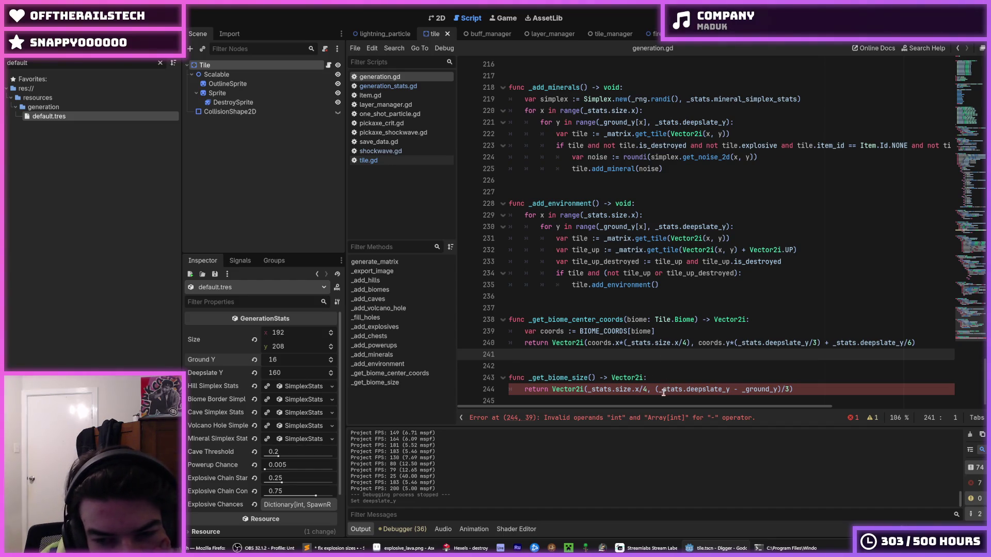
pyautogui.moveTo(661, 394)
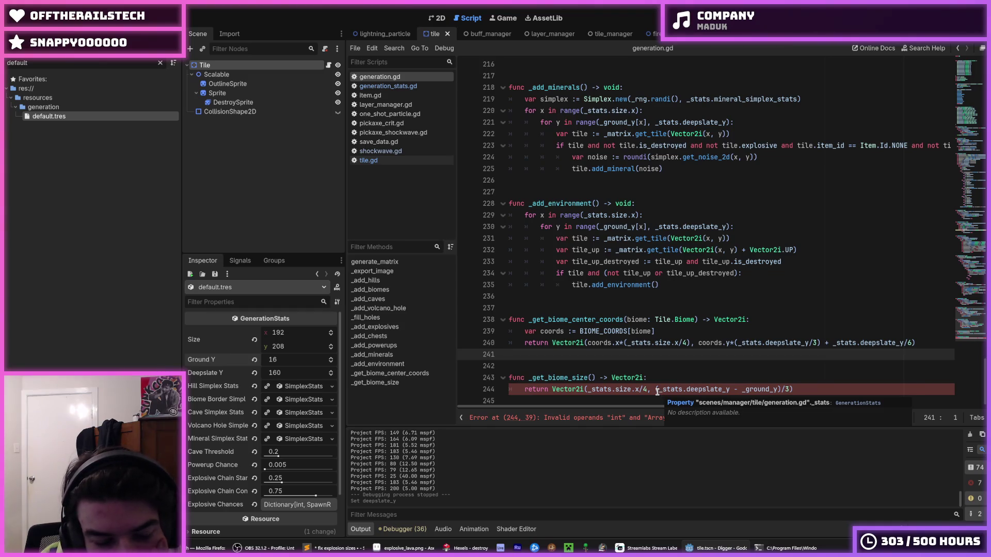
pyautogui.moveTo(659, 393); pyautogui.dragTo(789, 390)
pyautogui.click(789, 390)
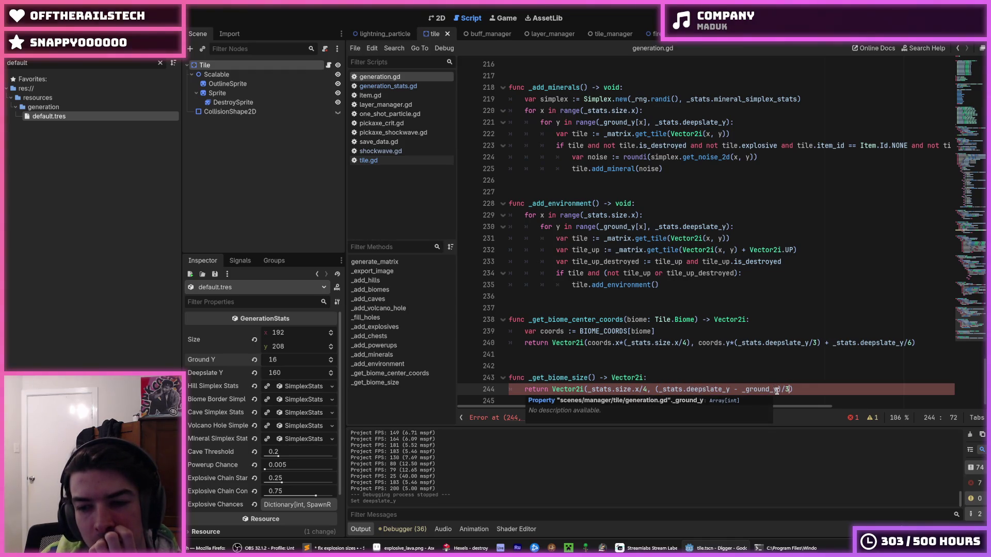
pyautogui.click(787, 391)
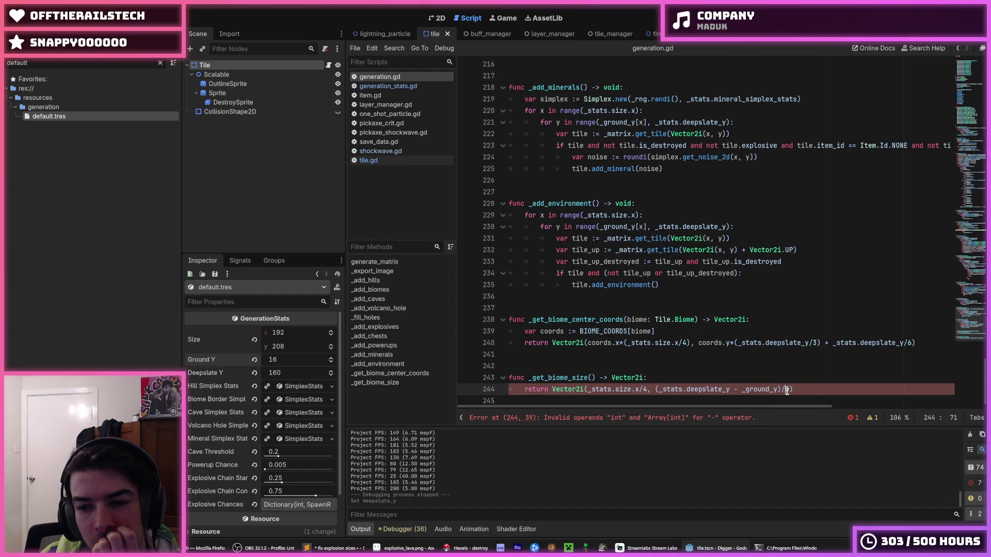
pyautogui.moveTo(790, 391); pyautogui.dragTo(656, 393)
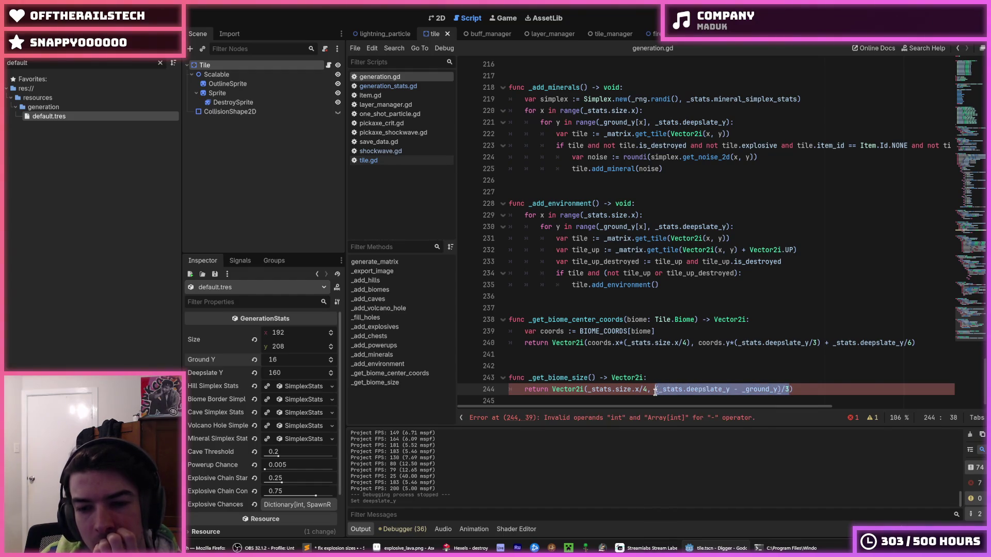
pyautogui.moveTo(596, 378); pyautogui.dragTo(524, 377)
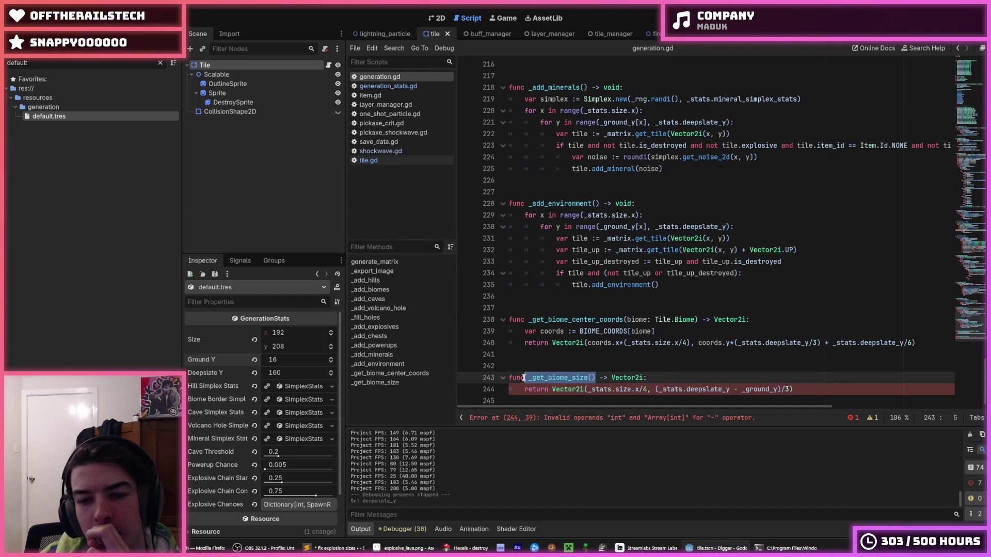
pyautogui.rightClick(524, 378)
pyautogui.press('Escape')
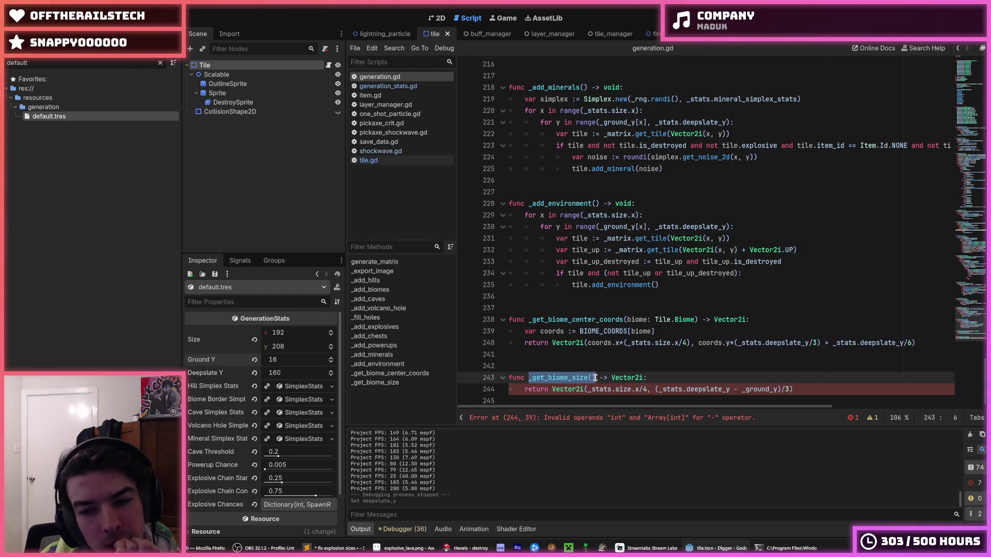
pyautogui.click(595, 378)
pyautogui.click(663, 378)
pyautogui.moveTo(965, 305); pyautogui.dragTo(964, 152)
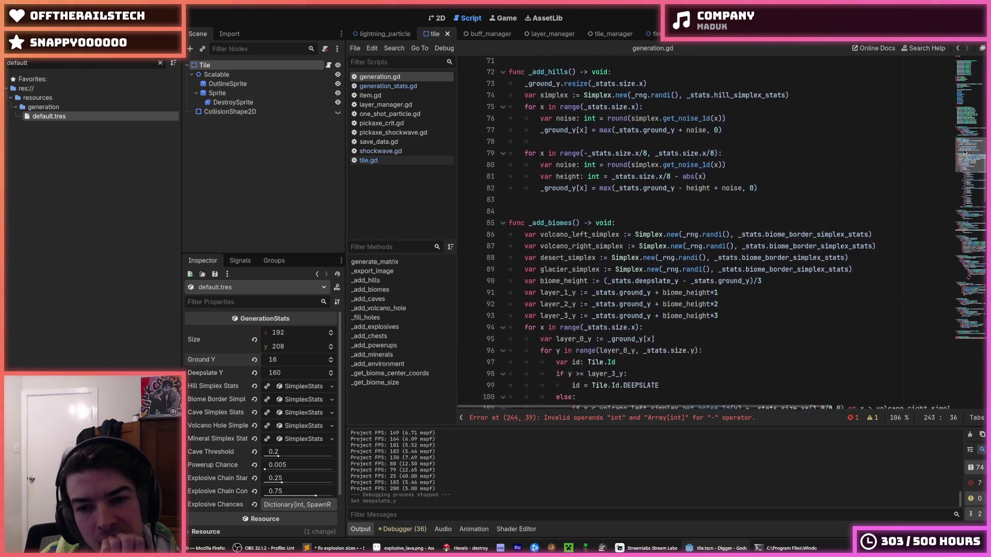
pyautogui.moveTo(730, 305); pyautogui.dragTo(589, 304)
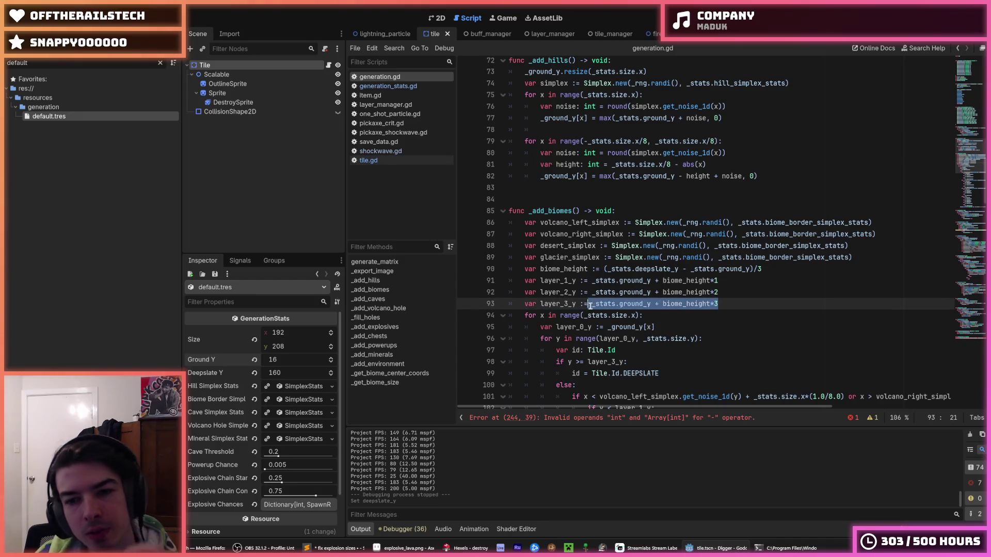
pyautogui.write('_stats.')
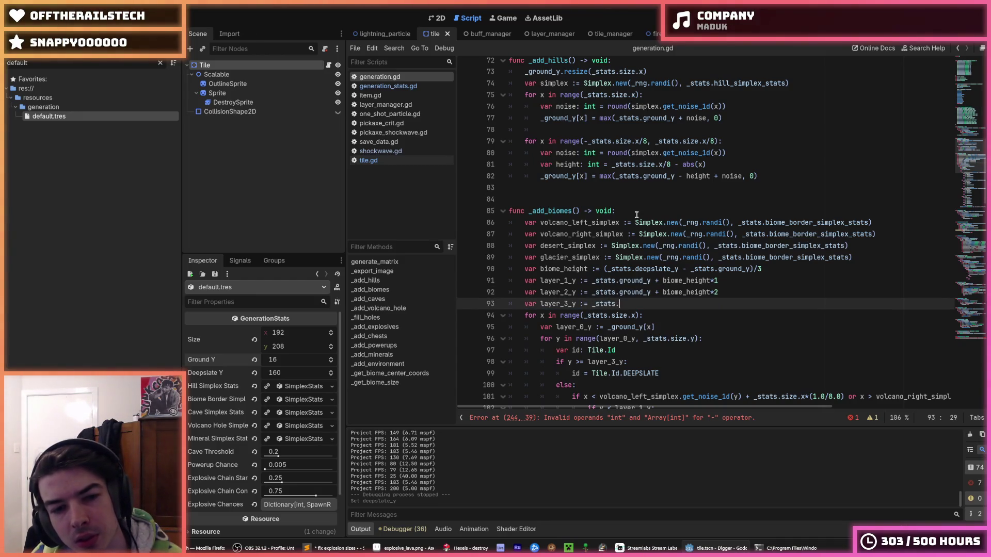
pyautogui.write('deepslate')
pyautogui.press('Return')
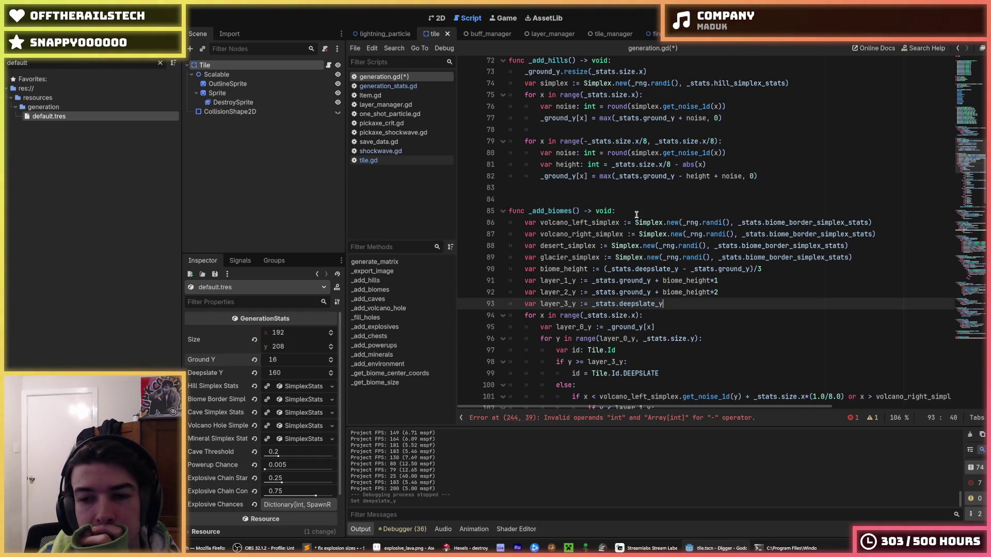
pyautogui.click(730, 284)
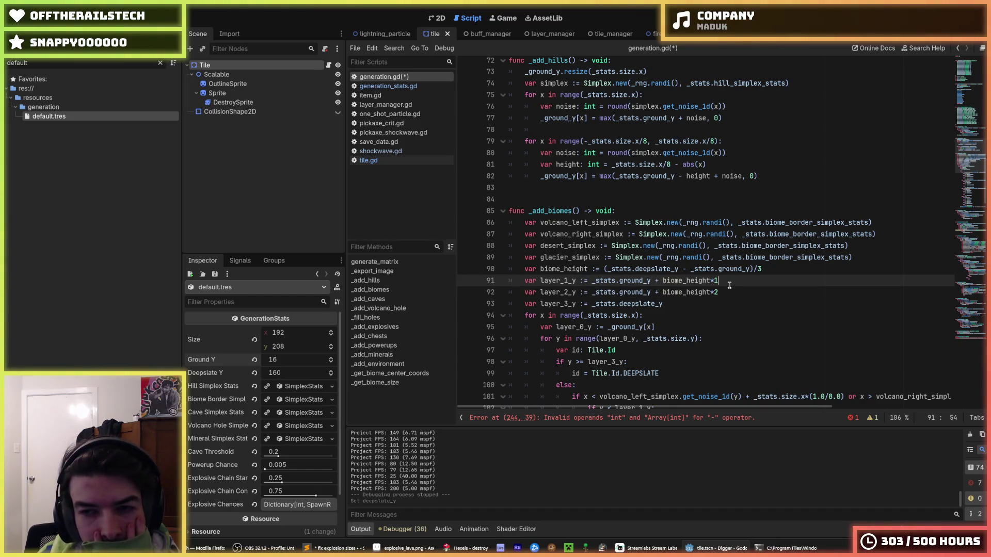
pyautogui.press('Down')
pyautogui.press('Up')
pyautogui.press('Down')
pyautogui.press('Up')
pyautogui.press('Down')
pyautogui.press('Up')
pyautogui.press('Down')
pyautogui.press('Up')
pyautogui.press('Down')
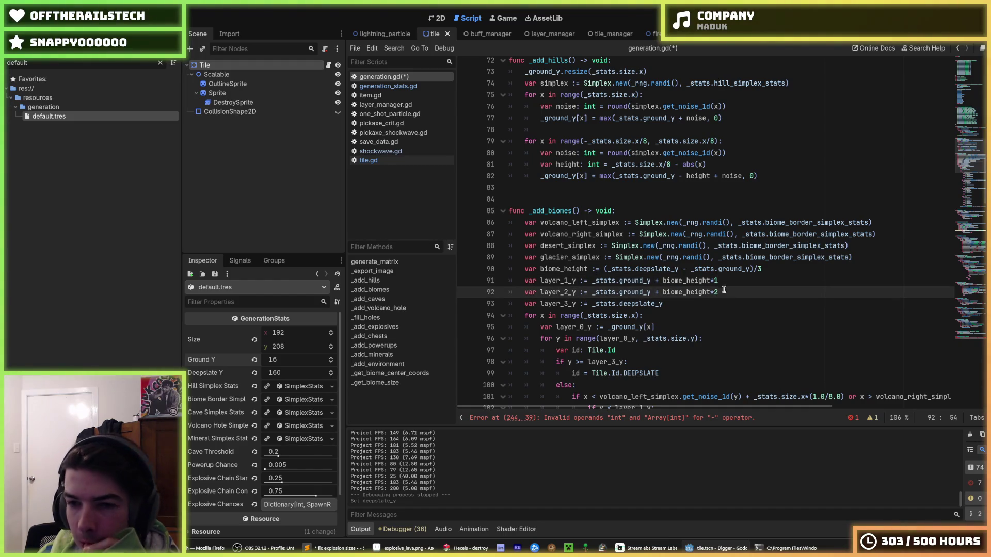
pyautogui.click(723, 281)
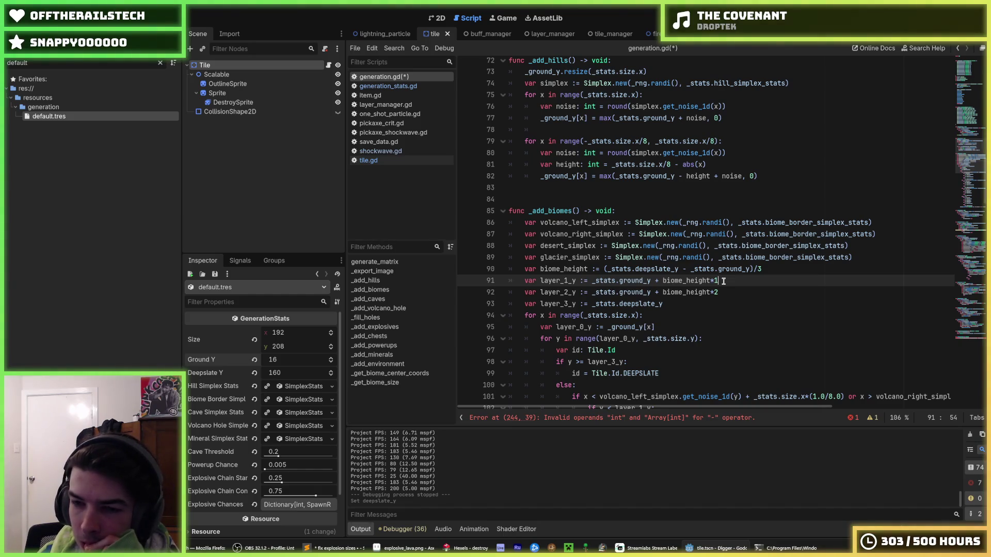
pyautogui.press('Down')
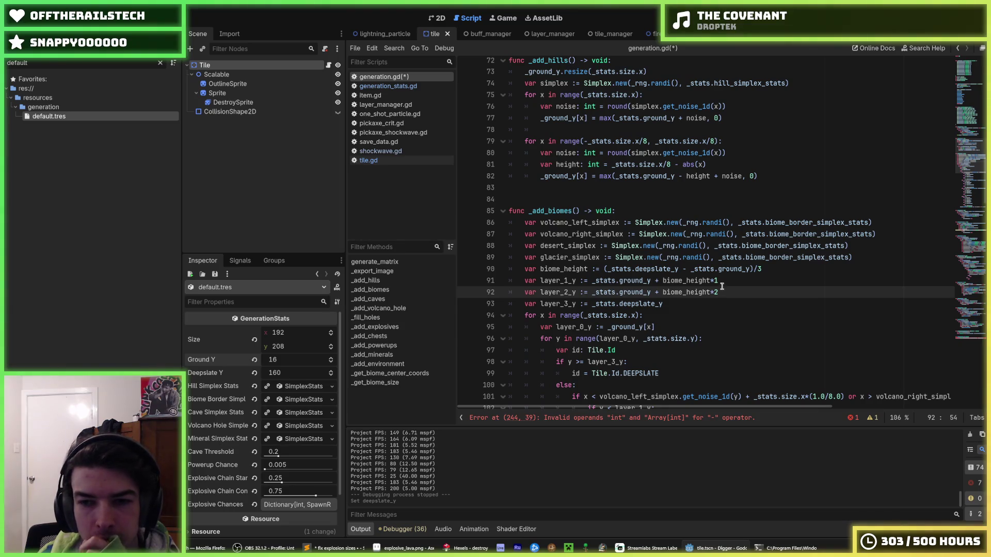
pyautogui.click(723, 282)
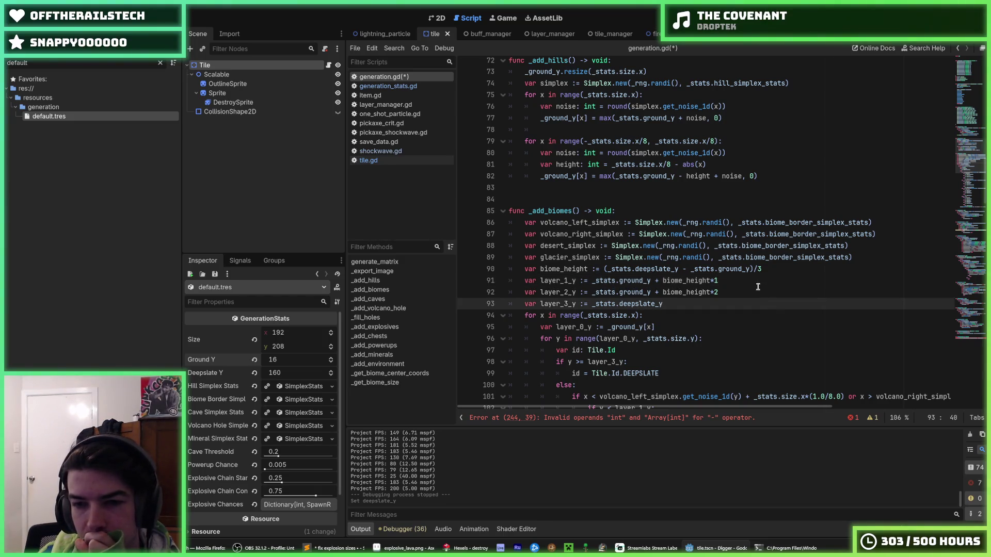
pyautogui.scroll(-7, 713, 289)
pyautogui.scroll(-20, 715, 301)
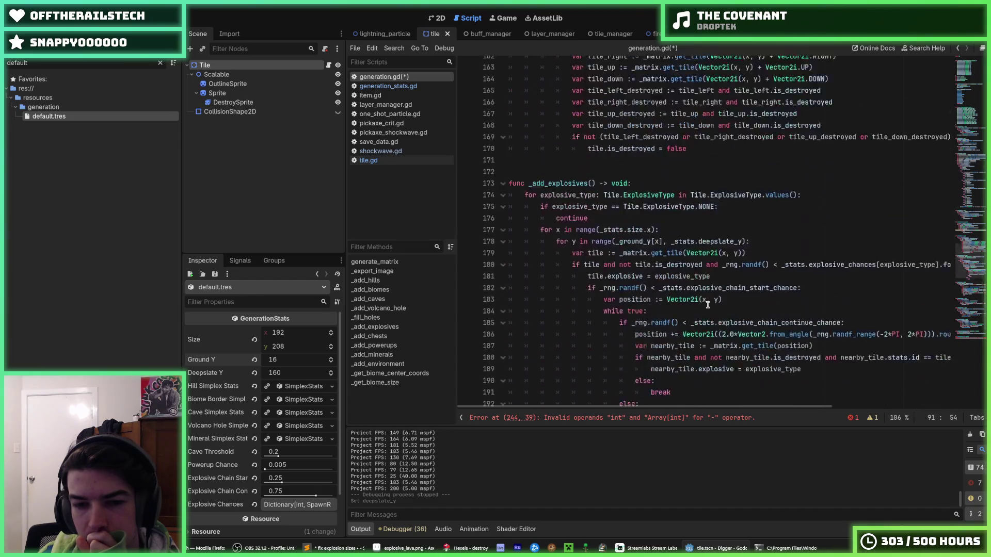
# Change line 244's height to (_stats.deepslate_y - _stats._ground_y)/3 and save generation.gd.
pyautogui.scroll(-5, 708, 305)
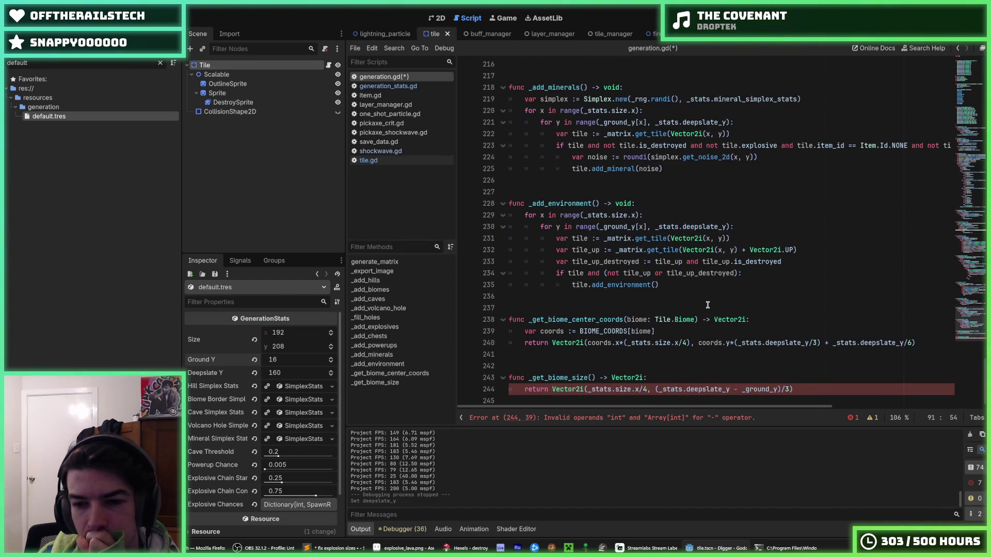
pyautogui.click(783, 383)
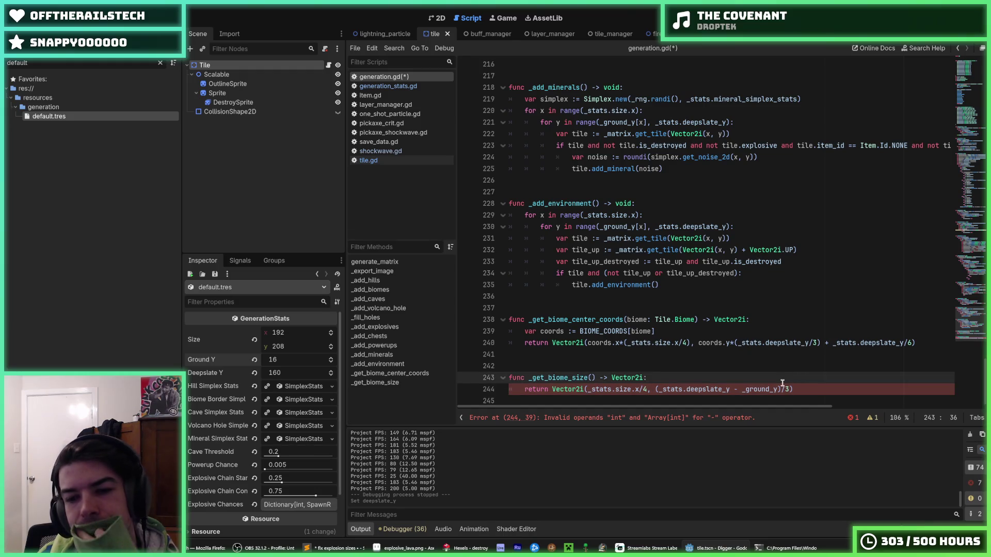
pyautogui.click(647, 390)
pyautogui.write(',')
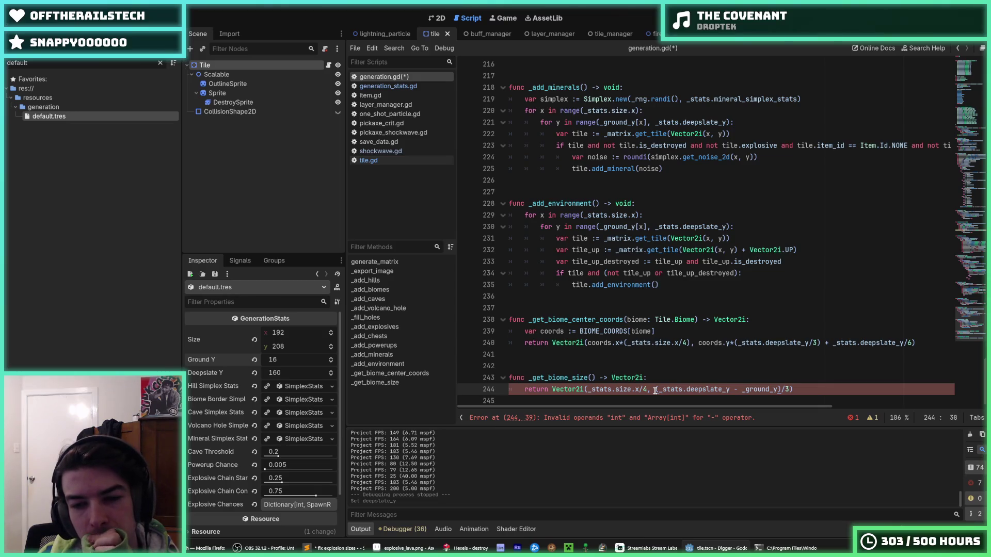
pyautogui.moveTo(655, 391); pyautogui.dragTo(799, 389)
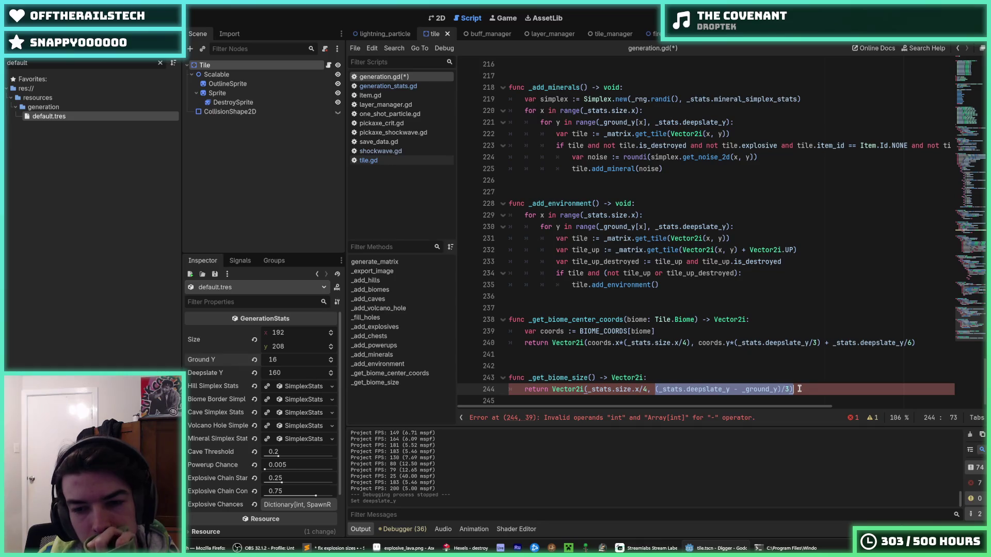
pyautogui.press('Left')
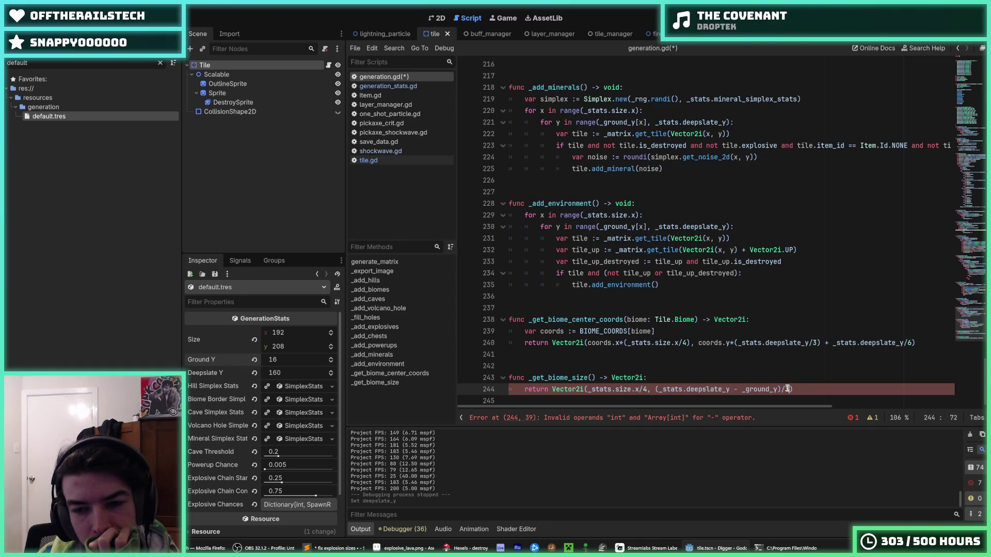
pyautogui.click(745, 389)
pyautogui.write('_y - ')
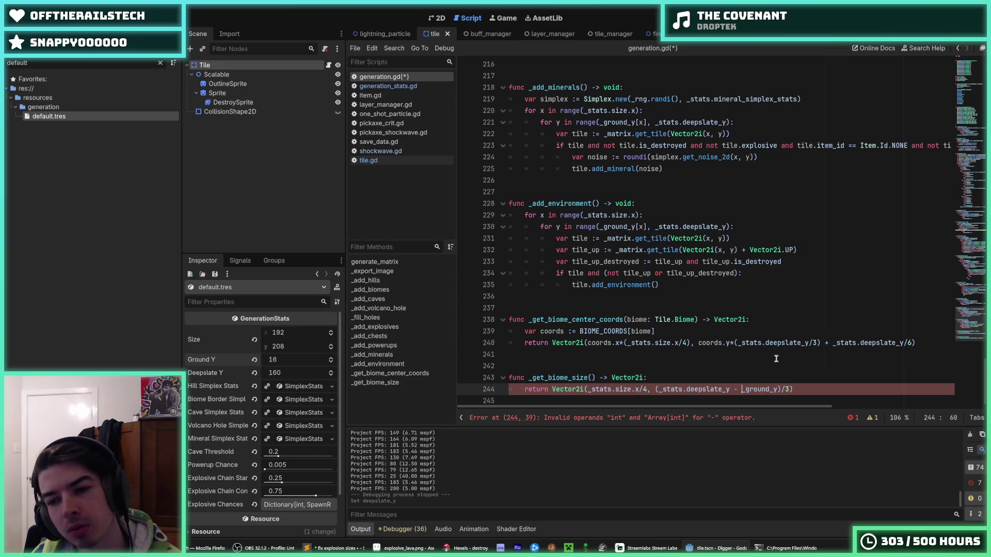
pyautogui.write('_stats.')
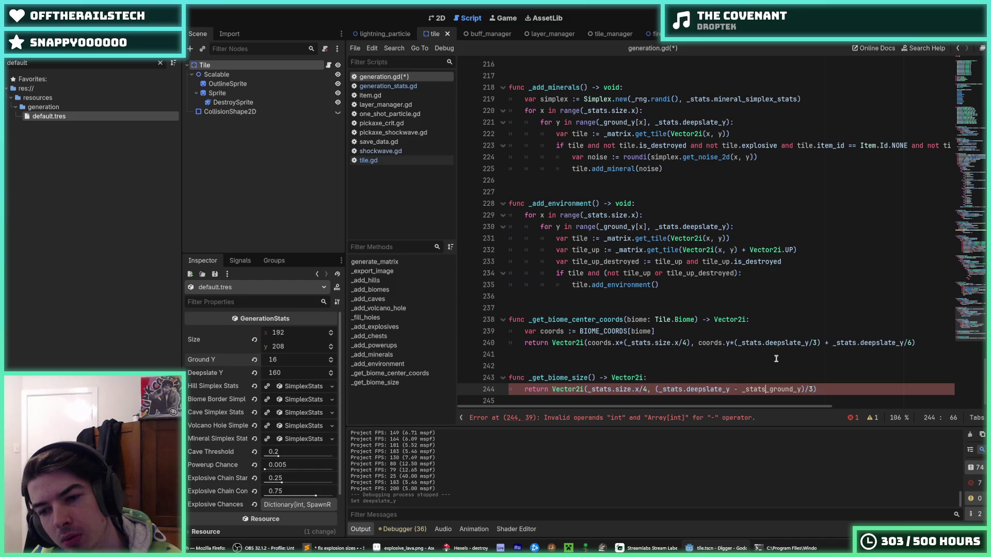
pyautogui.press('Escape')
pyautogui.hotkey('ctrl', 's')
# Run the project with F5 to test the new biome size.
pyautogui.click(776, 356)
pyautogui.click(768, 364)
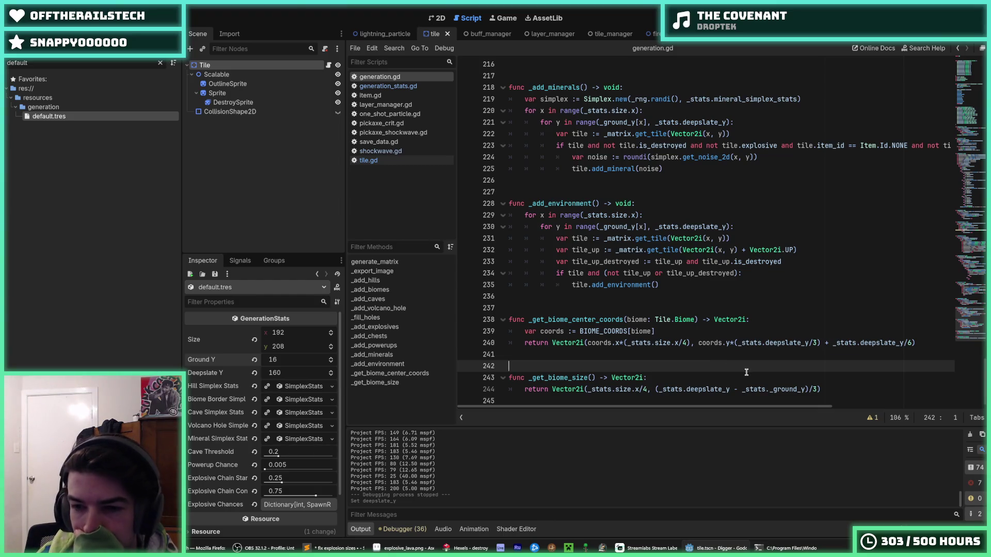
pyautogui.click(854, 388)
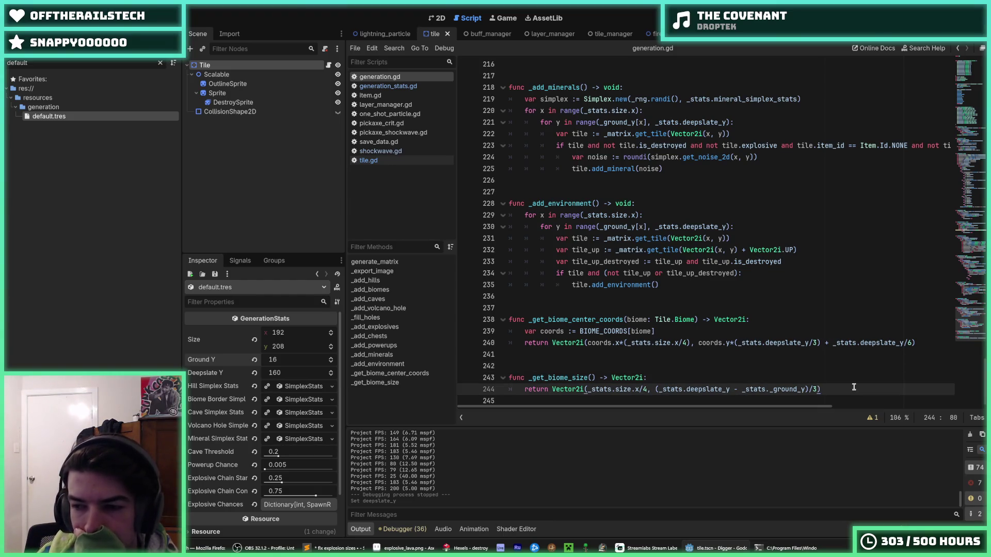
pyautogui.click(818, 377)
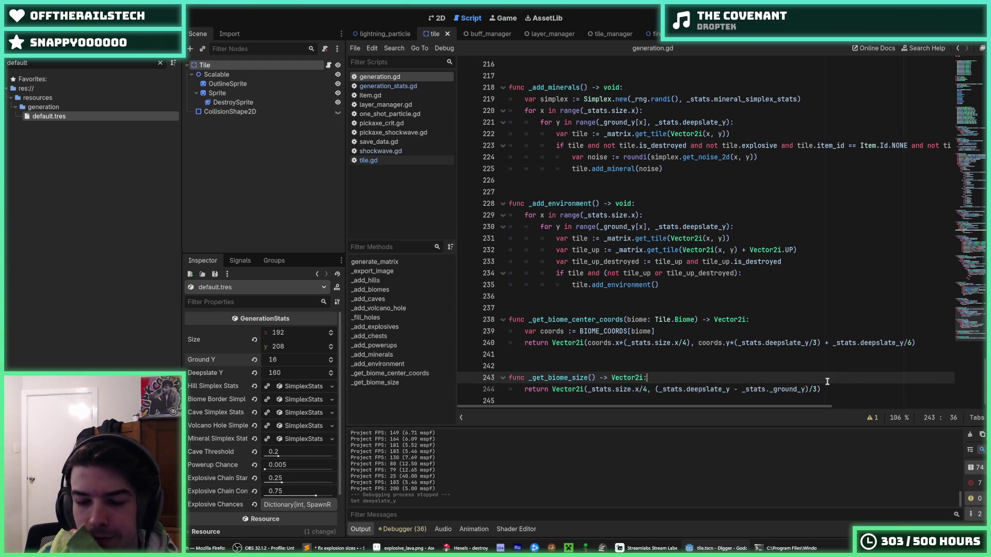
pyautogui.click(825, 384)
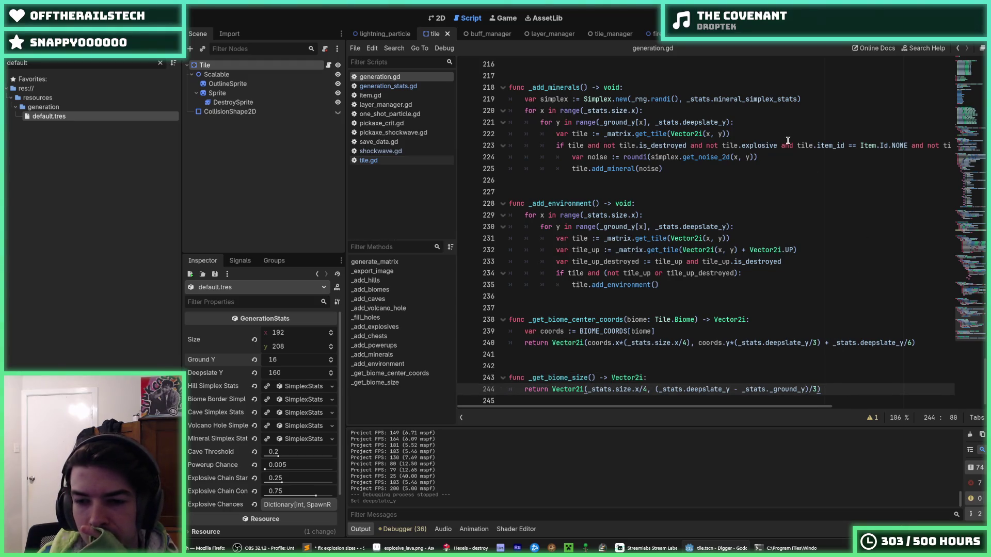
pyautogui.press('F5')
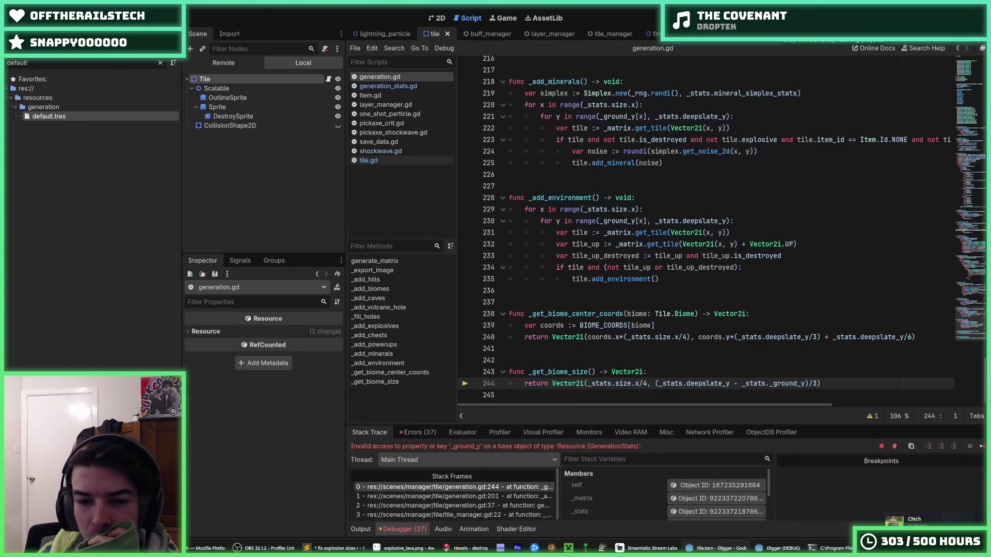
# Stop the crashed game, correct line 244 to _stats.ground_y, and test-run again.
pyautogui.click(780, 21)
pyautogui.click(773, 383)
pyautogui.press('BackSpace')
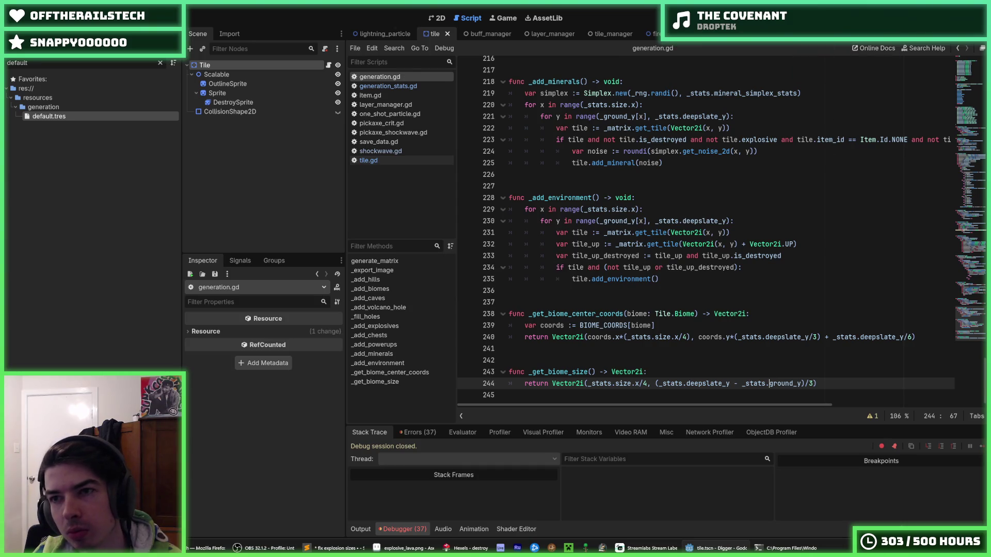
pyautogui.press('F5')
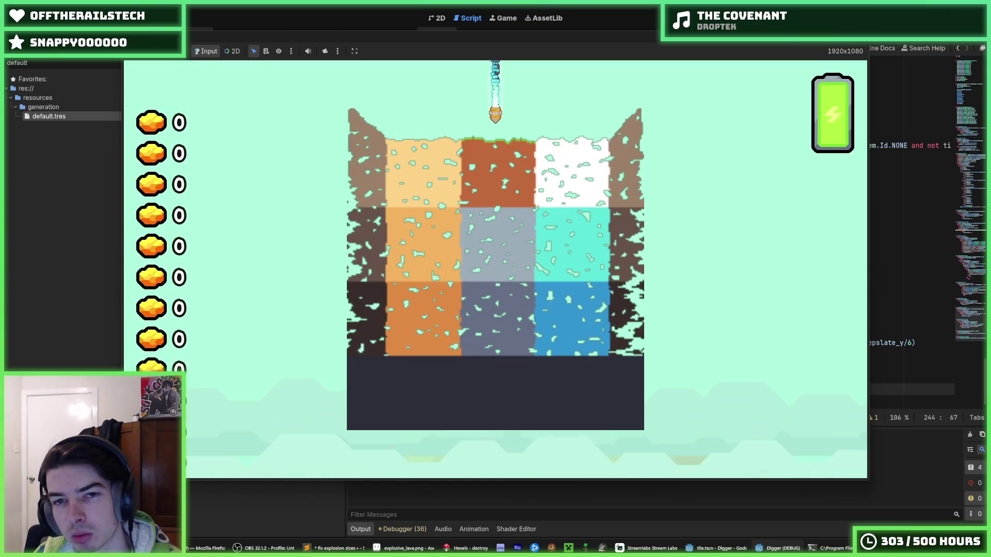
pyautogui.press('F8')
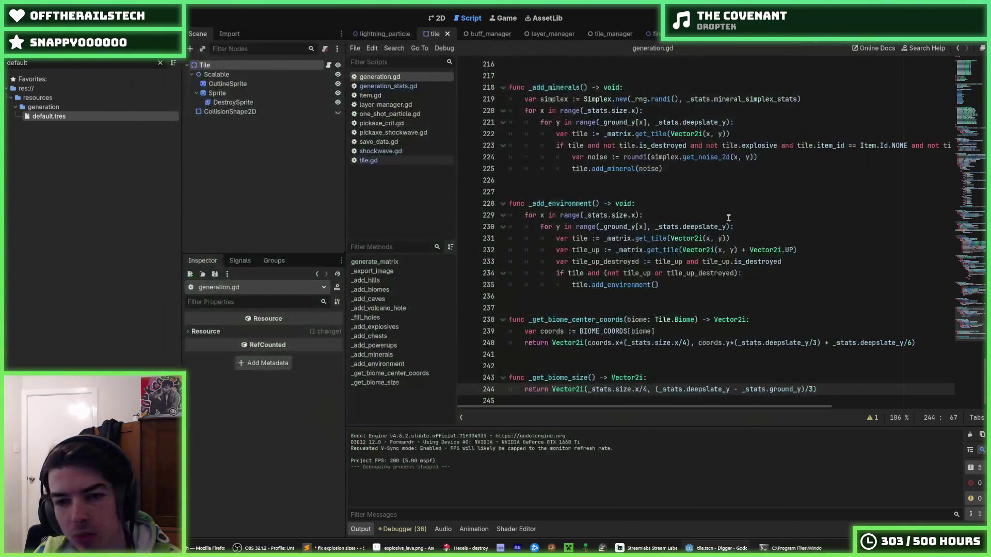
pyautogui.click(729, 215)
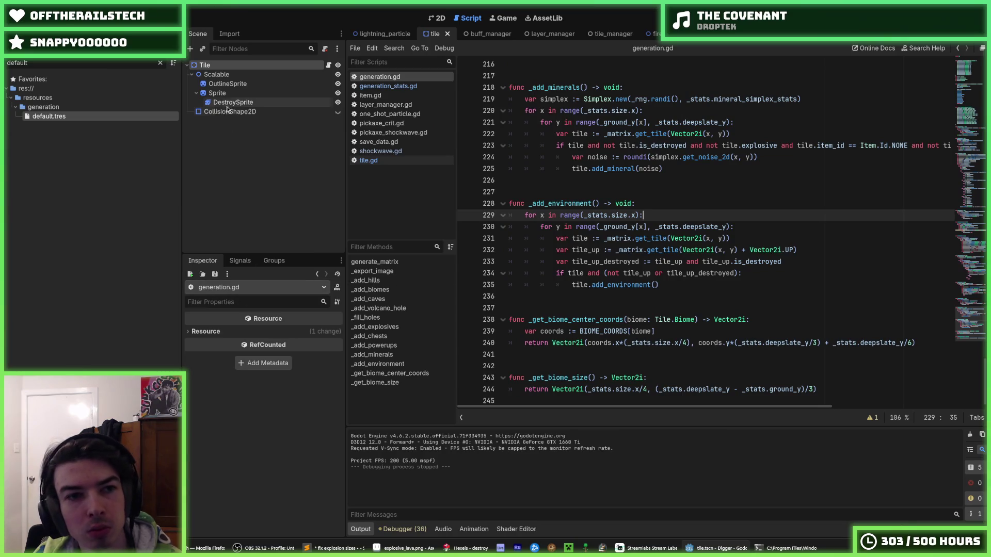
# Set Deepslate Y to 80 in the default.tres generation settings.
pyautogui.click(230, 105)
pyautogui.click(227, 122)
pyautogui.click(230, 111)
pyautogui.click(205, 65)
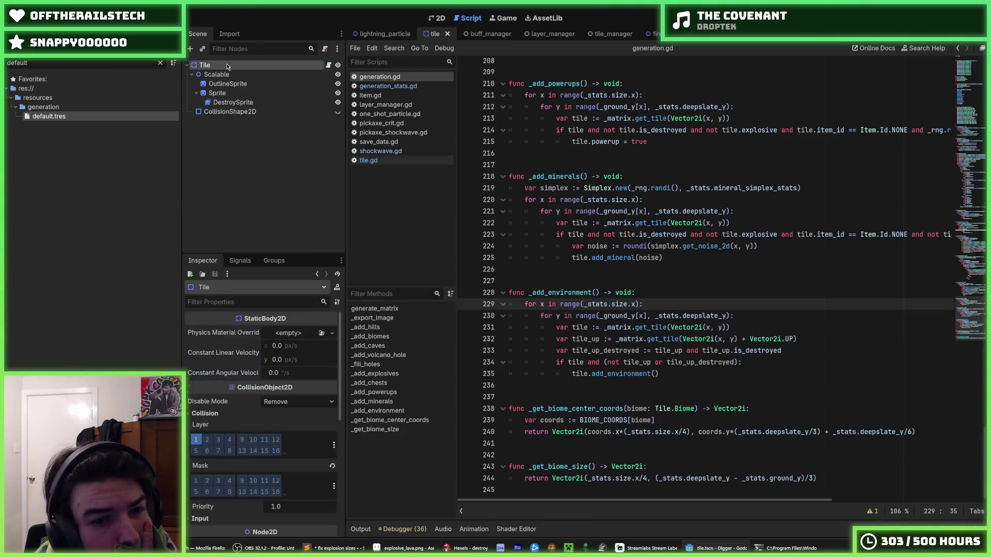
pyautogui.click(92, 118)
pyautogui.click(282, 371)
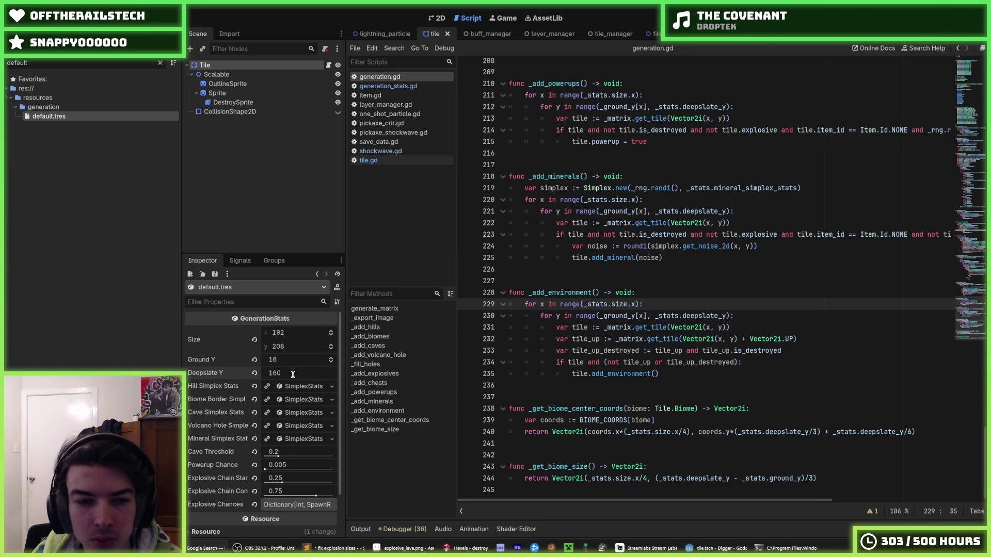
pyautogui.press('BackSpace')
pyautogui.press('BackSpace')
pyautogui.press('BackSpace')
pyautogui.write('80')
pyautogui.press('Return')
pyautogui.click(878, 18)
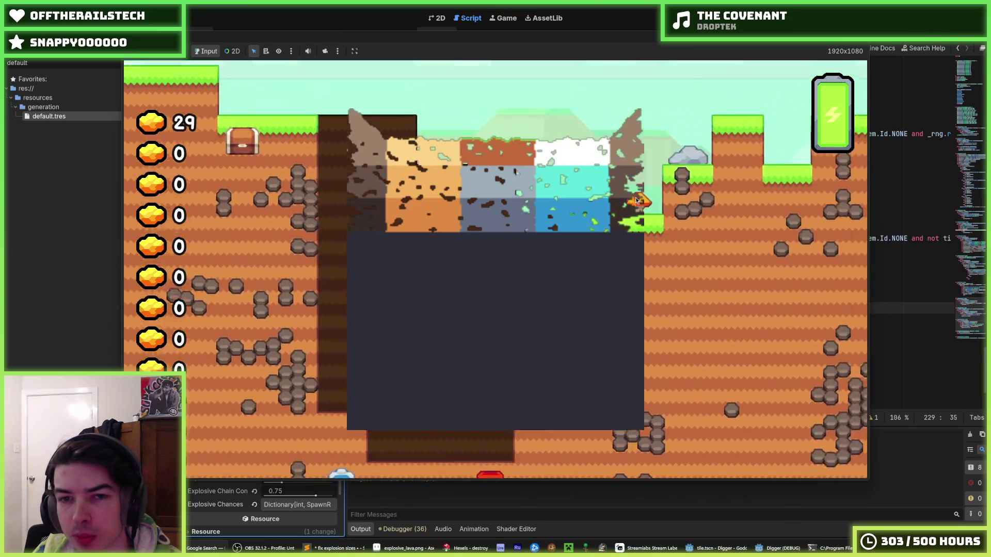
pyautogui.press('F8')
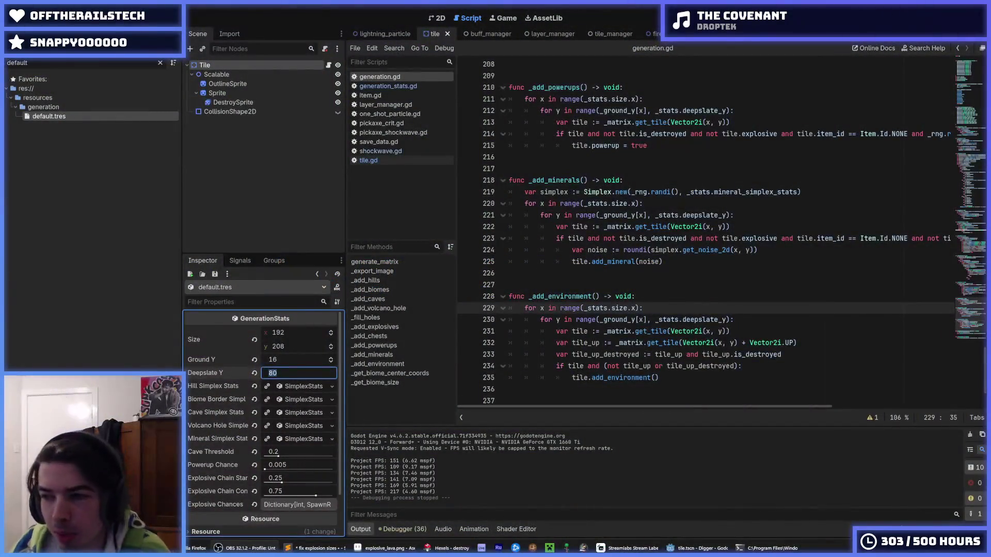
# Set Deepslate Y in default.tres back to 160 and save.
pyautogui.click(816, 355)
pyautogui.scroll(-3, 816, 355)
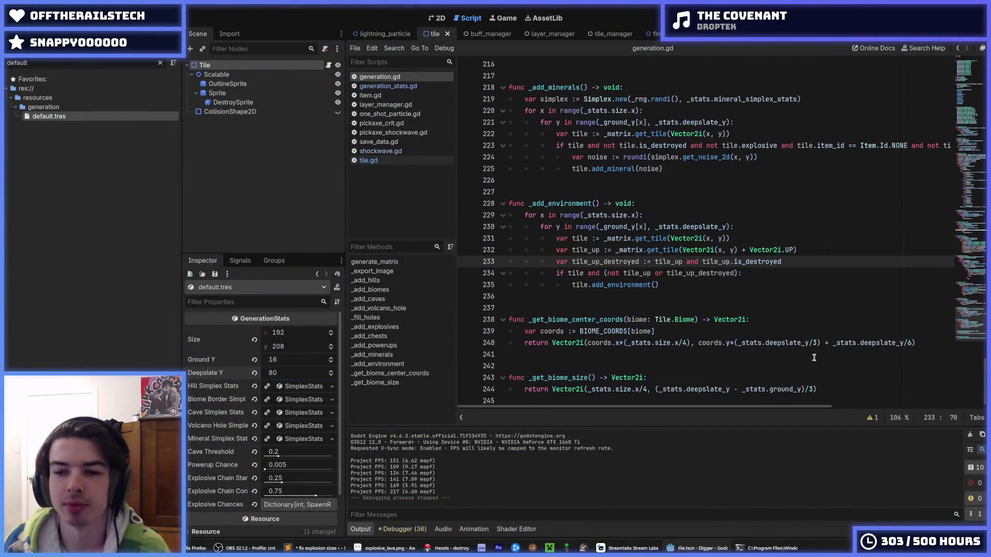
pyautogui.click(305, 373)
pyautogui.write('160')
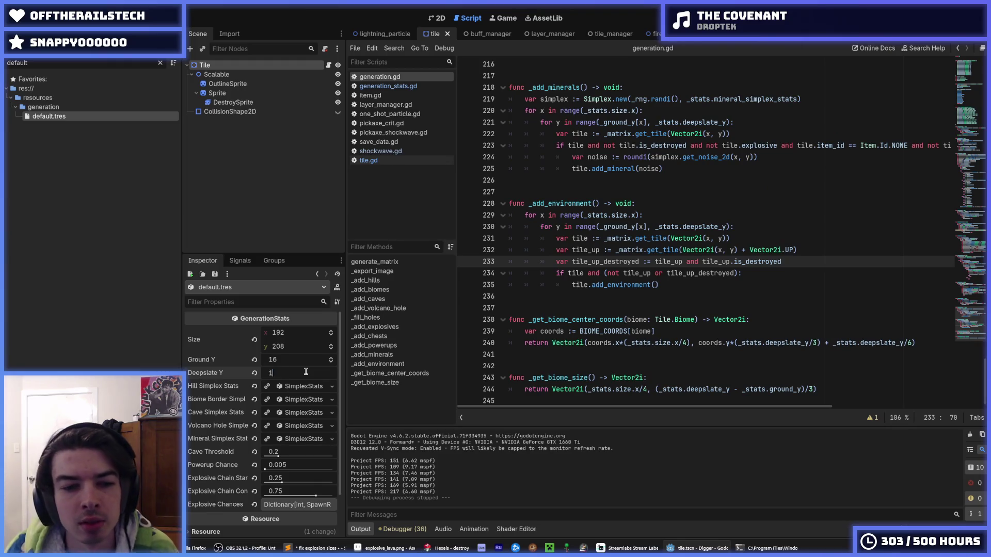
pyautogui.press('Return')
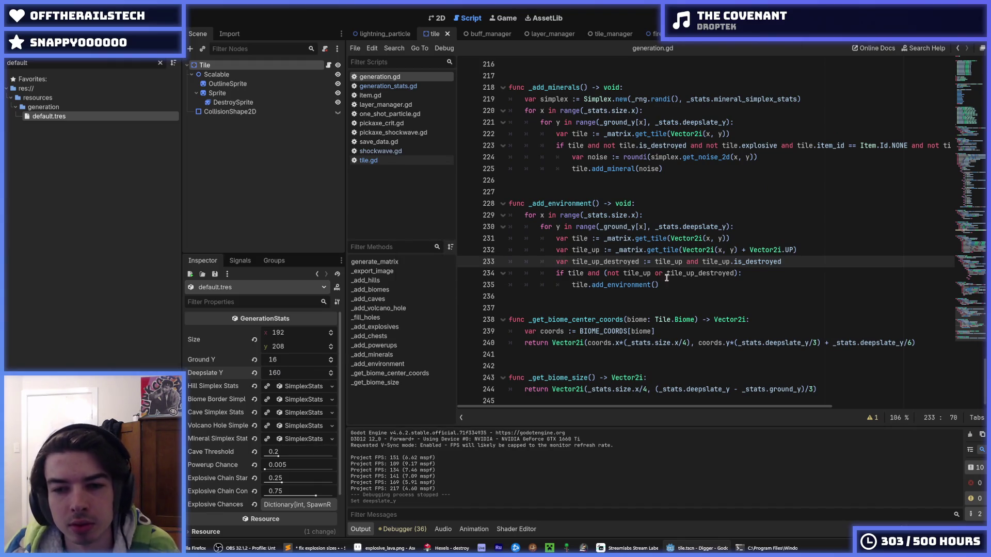
pyautogui.click(671, 285)
pyautogui.hotkey('ctrl', 's')
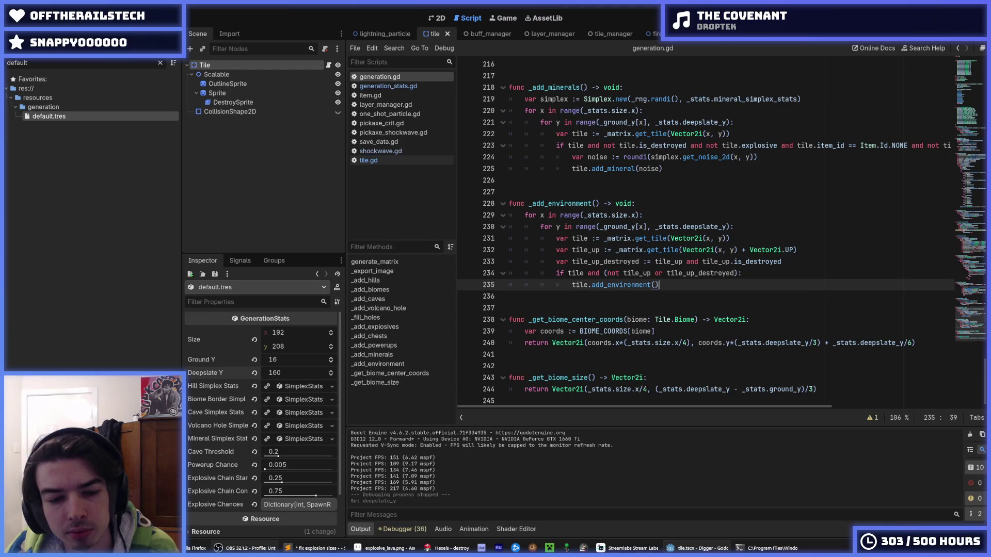
# Scroll generation.gd up to the colors dictionary and the _export_image function.
pyautogui.scroll(15, 657, 294)
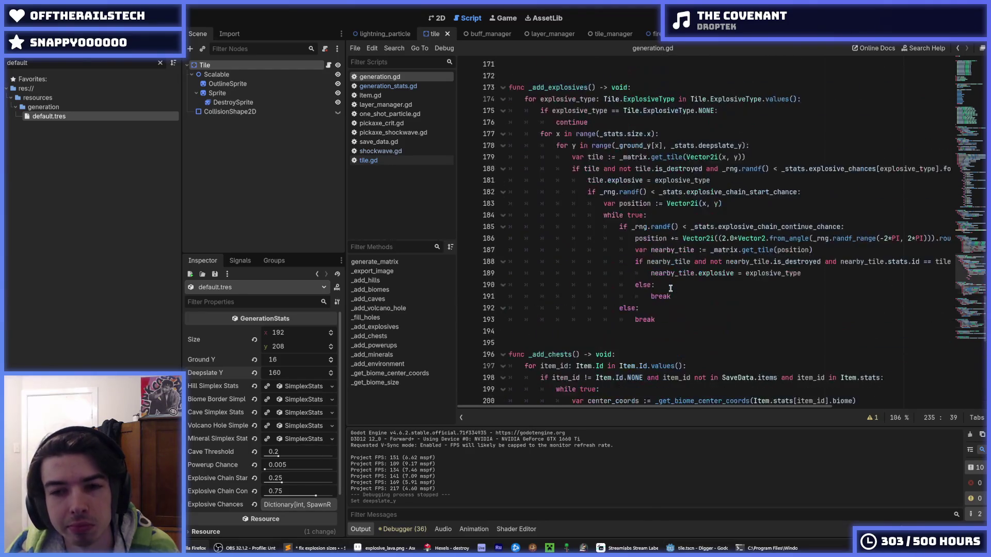
pyautogui.scroll(3, 671, 288)
pyautogui.click(671, 292)
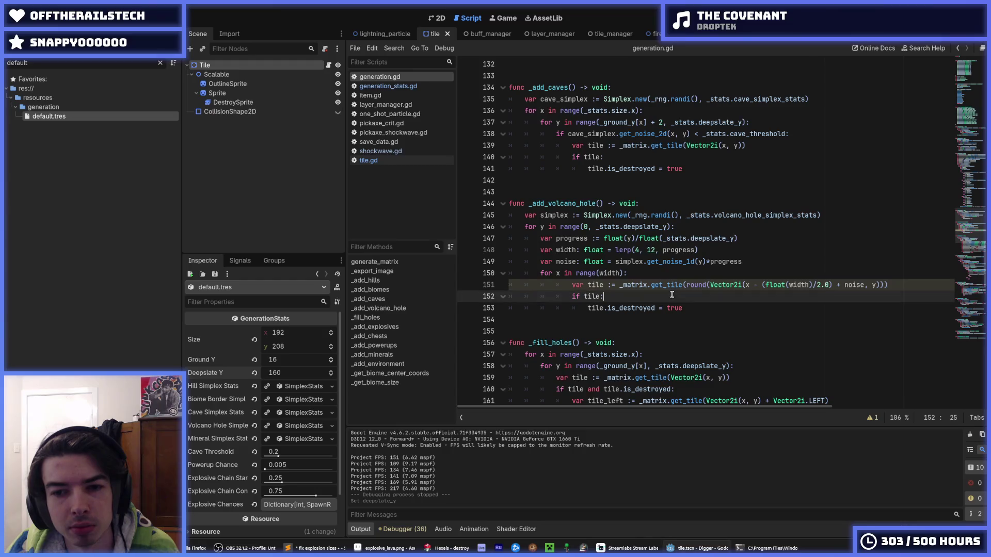
pyautogui.scroll(2, 640, 232)
pyautogui.click(638, 231)
pyautogui.scroll(8, 640, 232)
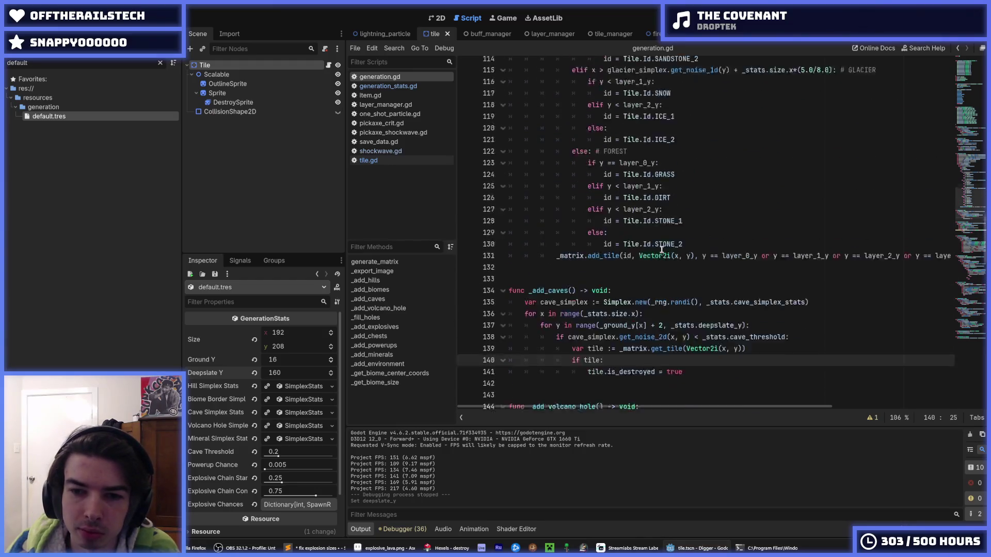
pyautogui.scroll(8, 663, 252)
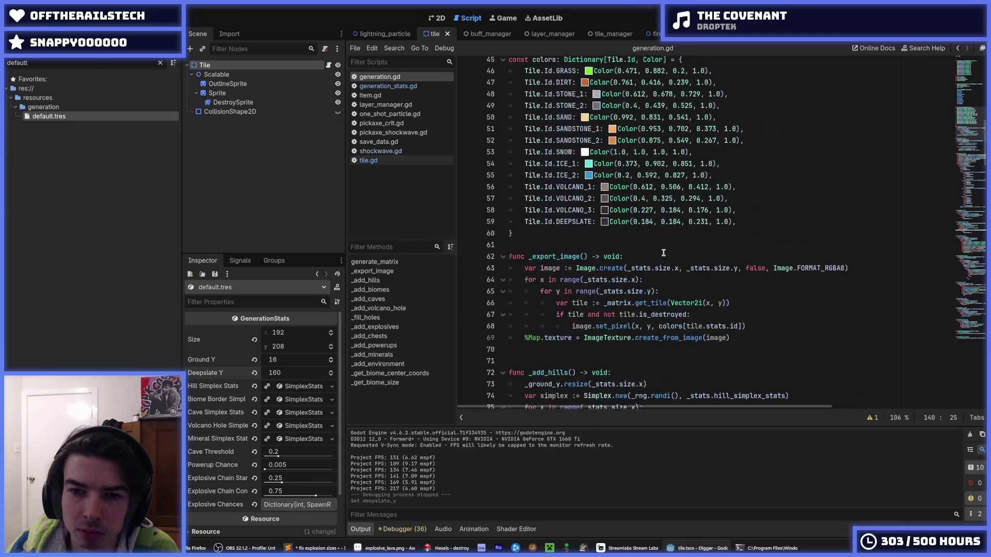
# Add an 'if tile.item_id != Item.Id.NONE:' check inside the destroyed-tile branch.
pyautogui.click(746, 311)
pyautogui.click(755, 316)
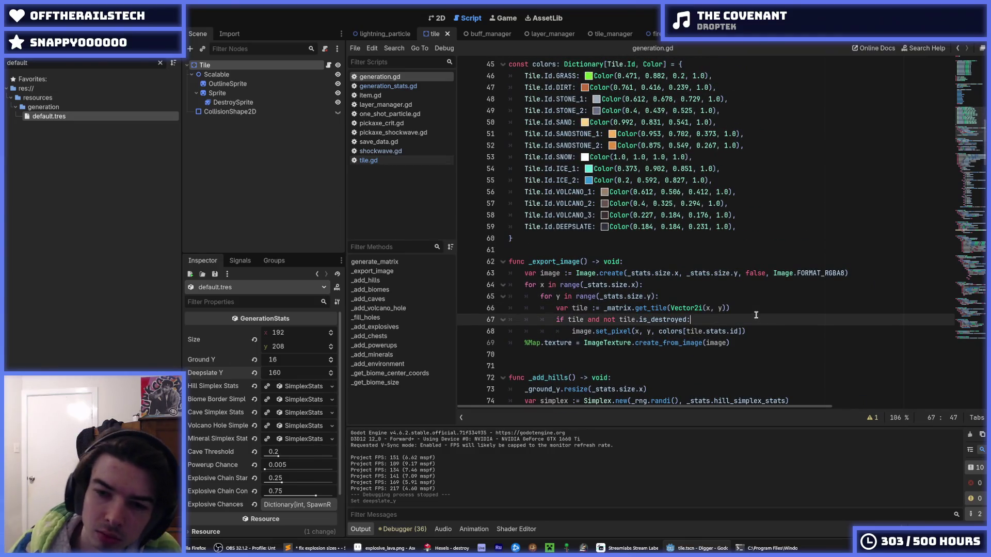
pyautogui.press('Return')
pyautogui.write('if t')
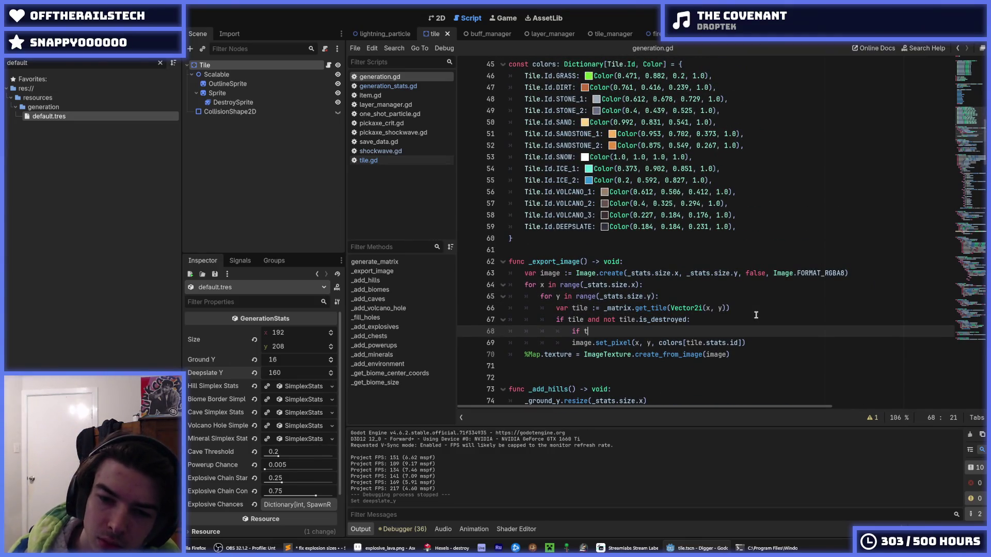
pyautogui.write('ile.ite')
pyautogui.press('Escape')
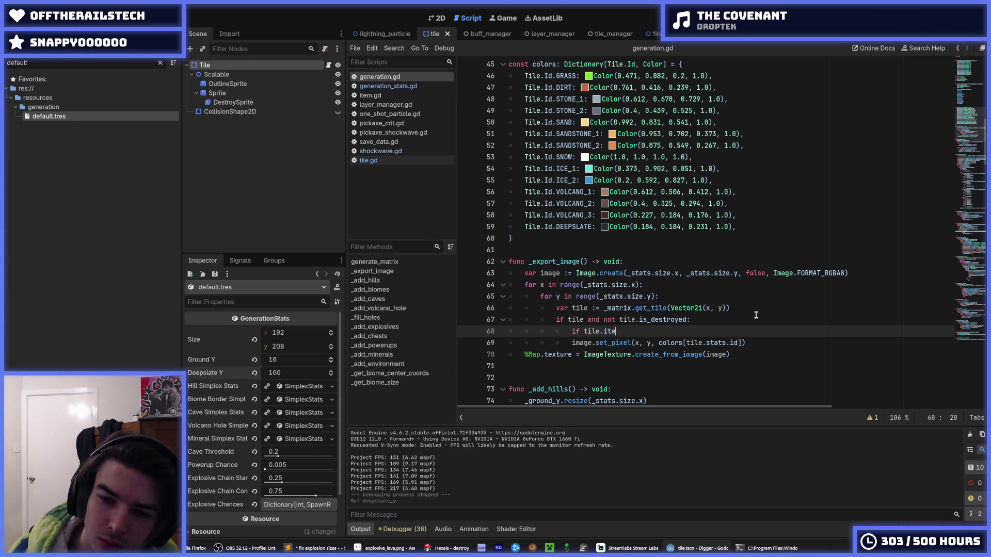
pyautogui.write('m_id != ')
pyautogui.write('I')
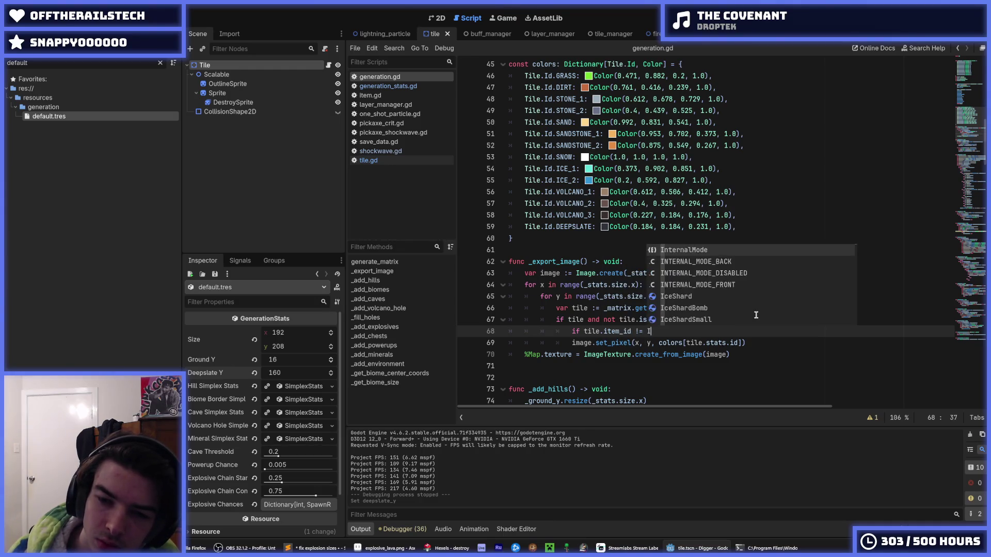
pyautogui.write('tem.Id.NONE:')
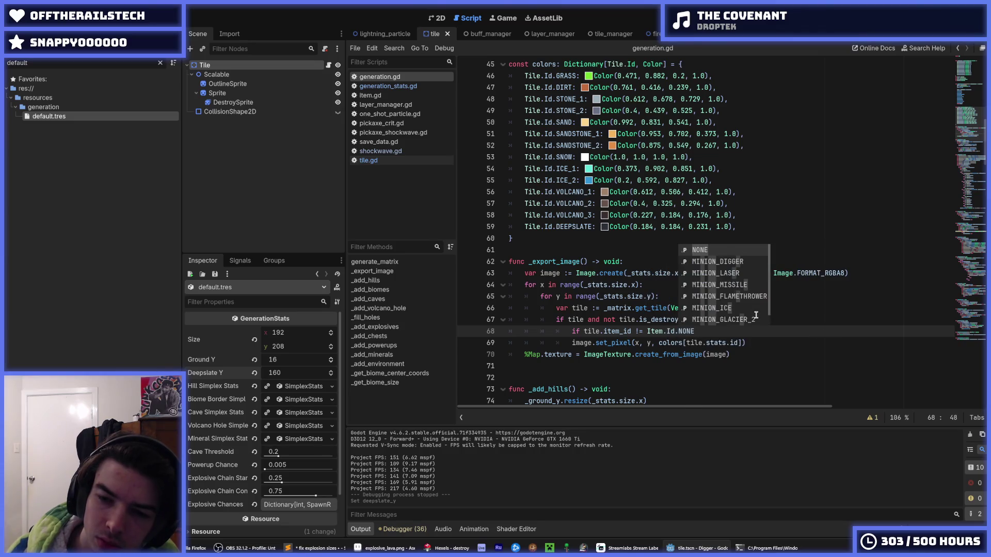
pyautogui.press('BackSpace')
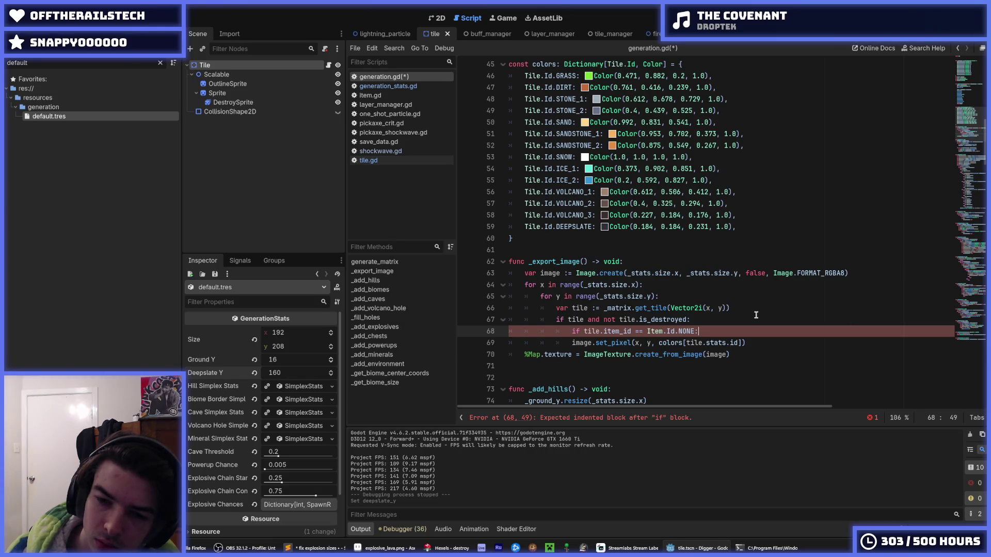
# Duplicate the set_pixel line under the item check and an else branch, then save.
pyautogui.press('Down')
pyautogui.hotkey('ctrl', 'shift', 'd')
pyautogui.press('Tab')
pyautogui.press('End')
pyautogui.press('Return')
pyautogui.press('BackSpace')
pyautogui.write('else:')
pyautogui.press('Down')
pyautogui.press('Tab')
pyautogui.press('Up')
pyautogui.press('Up')
pyautogui.press('End')
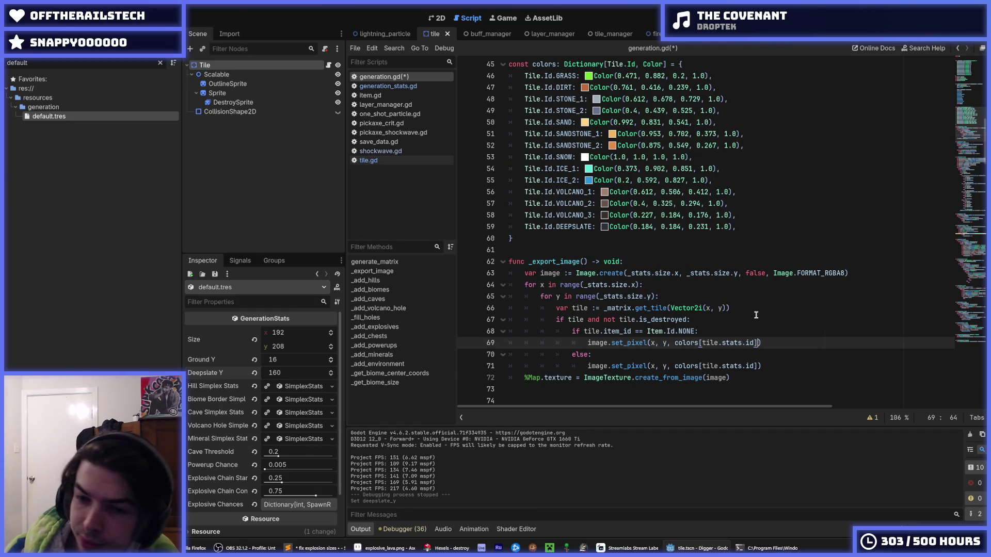
pyautogui.hotkey('ctrl', 's')
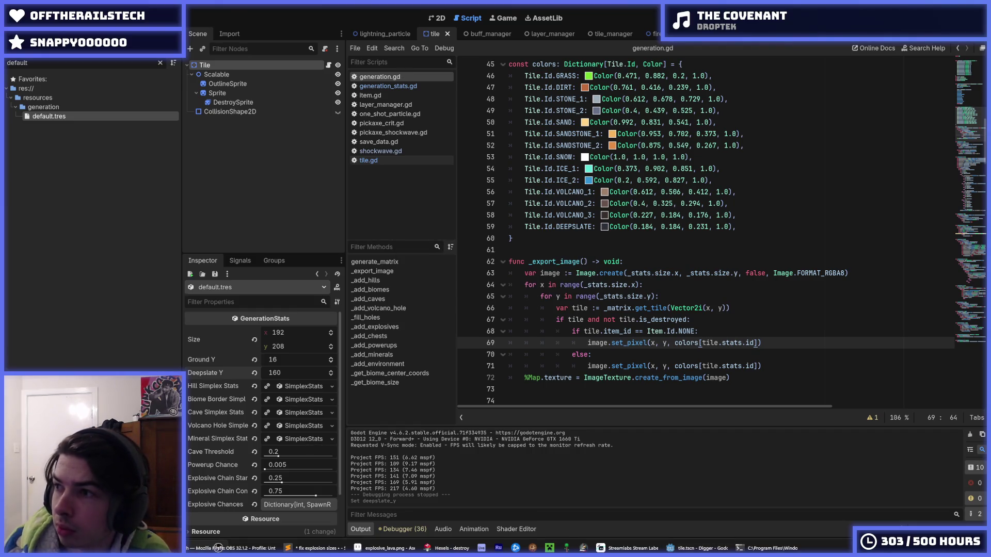
# Make the item-tile set_pixel on line 69 use a yellow Color and save.
pyautogui.click(790, 338)
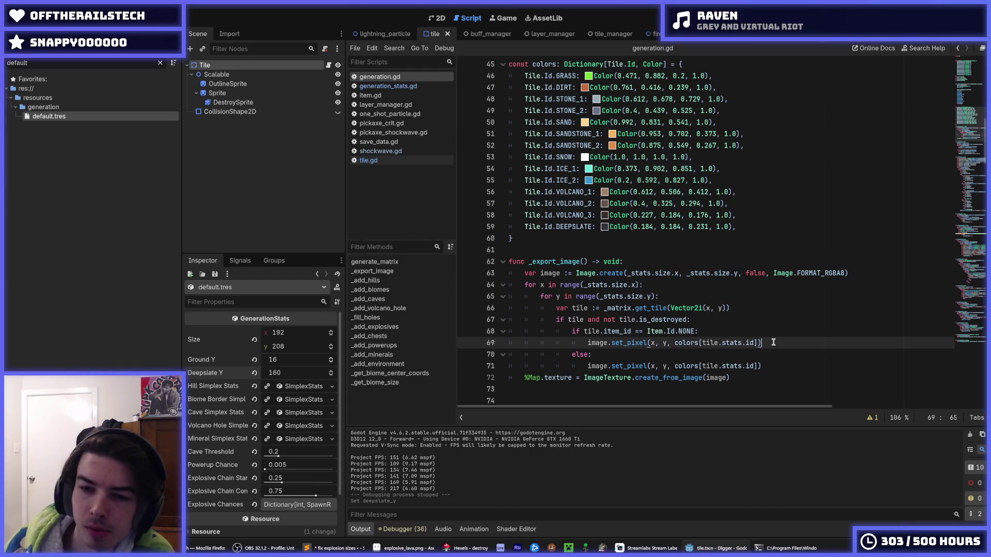
pyautogui.press('Home')
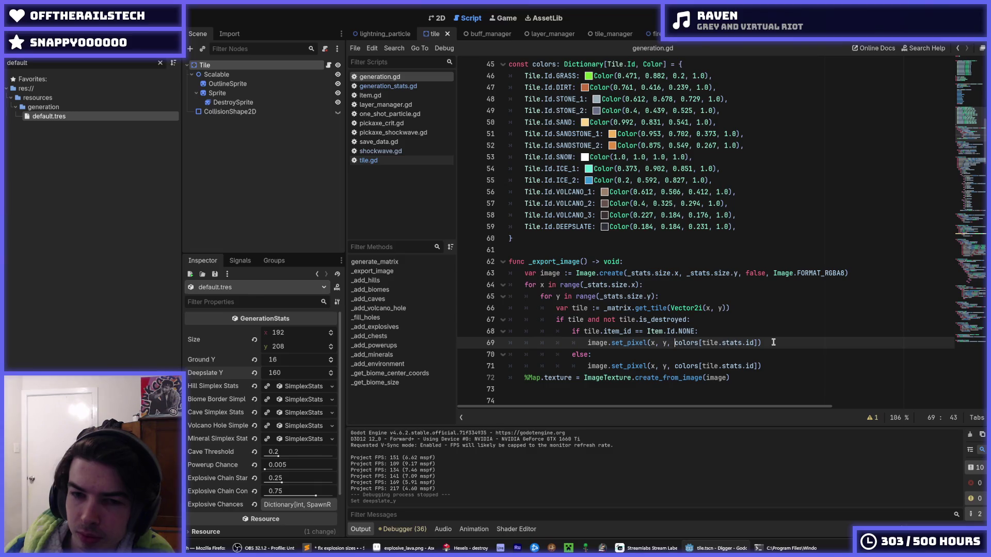
pyautogui.hotkey('shift', 'Right')
pyautogui.hotkey('shift', 'Right')
pyautogui.hotkey('shift', 'Right')
pyautogui.write('Tile.Id.')
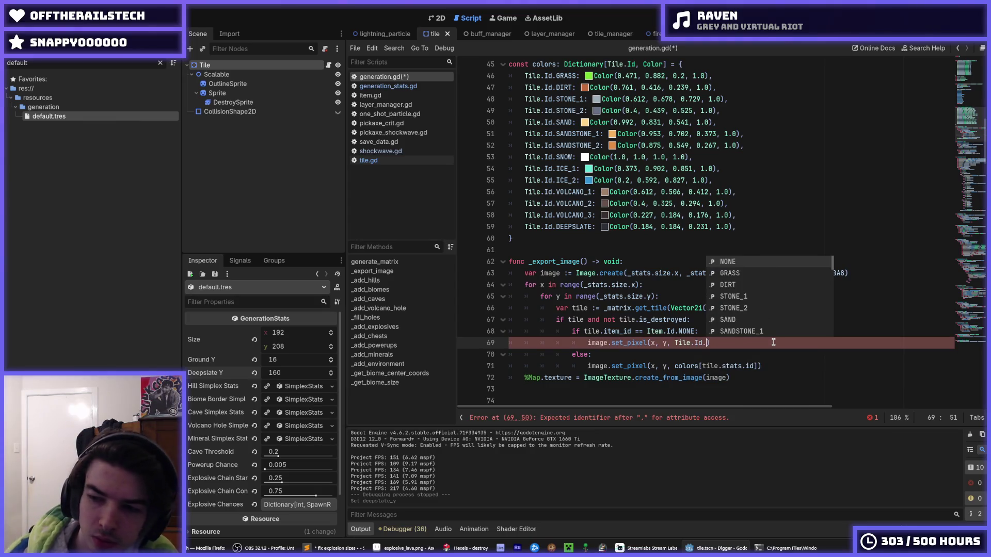
pyautogui.write('D')
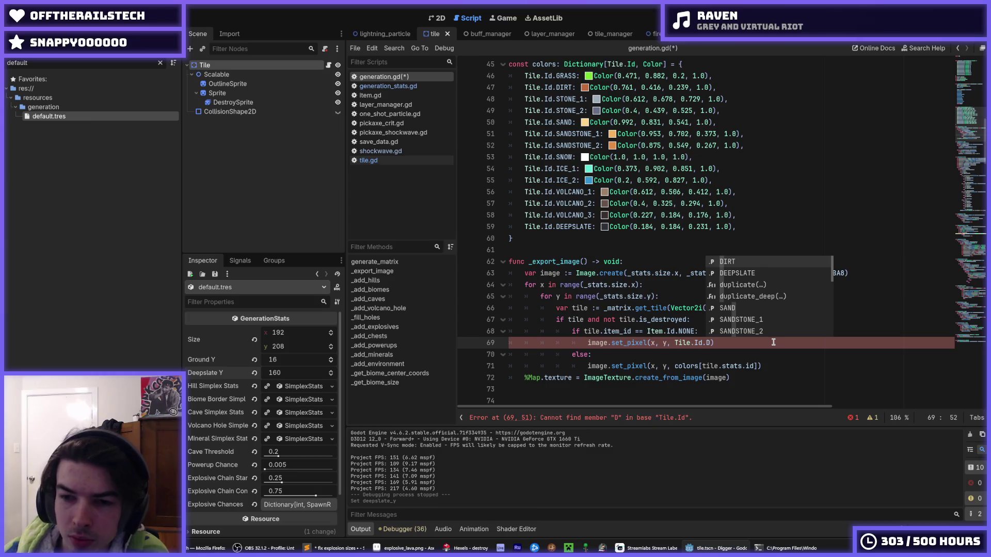
pyautogui.press('BackSpace')
pyautogui.press('BackSpace')
pyautogui.press('BackSpace')
pyautogui.write('C')
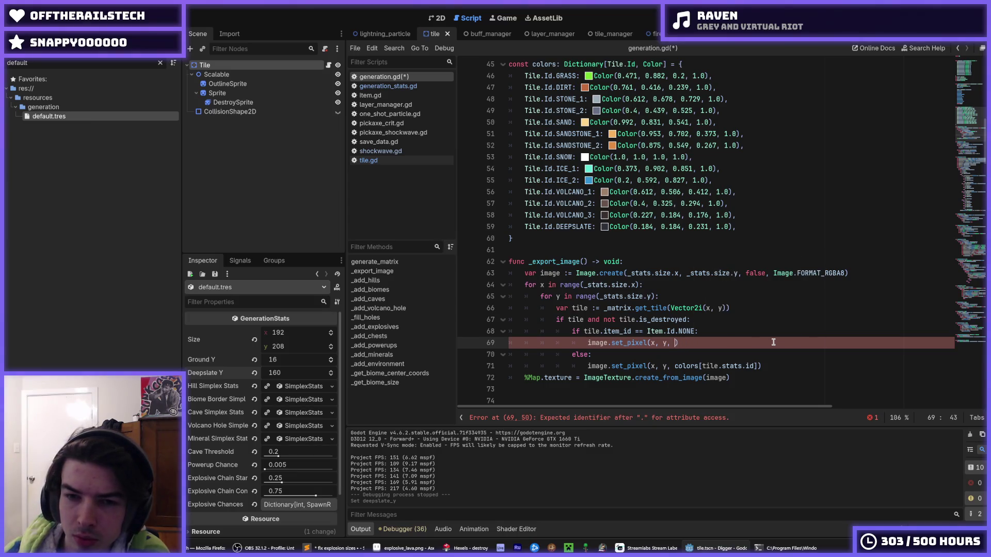
pyautogui.write('olor(')
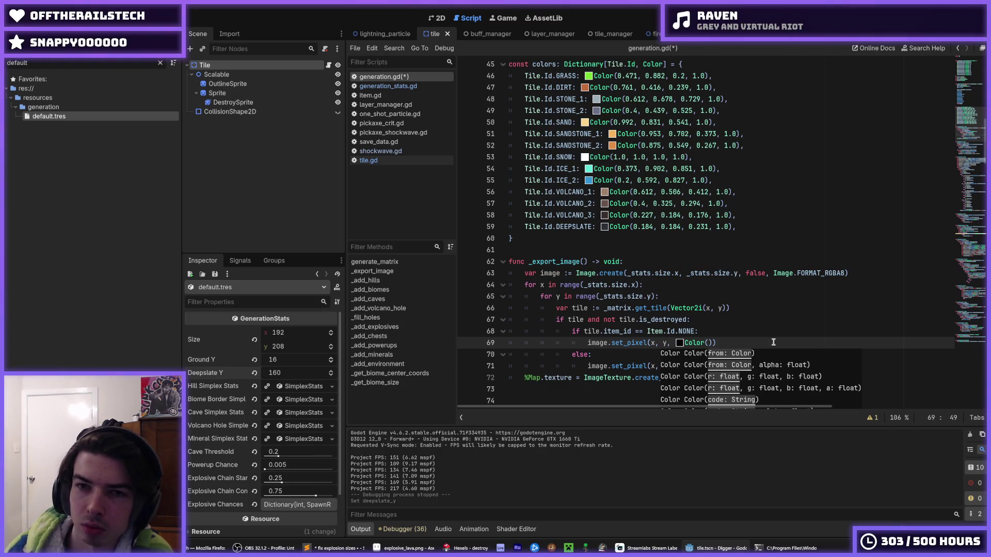
pyautogui.click(680, 344)
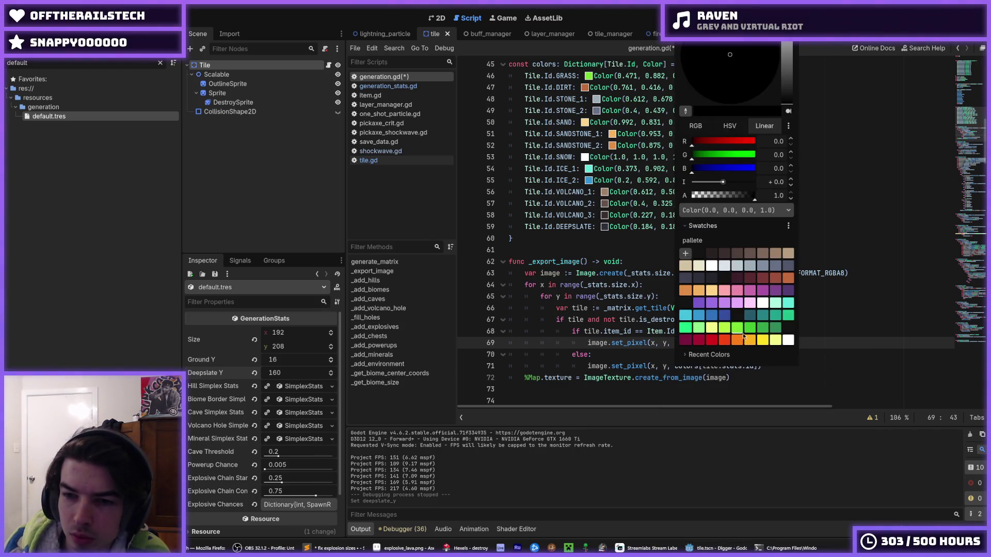
pyautogui.click(763, 339)
pyautogui.click(852, 349)
pyautogui.click(853, 349)
pyautogui.click(849, 344)
pyautogui.hotkey('ctrl', 's')
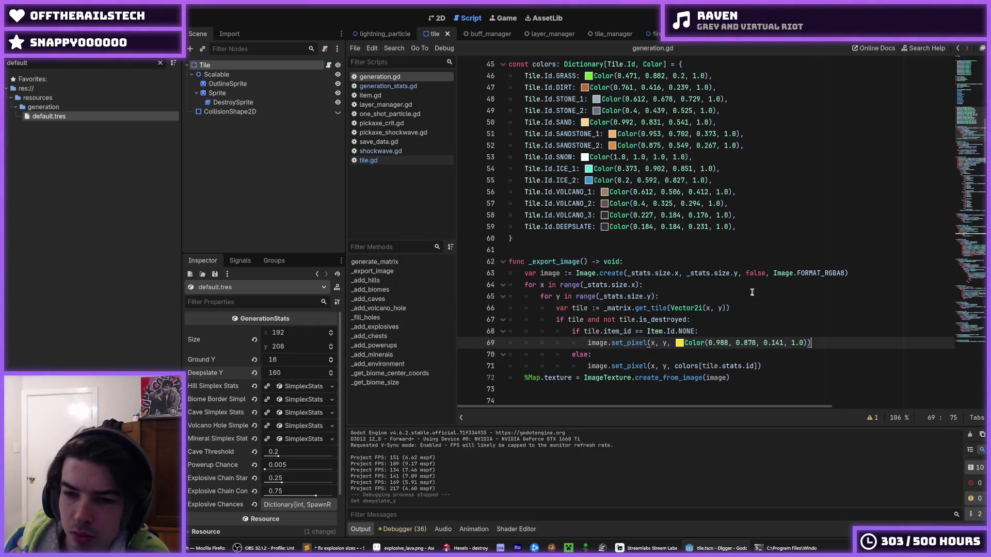
# Turn line 68's equality comparison into not-equal and run the game to test.
pyautogui.click(639, 331)
pyautogui.press('BackSpace')
pyautogui.write('!')
pyautogui.click(736, 308)
pyautogui.press('F5')
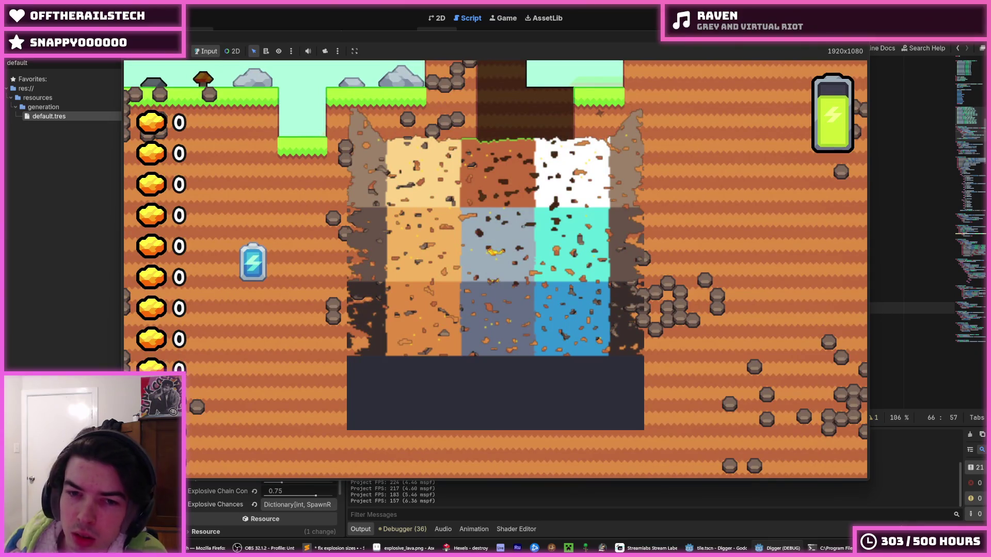
pyautogui.press('F8')
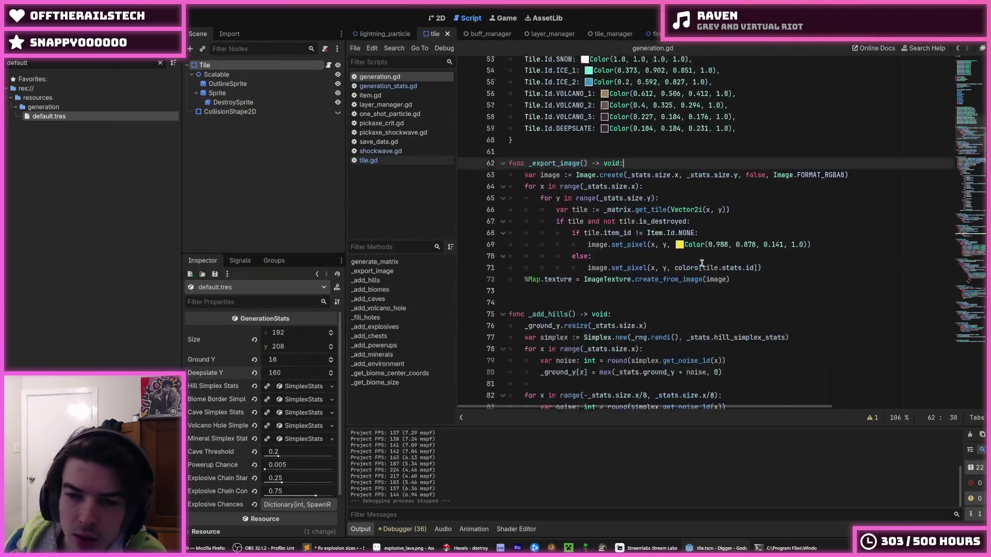
# Review the _get_biome_size function and the biome centre y formula on line 243.
pyautogui.scroll(-20, 702, 263)
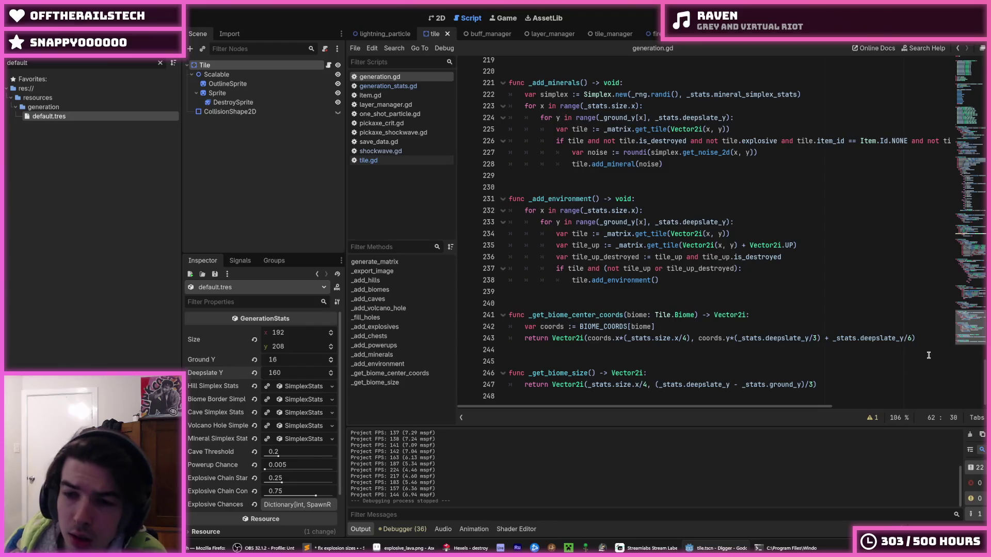
pyautogui.click(851, 384)
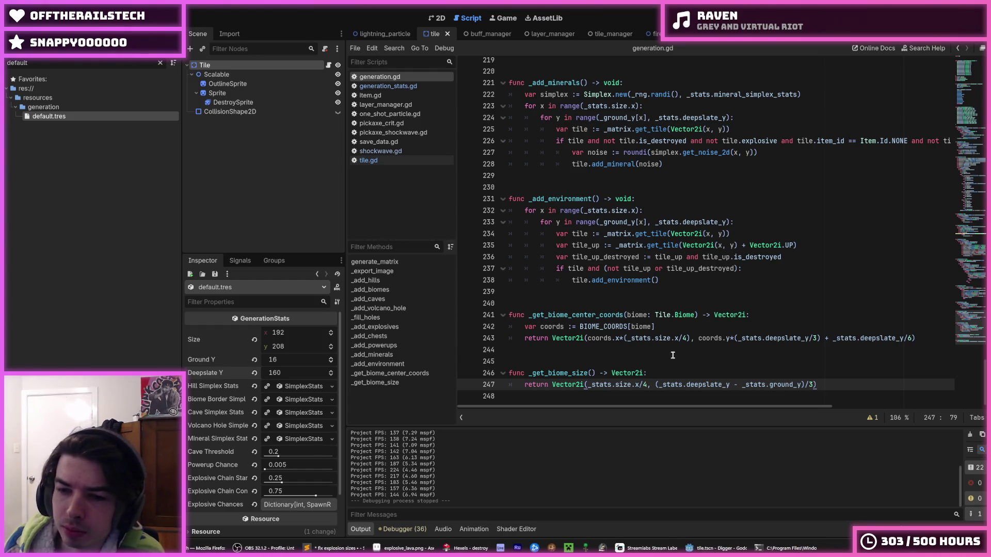
pyautogui.click(673, 372)
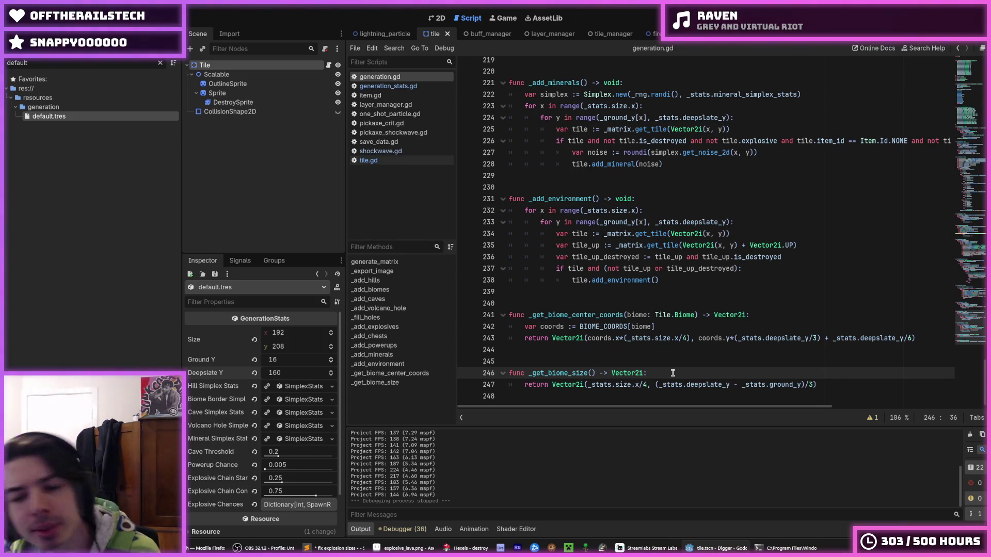
pyautogui.moveTo(737, 338); pyautogui.dragTo(911, 336)
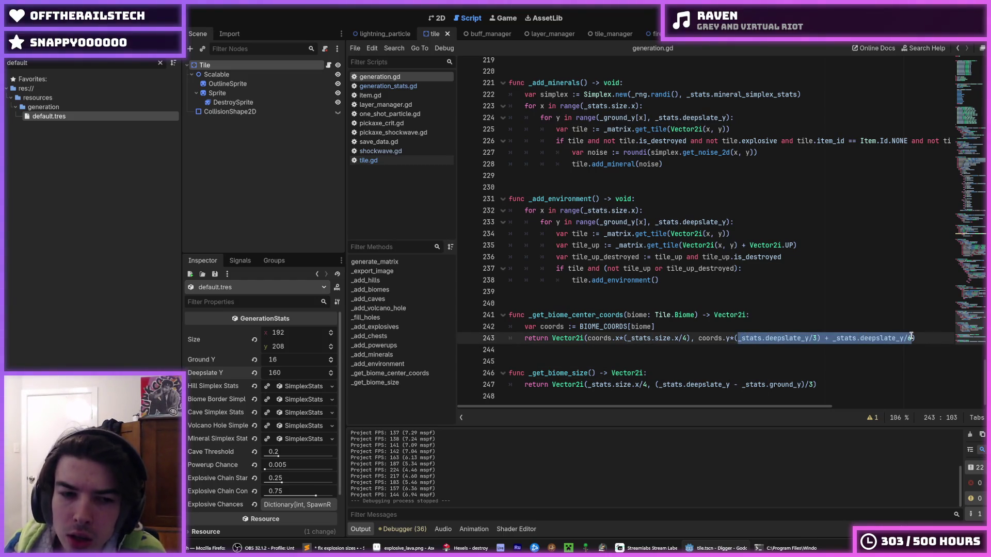
pyautogui.click(911, 336)
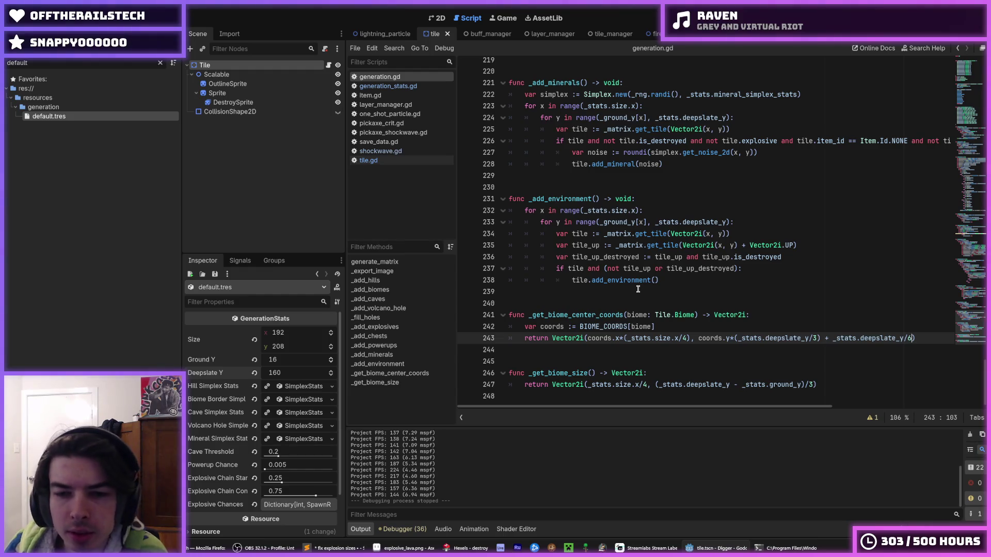
pyautogui.doubleClick(602, 317)
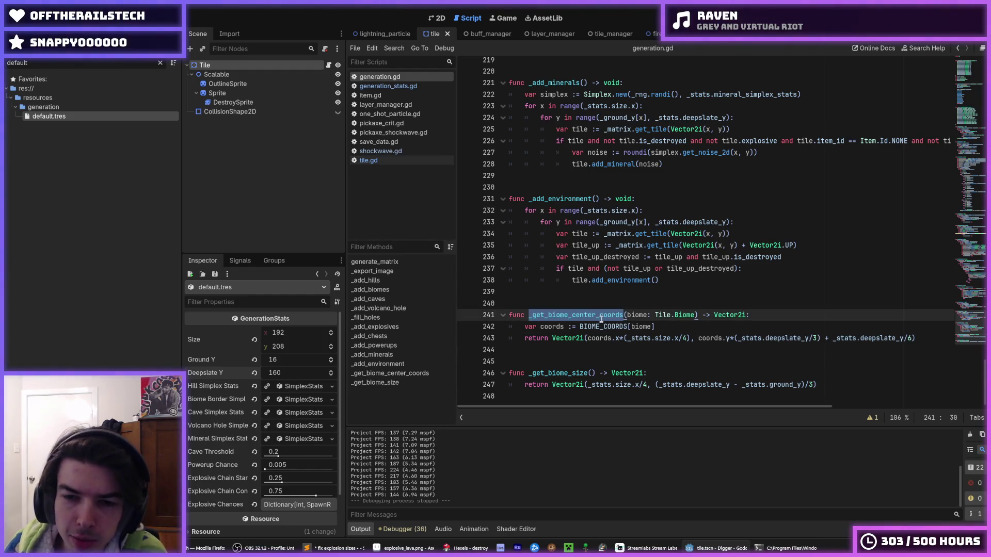
pyautogui.click(603, 327)
pyautogui.click(602, 335)
pyautogui.doubleClick(663, 339)
pyautogui.press('Right')
pyautogui.press('Right')
pyautogui.press('Right')
pyautogui.click(699, 340)
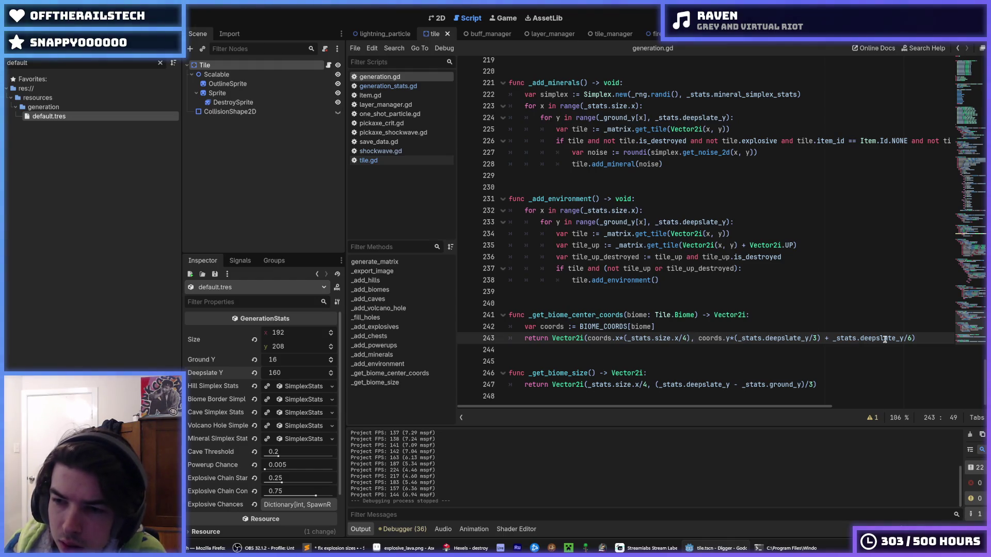
pyautogui.moveTo(913, 338); pyautogui.dragTo(740, 338)
pyautogui.click(740, 338)
# Copy the _get_biome_size name, then select the deepslate-based y offset on line 243.
pyautogui.moveTo(593, 371); pyautogui.dragTo(515, 373)
pyautogui.rightClick(529, 364)
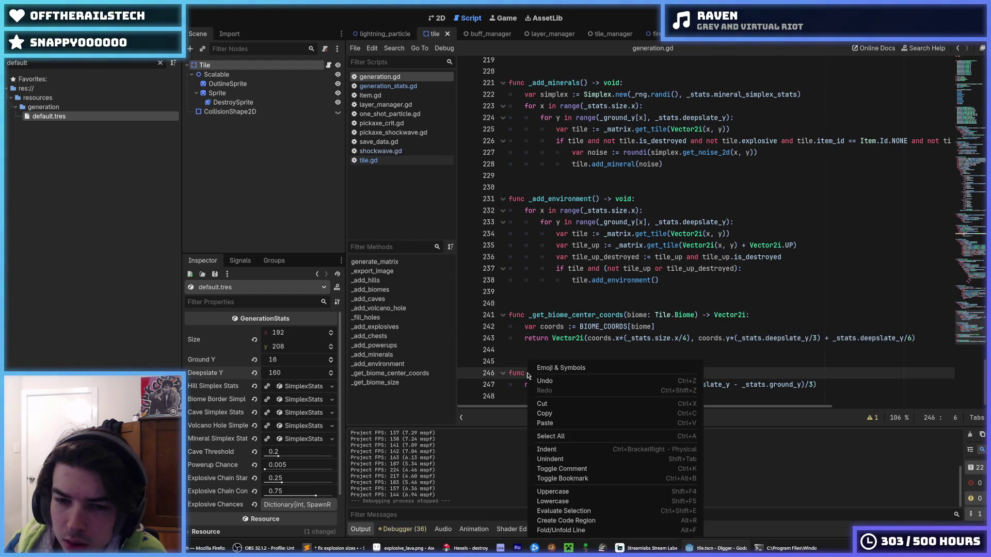
pyautogui.click(561, 413)
pyautogui.click(732, 339)
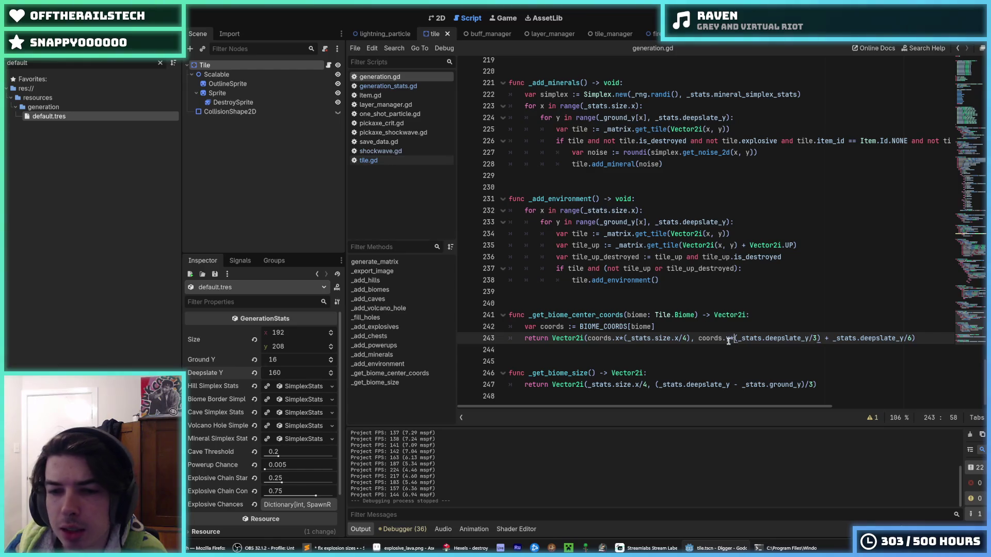
pyautogui.moveTo(735, 339); pyautogui.dragTo(918, 338)
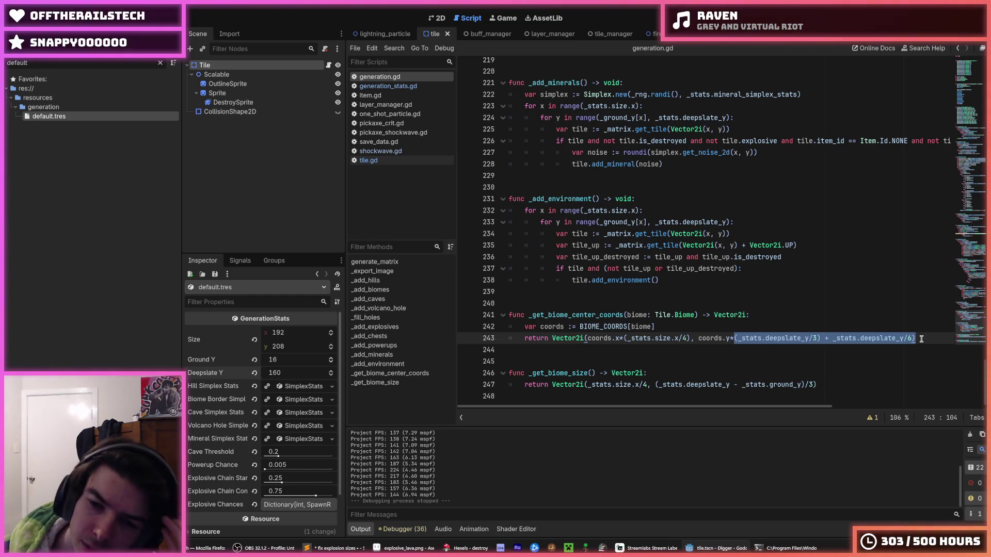
# Move the caret to just after coords.y on line 243.
pyautogui.press('Left')
# Turn the y term into round(coords.y + 0.5) on line 243.
pyautogui.write(')')
pyautogui.press('Left')
pyautogui.write('(')
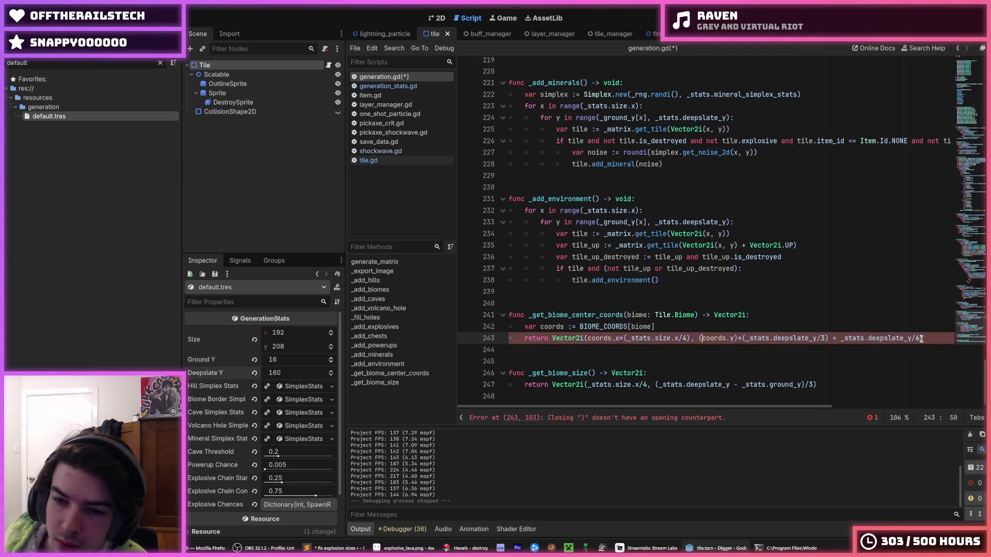
pyautogui.press('Right')
pyautogui.press('Right')
pyautogui.press('Right')
pyautogui.press('BackSpace')
pyautogui.press('Left')
pyautogui.write('+ 0.5')
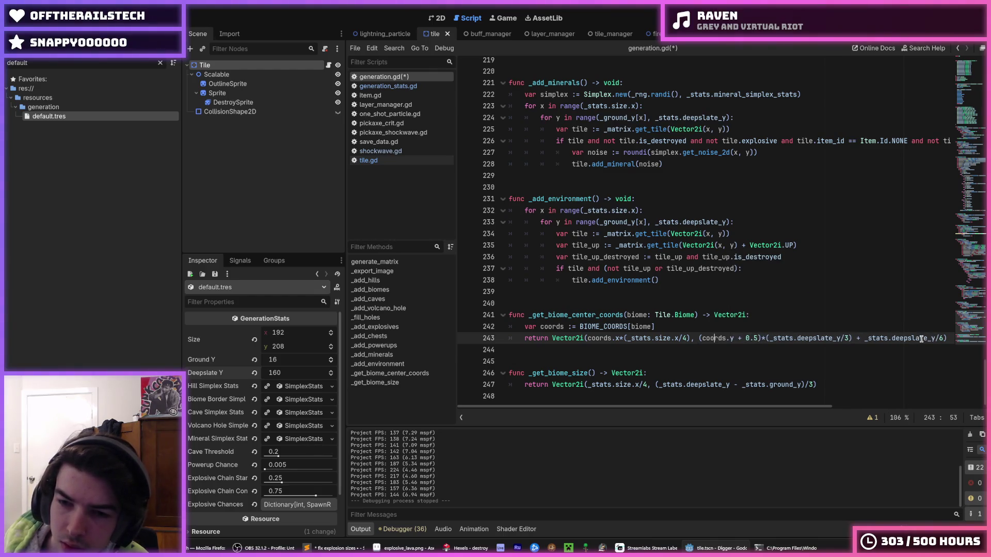
pyautogui.press('Left')
pyautogui.press('Left')
pyautogui.press('Left')
pyautogui.write('round')
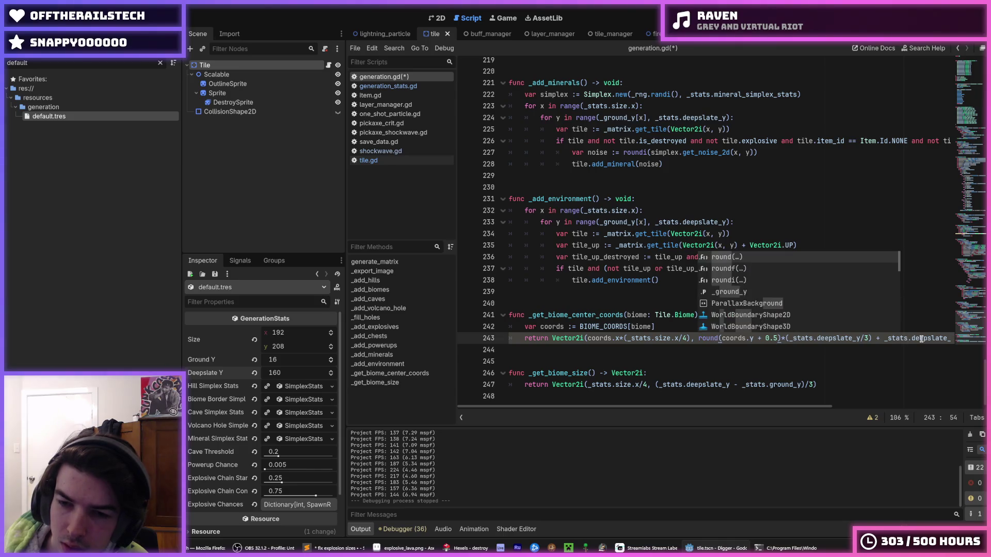
# Replace the deepslate offset terms with *_get_biome_size().y.
pyautogui.press('End')
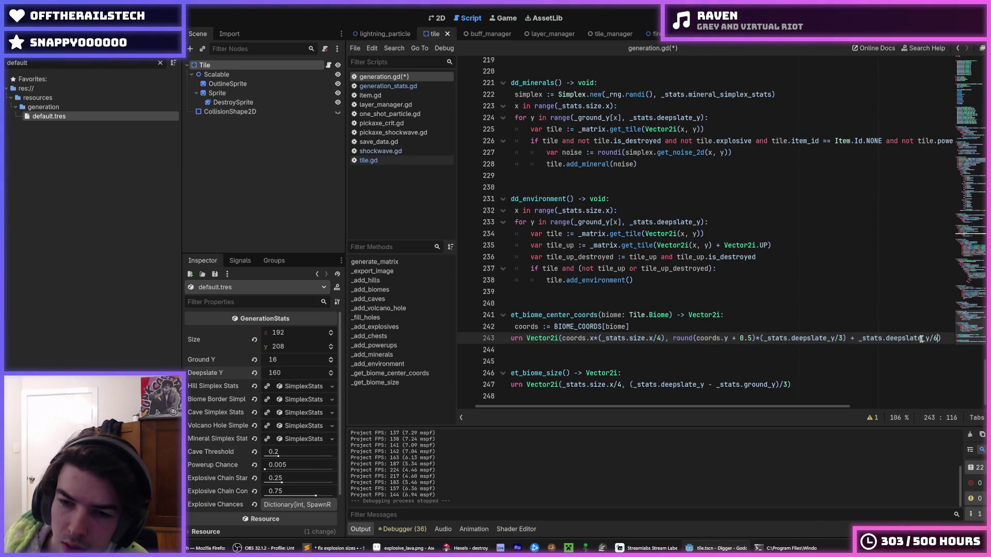
pyautogui.hotkey('ctrl', 'Left')
pyautogui.hotkey('ctrl', 'Left')
pyautogui.hotkey('ctrl', 'Left')
pyautogui.hotkey('shift', 'End')
pyautogui.press('Delete')
pyautogui.press('BackSpace')
pyautogui.press('BackSpace')
pyautogui.press('BackSpace')
pyautogui.press('BackSpace')
pyautogui.press('BackSpace')
pyautogui.press('BackSpace')
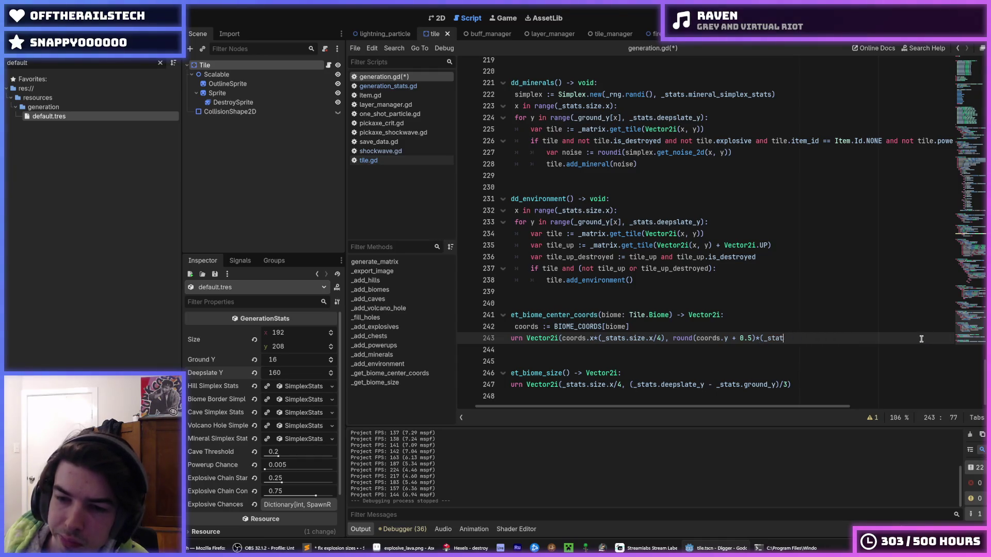
pyautogui.write('_get_biome_size()')
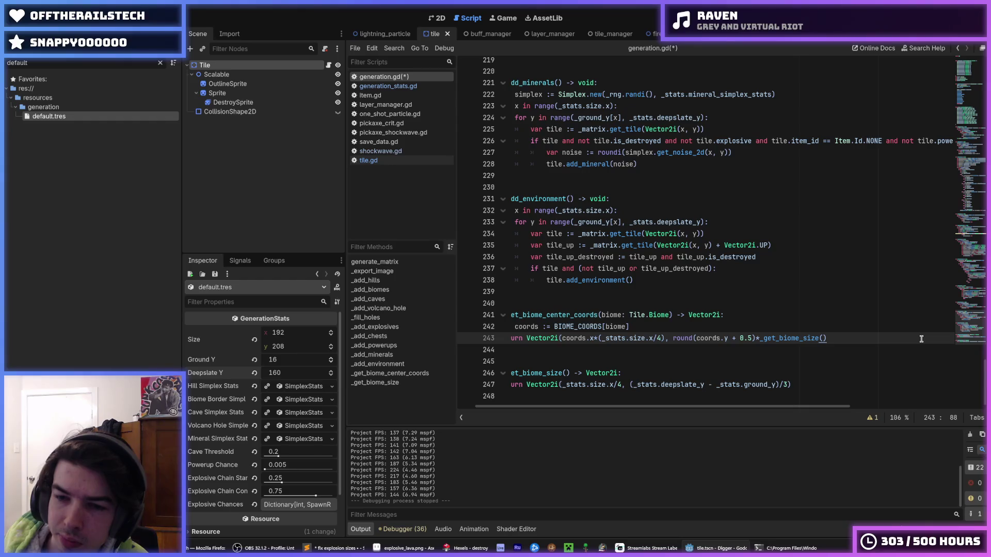
pyautogui.moveTo(767, 338); pyautogui.dragTo(473, 337)
pyautogui.click(883, 339)
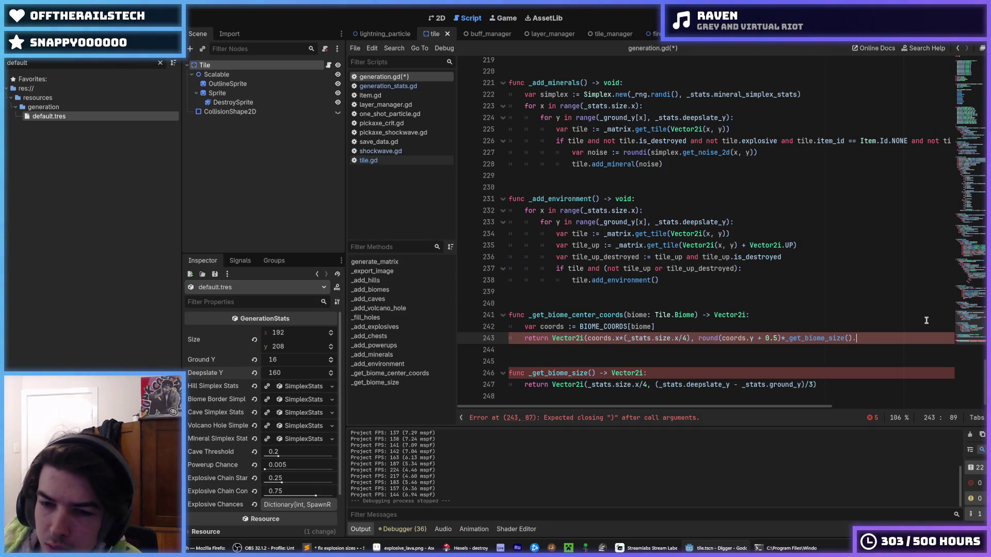
pyautogui.write('y/2)')
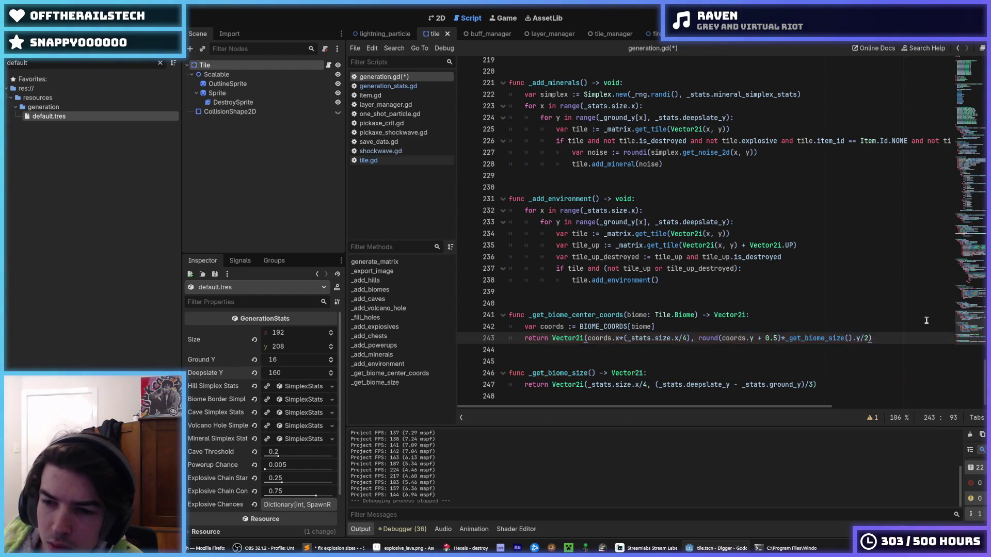
pyautogui.press('BackSpace')
pyautogui.press('BackSpace')
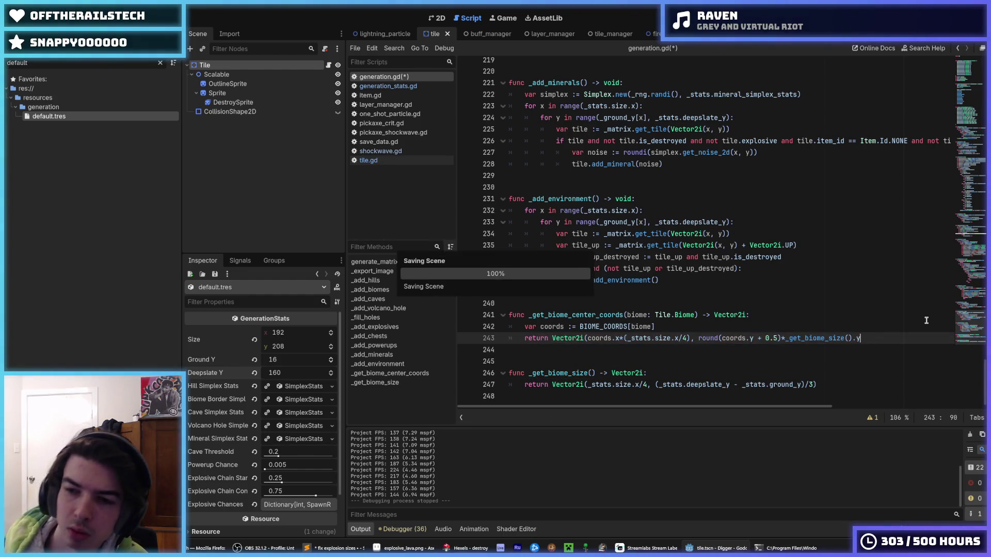
# Fix line 243 to round((coords.y + 0.5)*_get_biome_size().y) and save generation.gd.
pyautogui.hotkey('ctrl', 's')
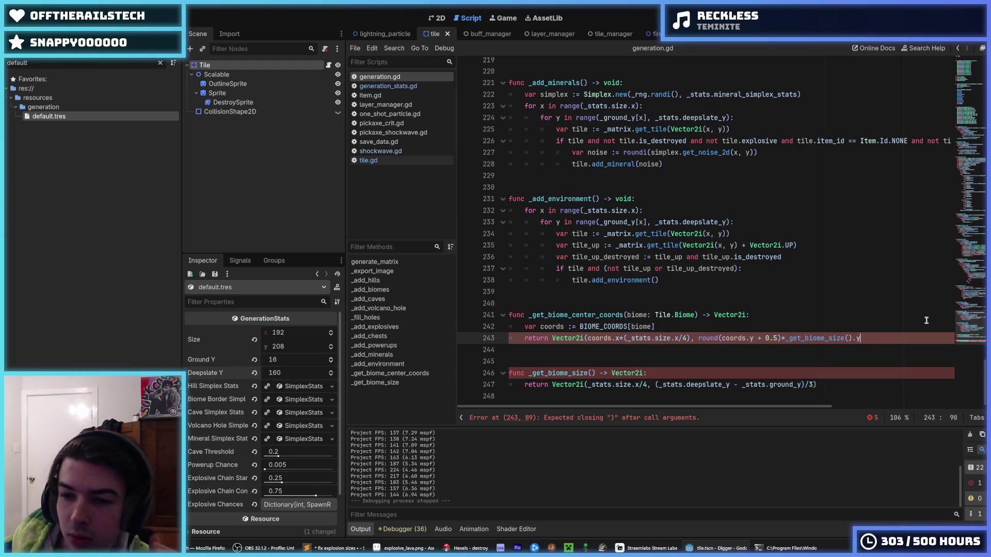
pyautogui.hotkey('ctrl', 'Left')
pyautogui.hotkey('ctrl', 'Left')
pyautogui.hotkey('ctrl', 'Left')
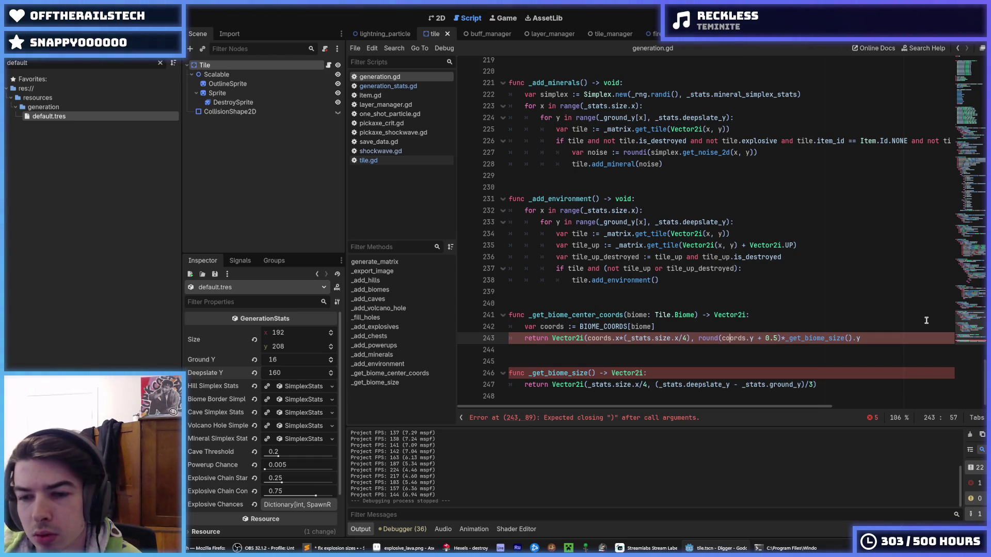
pyautogui.press('BackSpace')
pyautogui.press('BackSpace')
pyautogui.press('BackSpace')
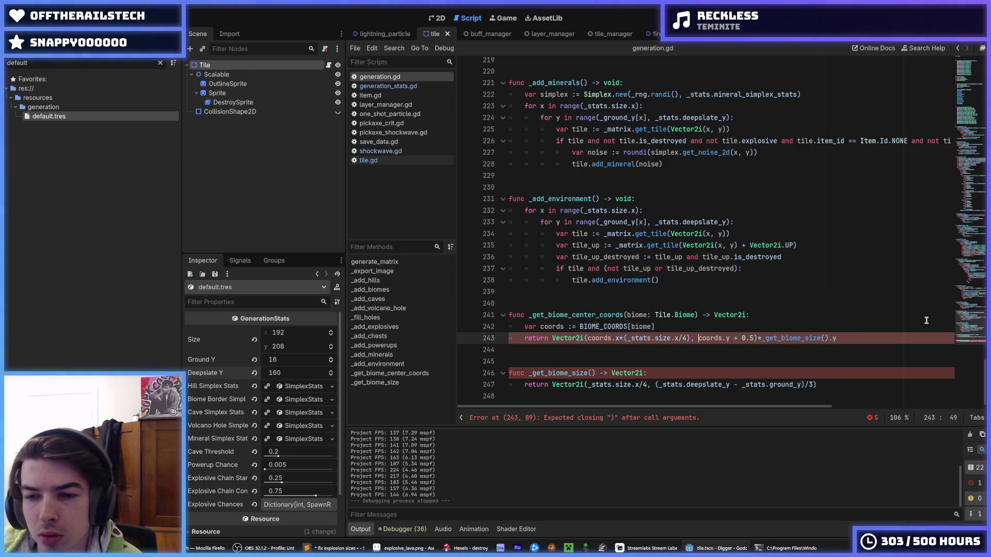
pyautogui.press('Right')
pyautogui.press('Delete')
pyautogui.write(')')
pyautogui.write('(')
pyautogui.press('Left')
pyautogui.write('round(')
pyautogui.press('End')
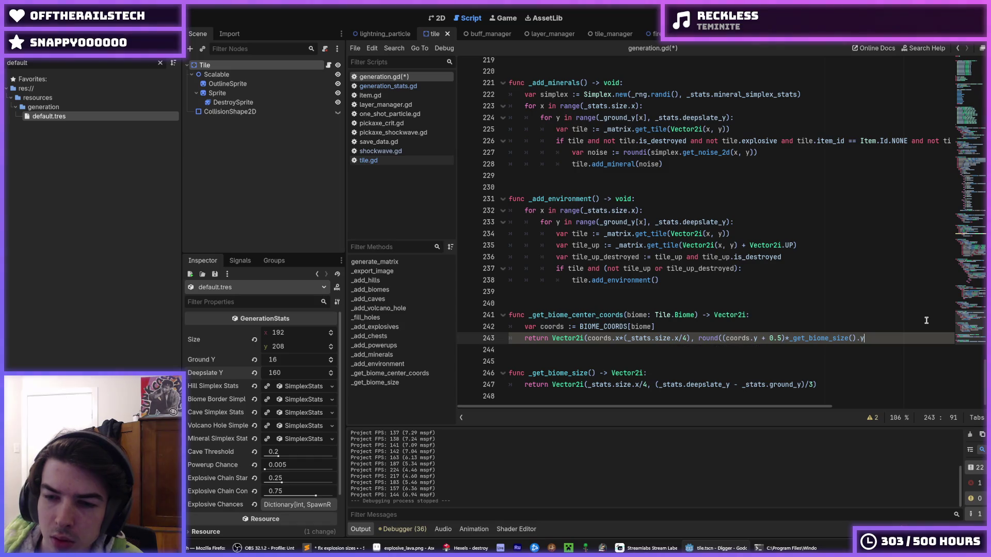
pyautogui.hotkey('ctrl', 's')
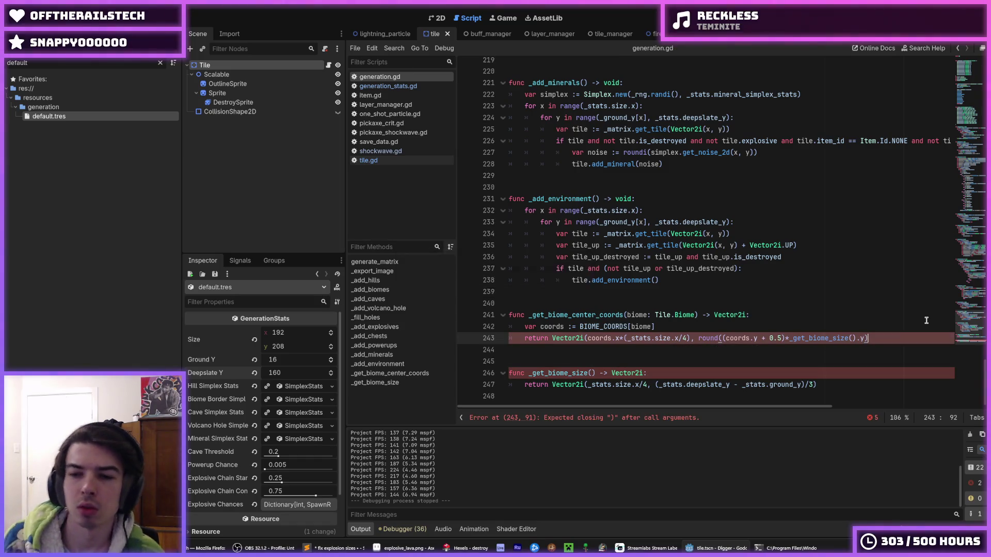
# Check the surrounding biome centre code, then run the game with F5 to playtest.
pyautogui.click(789, 329)
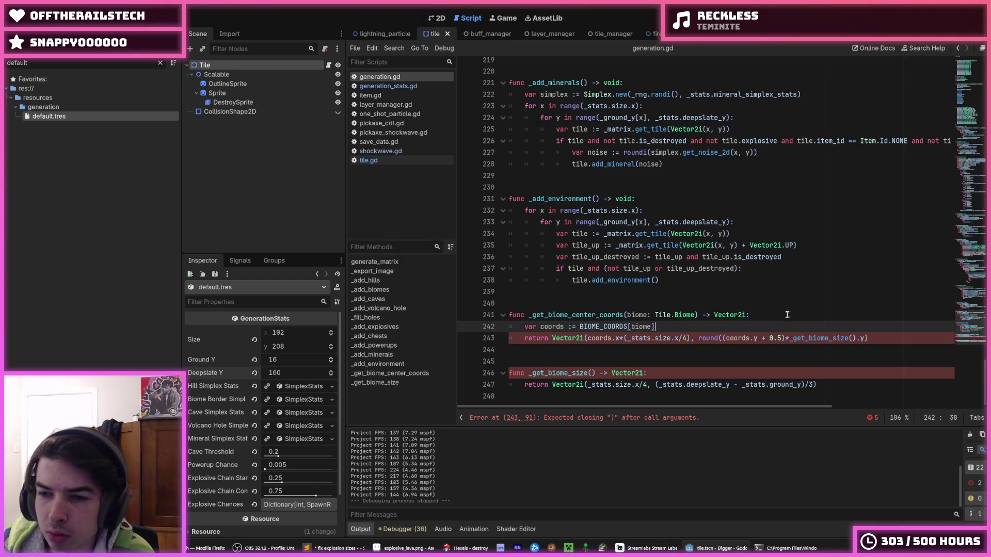
pyautogui.click(691, 370)
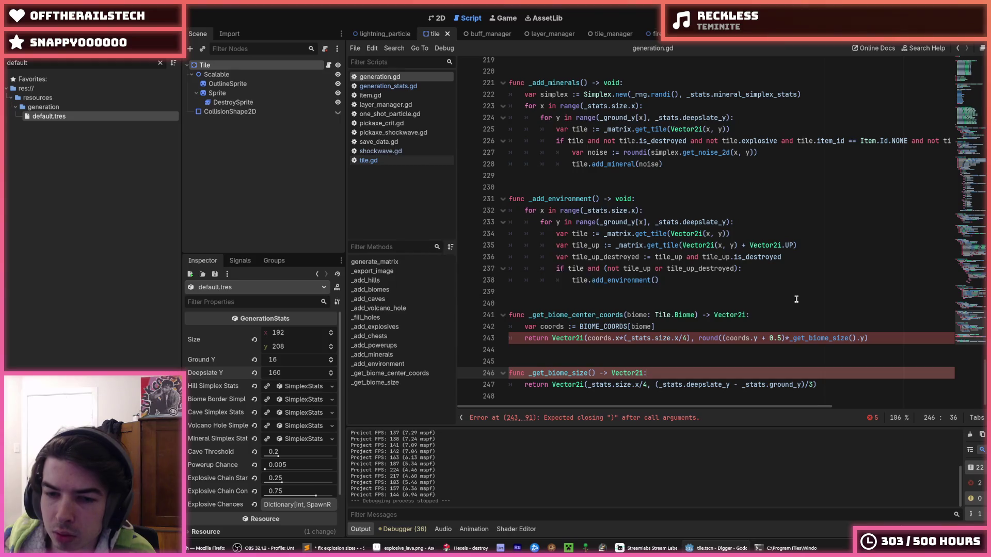
pyautogui.click(901, 339)
pyautogui.write(')')
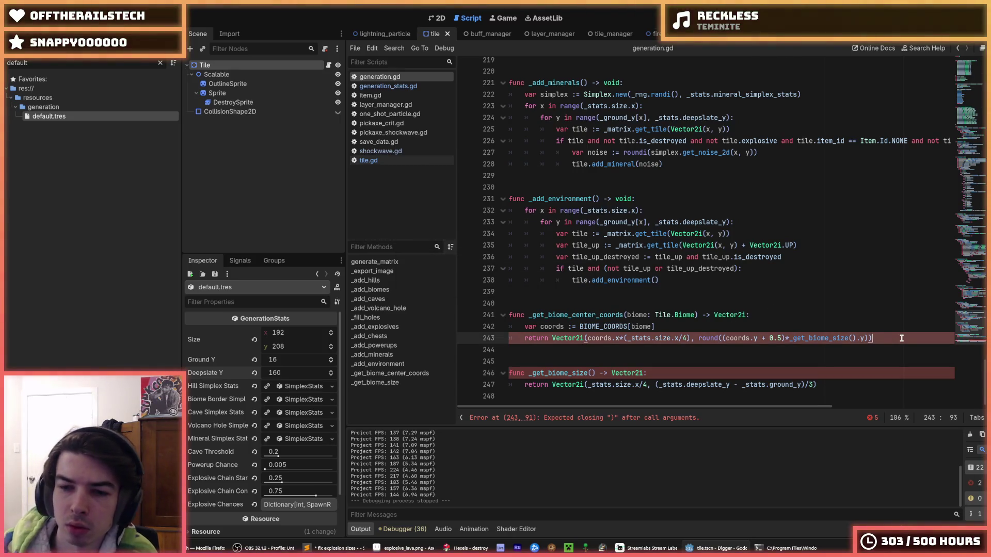
pyautogui.click(874, 330)
pyautogui.click(842, 316)
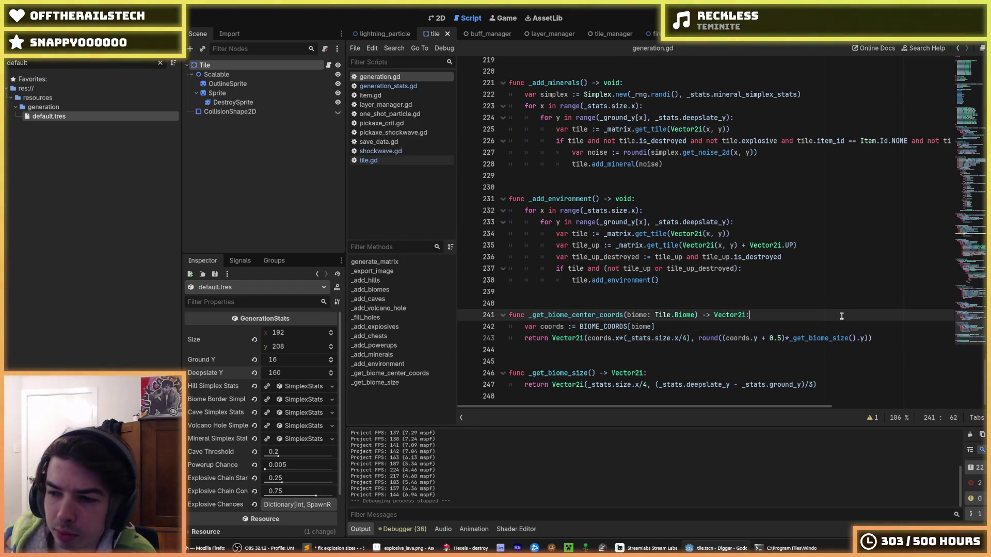
pyautogui.click(843, 300)
pyautogui.click(812, 293)
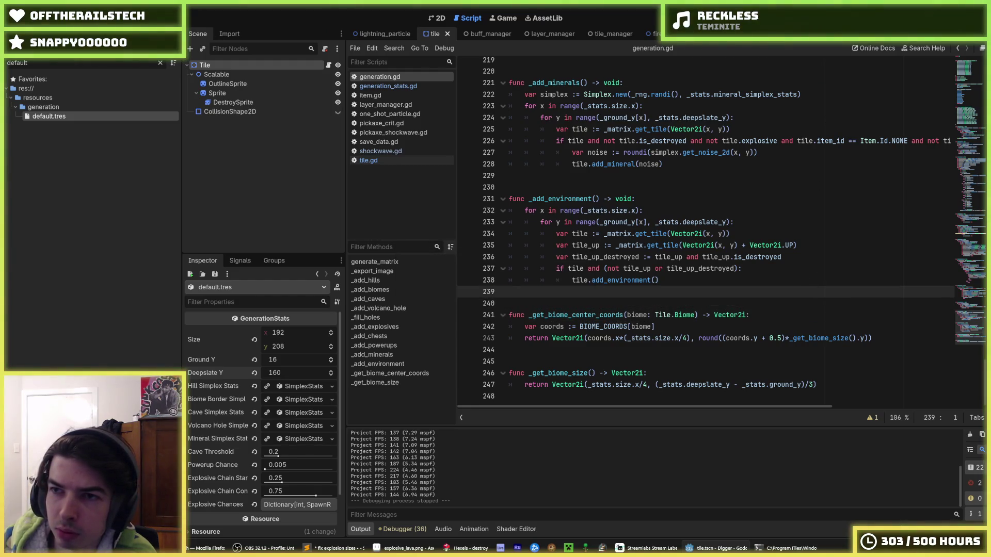
pyautogui.press('F5')
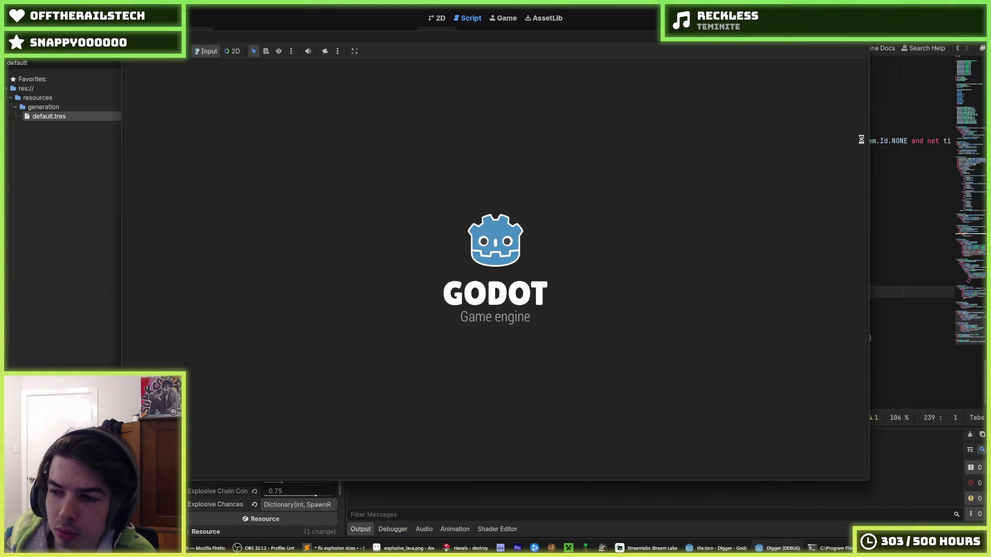
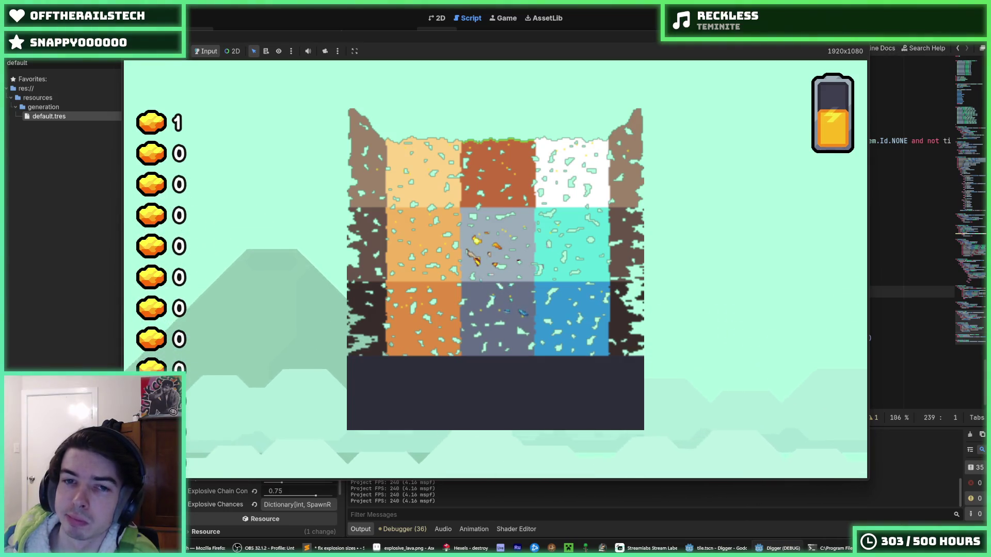
# Stop the game and scroll through generation.gd to review _add_chests and the biome helpers.
pyautogui.click(857, 50)
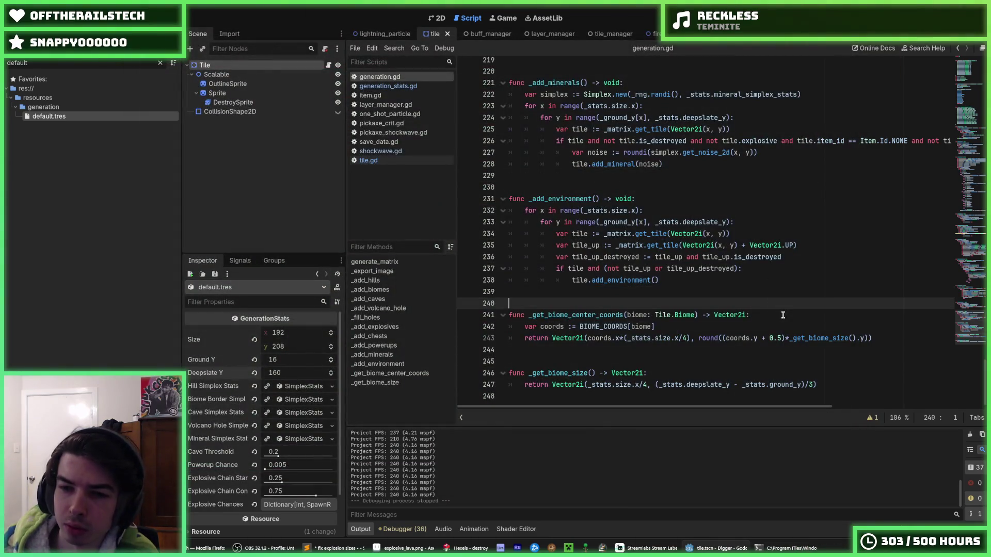
pyautogui.click(783, 315)
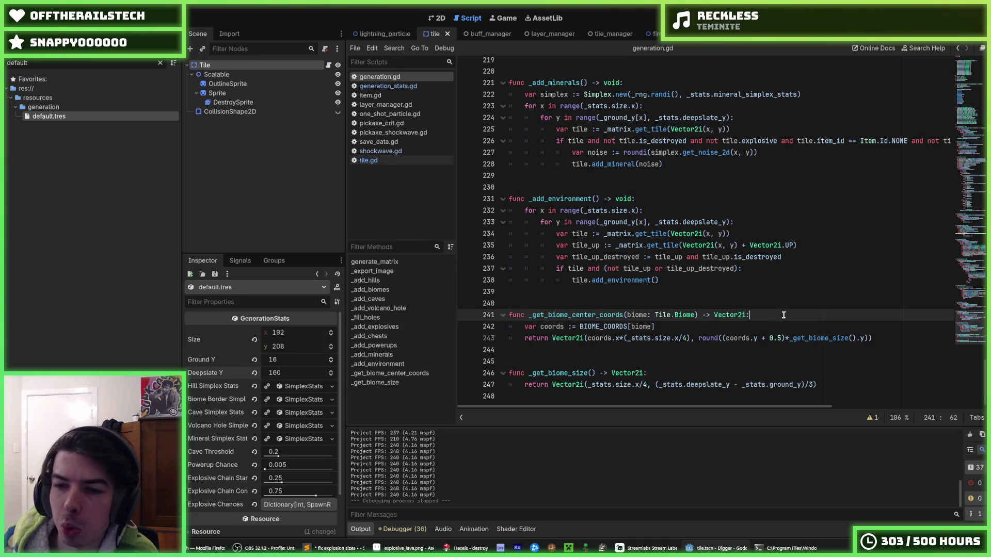
pyautogui.scroll(1, 785, 313)
pyautogui.scroll(-1, 785, 314)
pyautogui.scroll(14, 781, 306)
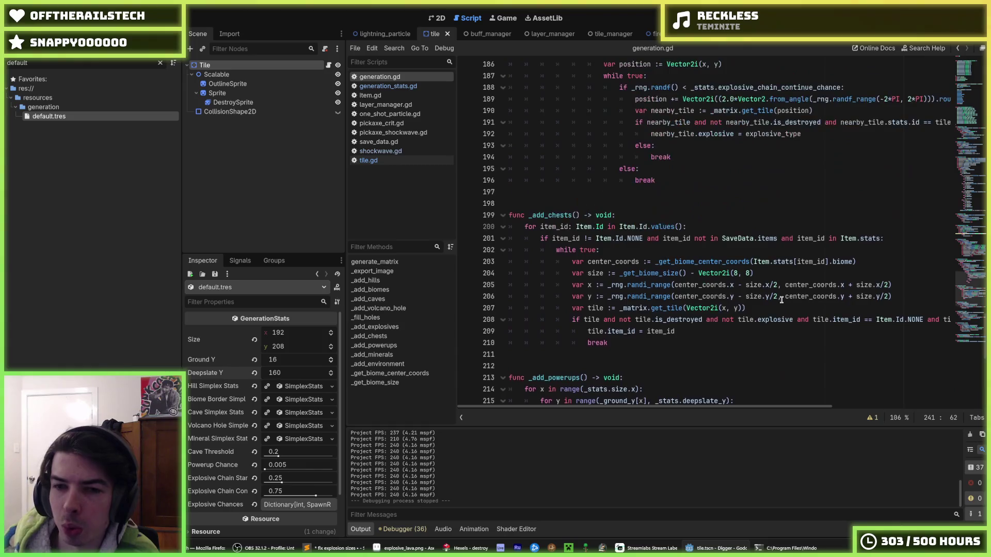
pyautogui.scroll(-10, 844, 265)
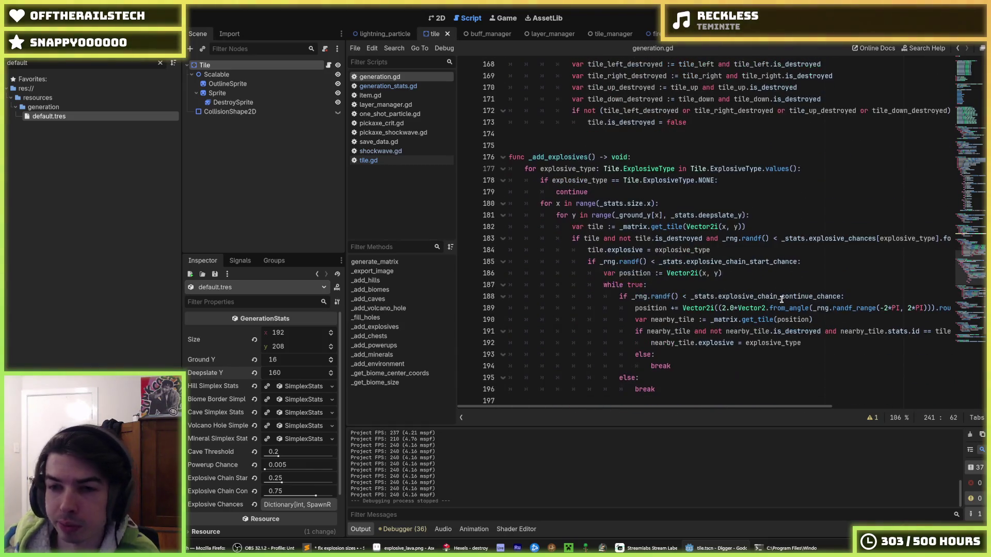
pyautogui.scroll(-7, 844, 265)
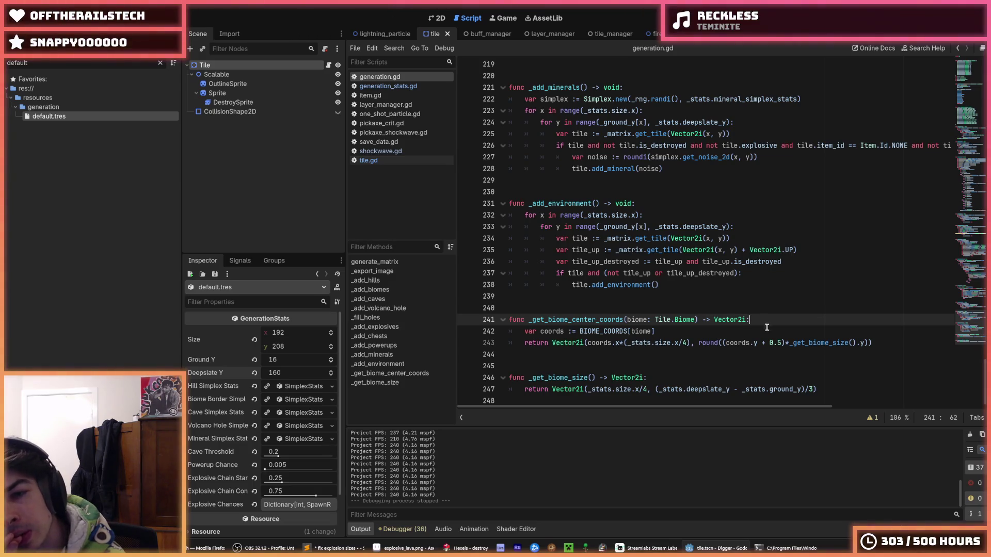
# Prefix the line 243 return value's round(...) with '_stats.ground_y + ' and save.
pyautogui.doubleClick(786, 343)
pyautogui.click(695, 344)
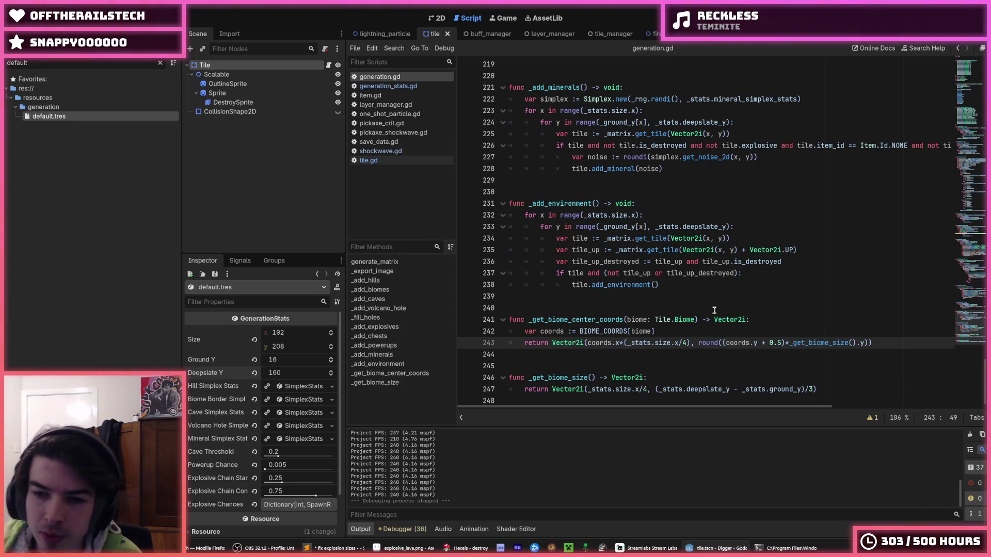
pyautogui.write('_ground)')
pyautogui.press('BackSpace')
pyautogui.press('BackSpace')
pyautogui.write('_y')
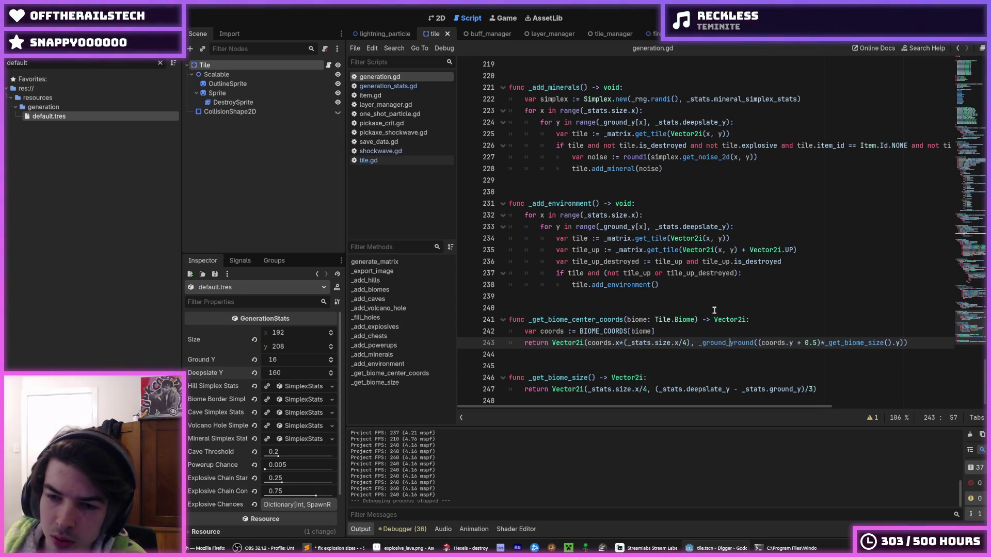
pyautogui.press('Left')
pyautogui.press('Left')
pyautogui.press('Left')
pyautogui.write('stats')
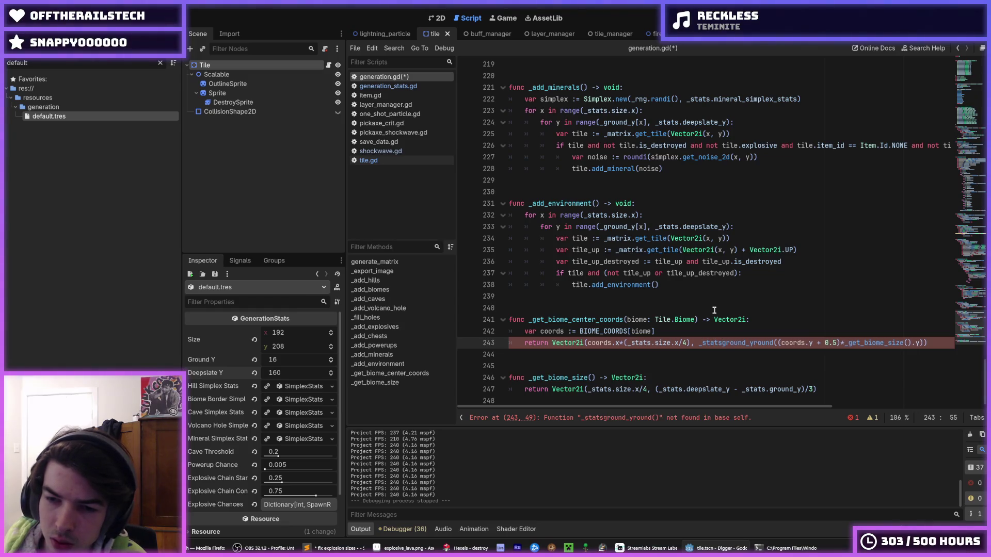
pyautogui.write('.')
pyautogui.press('Right')
pyautogui.press('Right')
pyautogui.press('Right')
pyautogui.write('+')
pyautogui.hotkey('ctrl', 's')
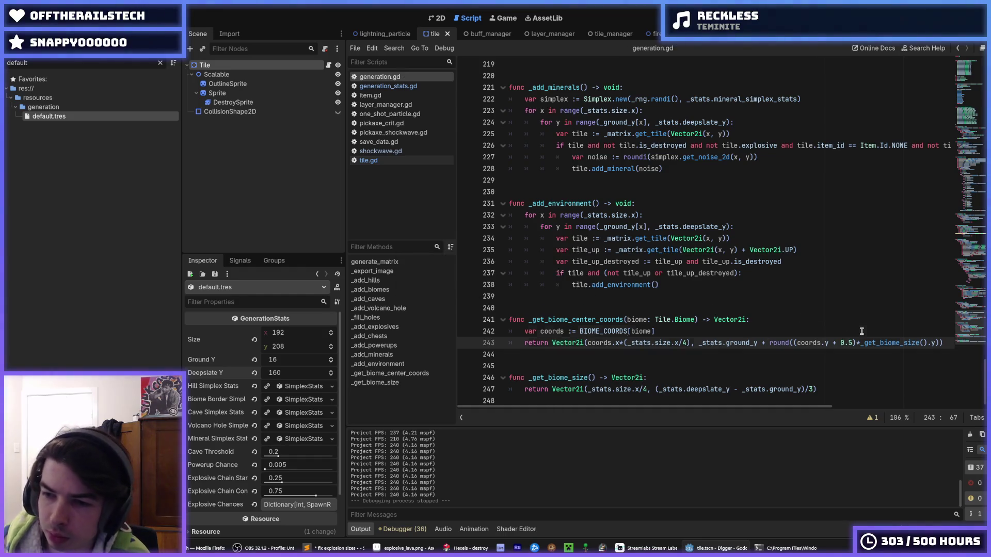
# Scroll up to the chest margin Vector2i on line 204 in _add_chests.
pyautogui.click(861, 332)
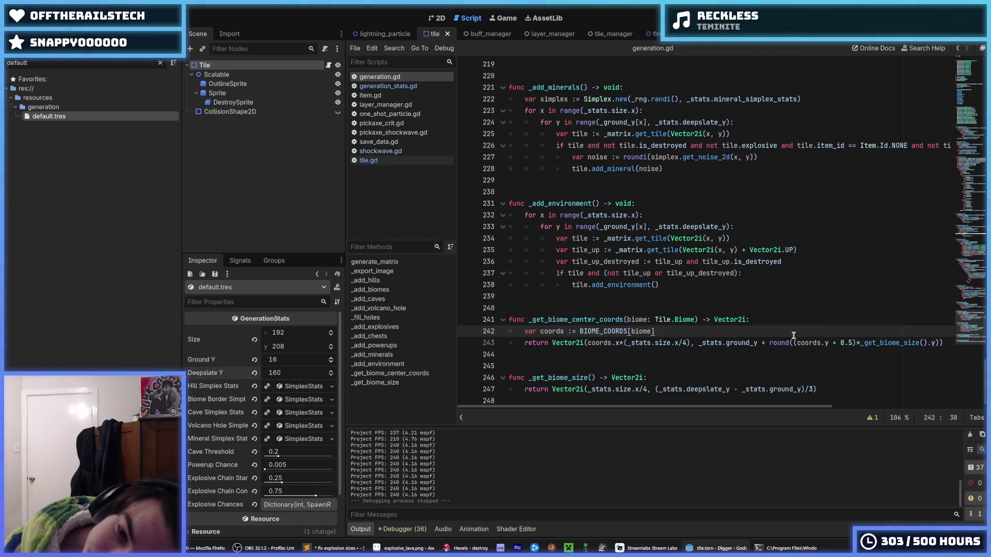
pyautogui.scroll(20, 794, 335)
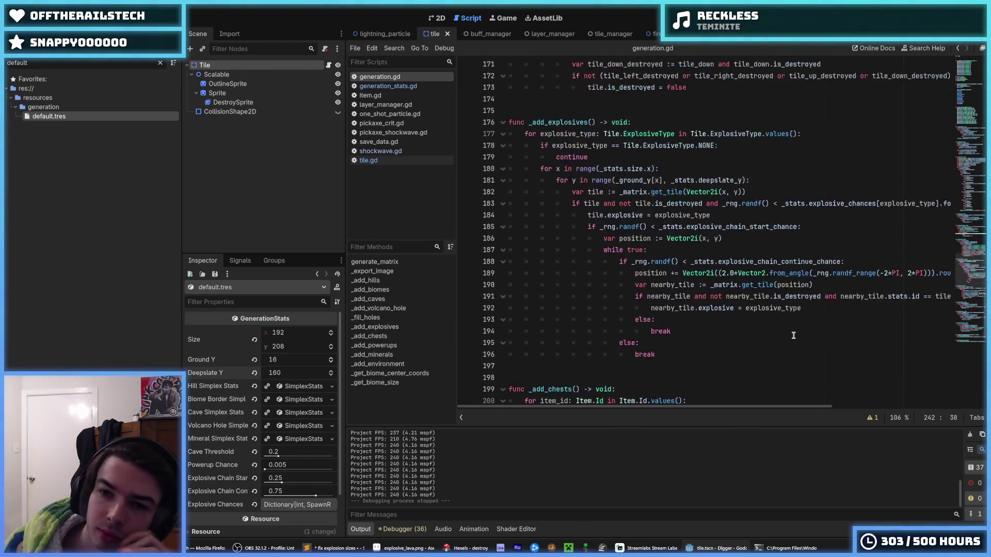
pyautogui.click(763, 274)
pyautogui.scroll(3, 722, 262)
pyautogui.scroll(4, 702, 262)
pyautogui.scroll(-14, 675, 277)
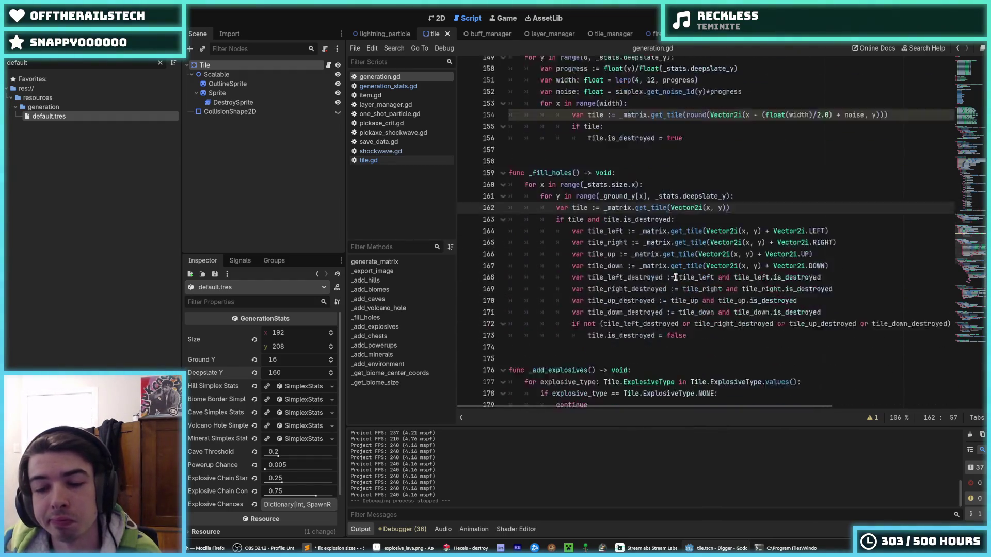
pyautogui.scroll(-9, 676, 277)
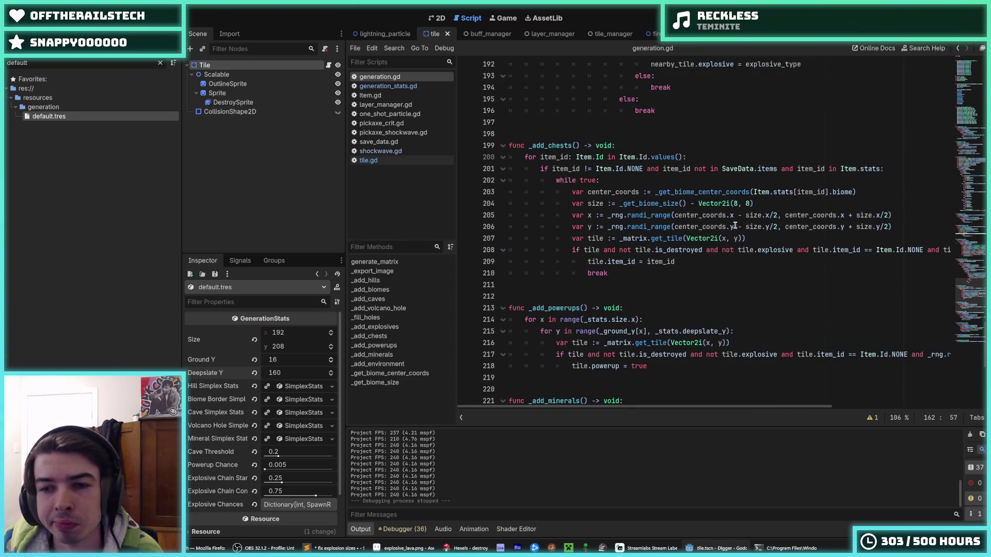
pyautogui.click(738, 204)
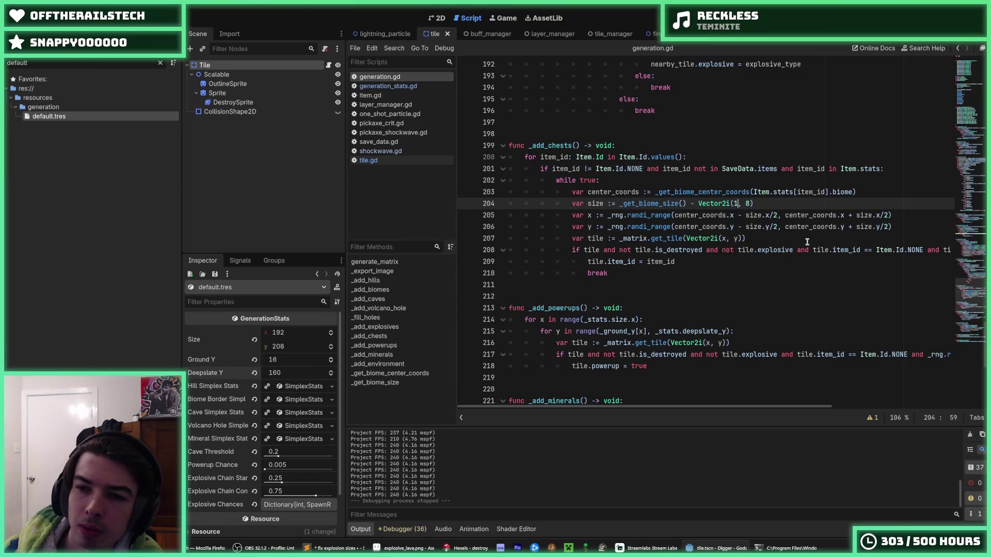
# Change the chest margin's x value to 16 and test chest placement in a game run.
pyautogui.write('6')
pyautogui.press('Right')
pyautogui.press('Right')
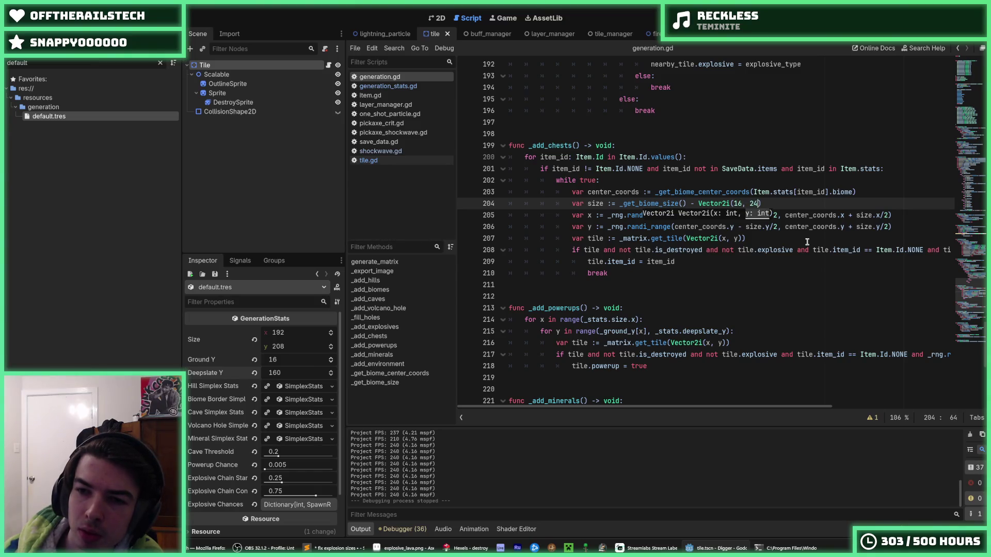
pyautogui.press('F5')
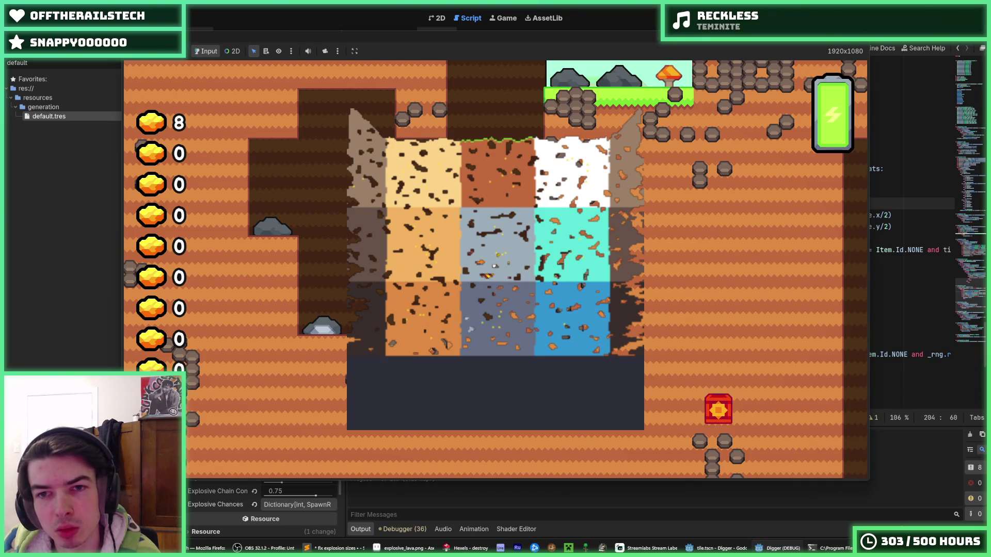
pyautogui.press('F8')
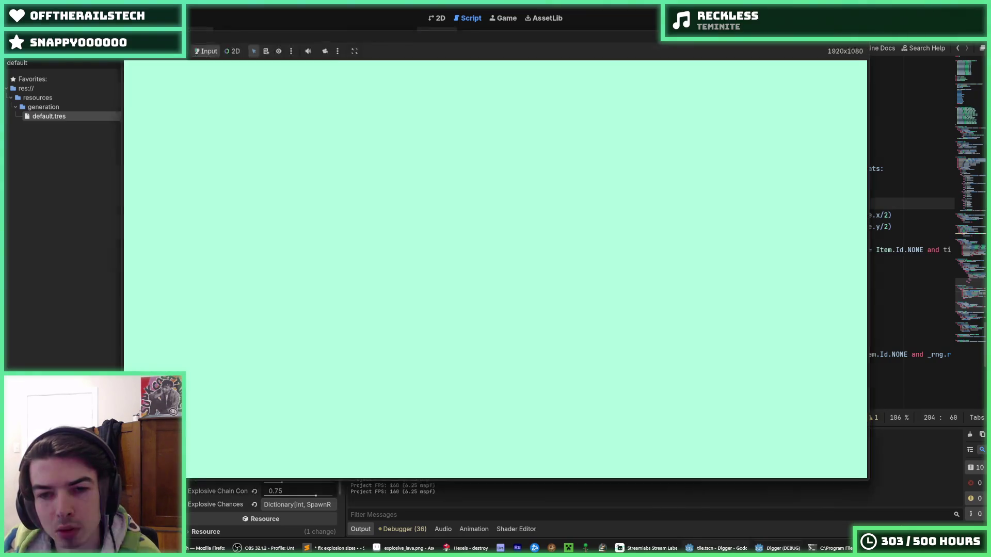
# Set the chest margin to Vector2i(32, 32) and test chest spawning again.
pyautogui.press('BackSpace')
pyautogui.press('BackSpace')
pyautogui.write('32')
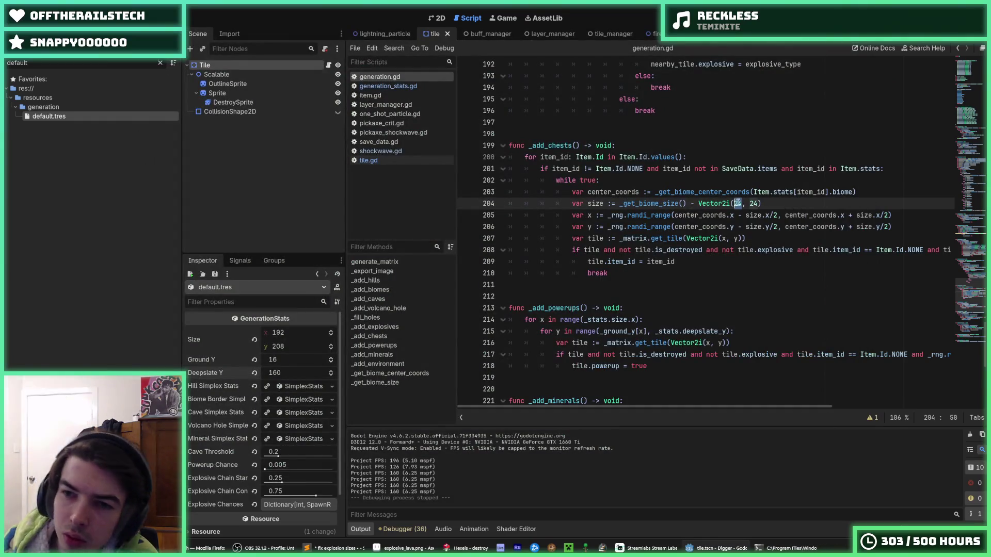
pyautogui.doubleClick(754, 203)
pyautogui.write('32')
pyautogui.press('F5')
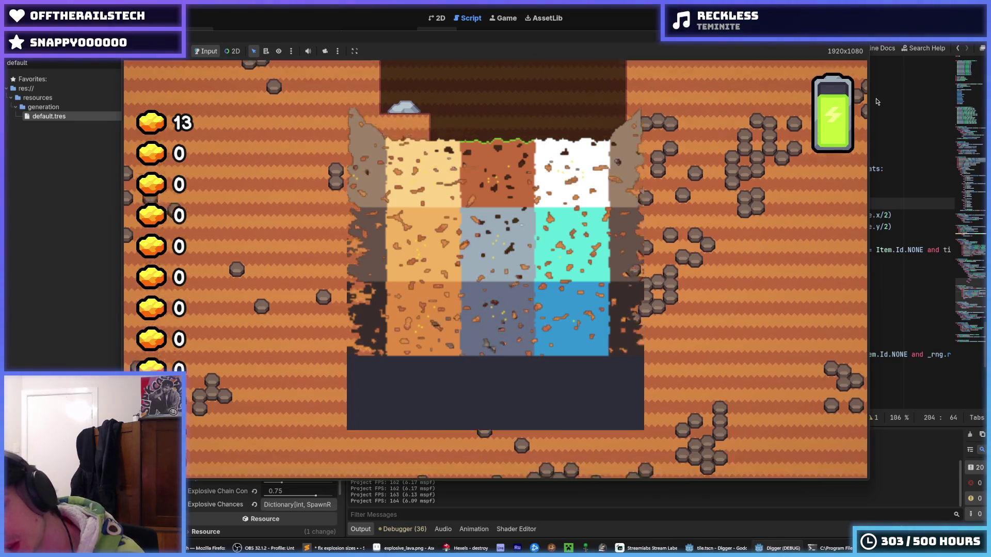
pyautogui.press('F8')
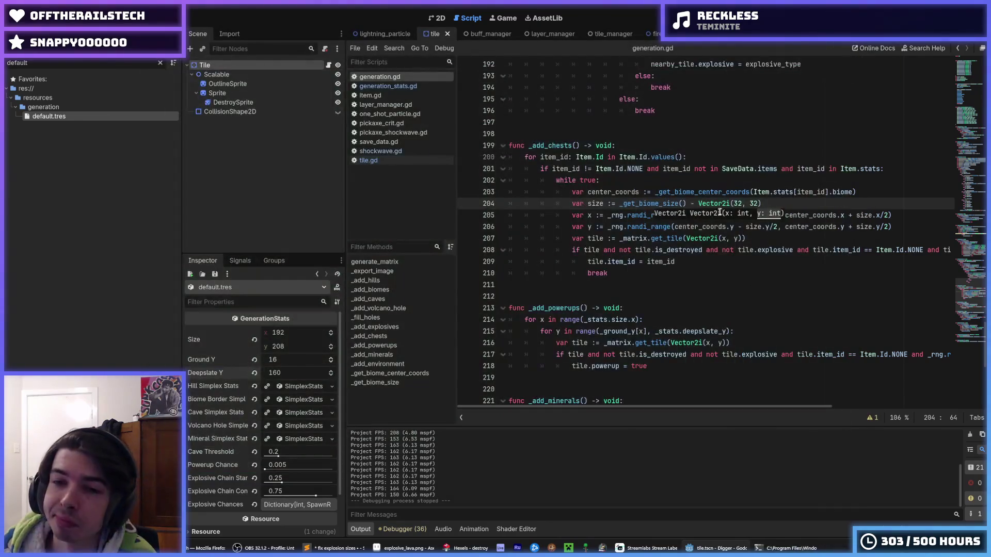
pyautogui.click(658, 184)
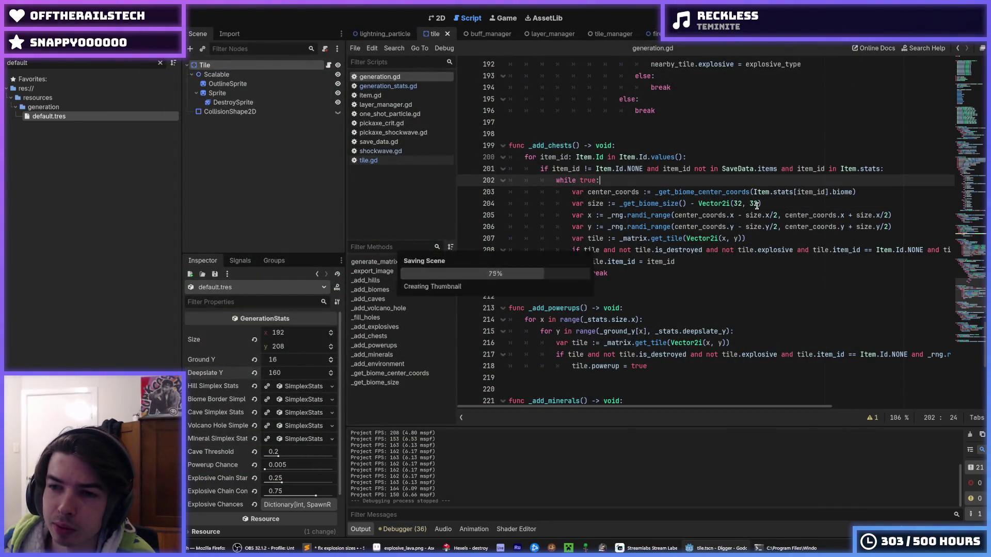
pyautogui.click(793, 204)
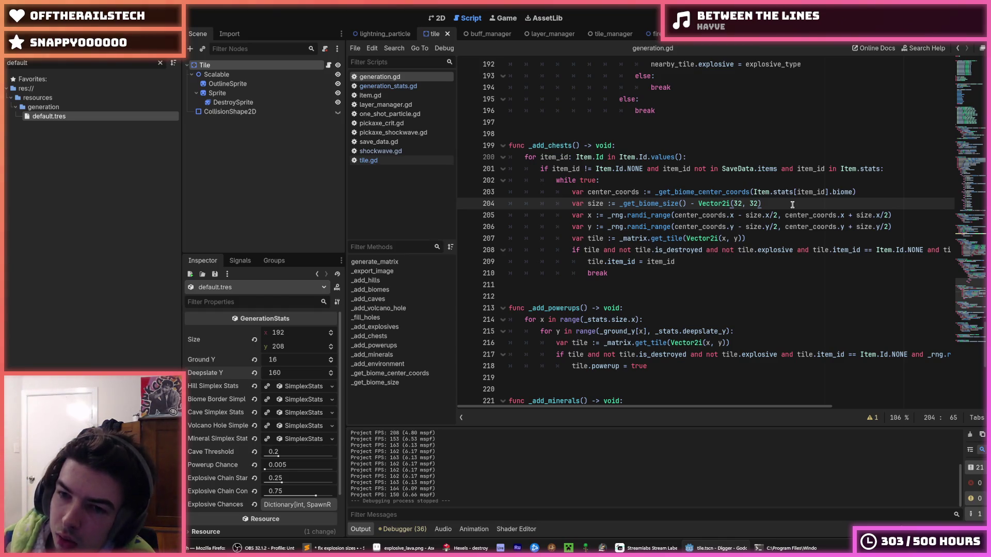
pyautogui.click(713, 220)
pyautogui.click(767, 215)
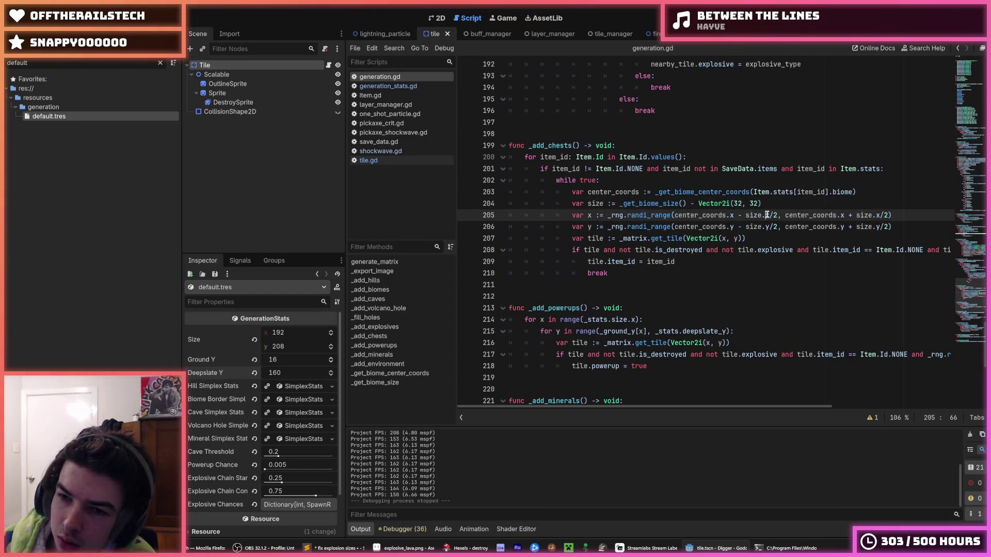
pyautogui.moveTo(768, 216); pyautogui.dragTo(745, 217)
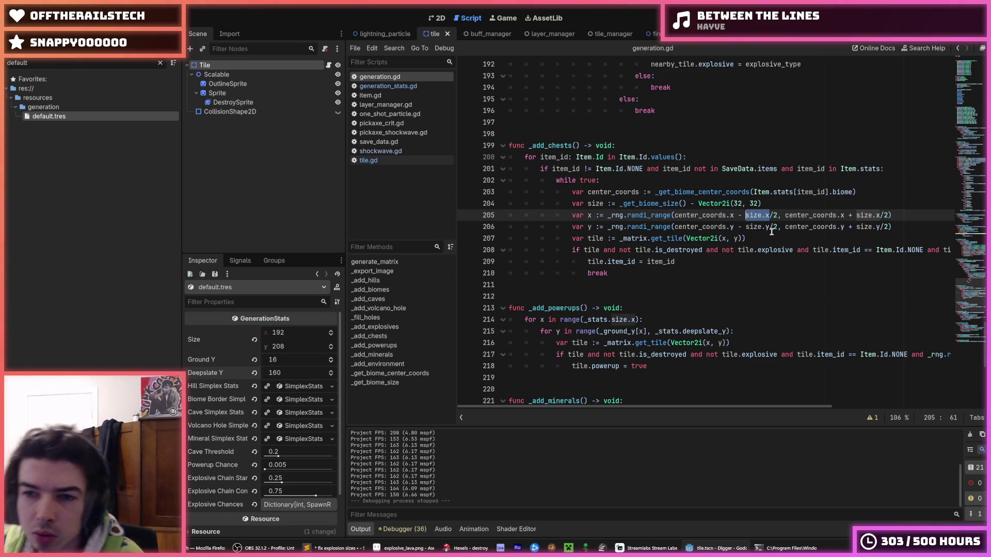
pyautogui.click(777, 229)
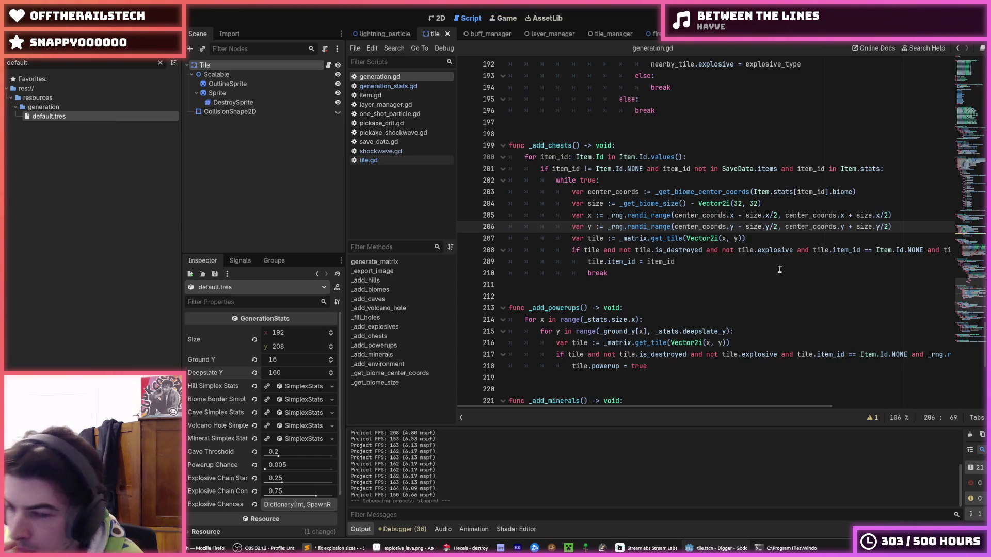
pyautogui.press('Up')
pyautogui.press('Up')
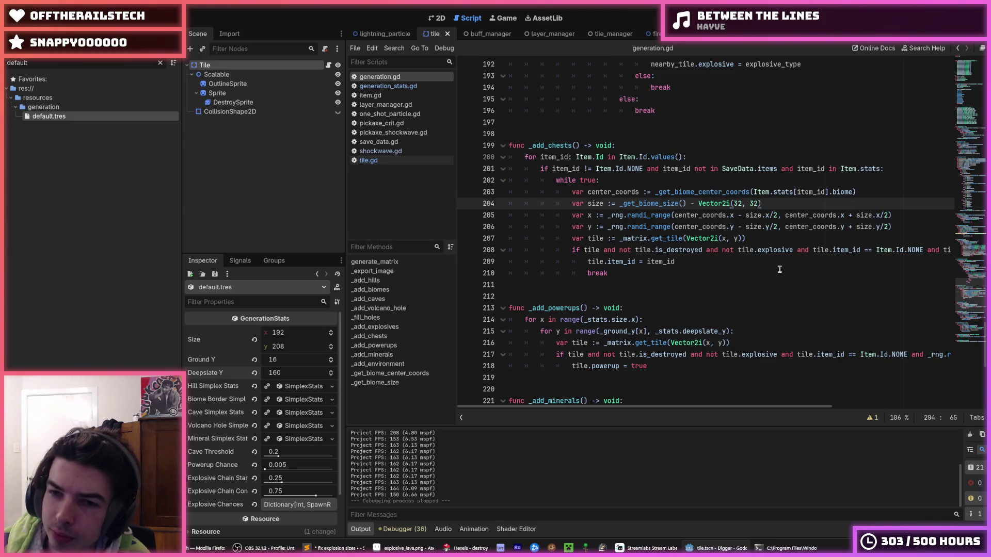
pyautogui.press('Down')
pyautogui.press('Down')
pyautogui.press('Right')
pyautogui.press('Right')
pyautogui.press('Right')
pyautogui.hotkey('shift', 'Left')
pyautogui.hotkey('shift', 'Left')
pyautogui.hotkey('shift', 'Left')
pyautogui.hotkey('shift', 'Left')
pyautogui.hotkey('shift', 'Left')
pyautogui.hotkey('shift', 'Left')
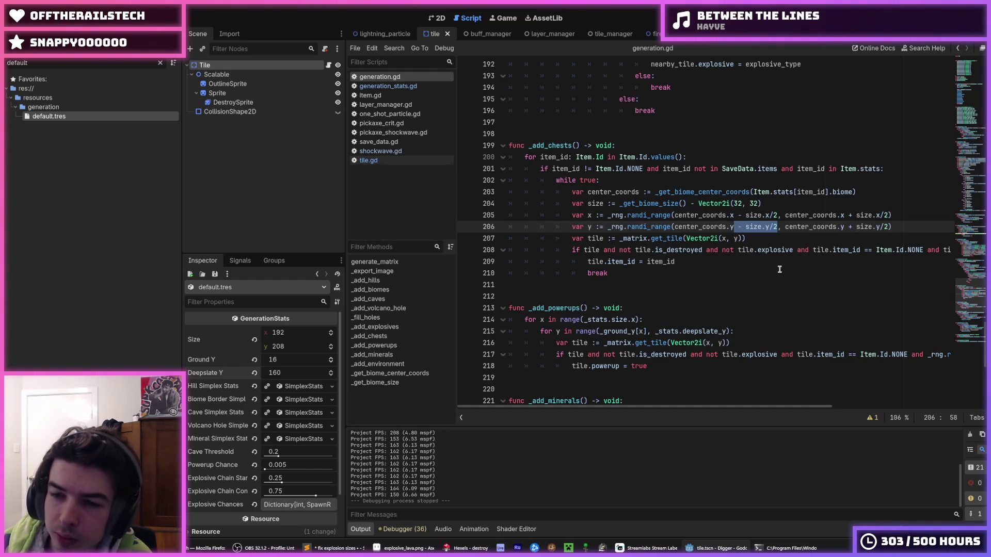
pyautogui.click(767, 199)
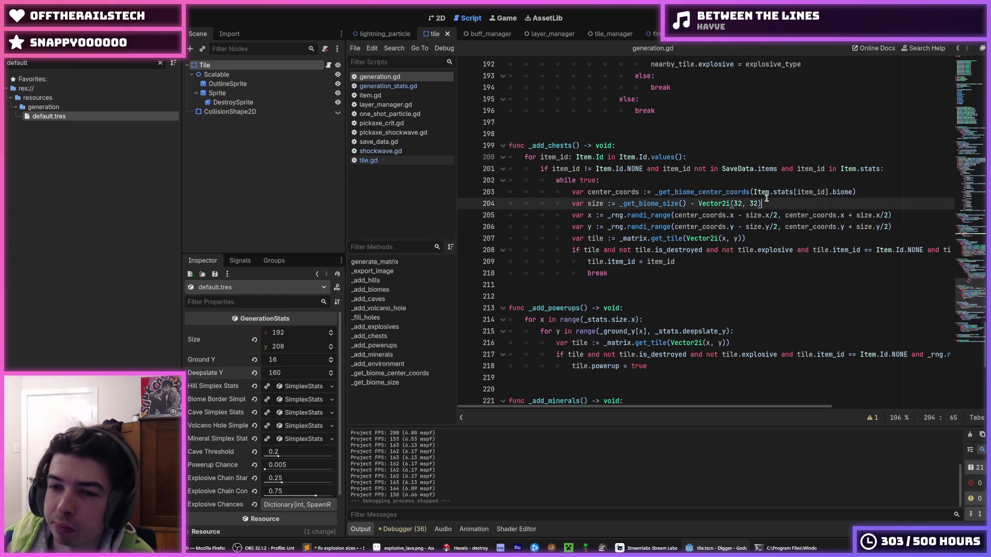
# Remove the Vector2i(32, 32) subtraction from the chest size and add an offset to the x lower bound.
pyautogui.click(778, 214)
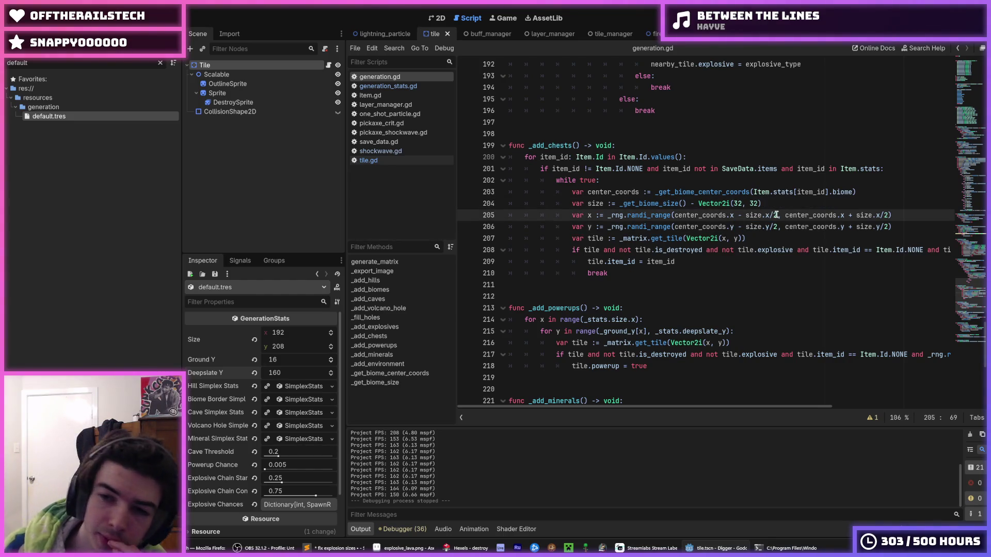
pyautogui.press('Up')
pyautogui.hotkey('shift', 'ctrl', 'Left')
pyautogui.hotkey('shift', 'ctrl', 'Left')
pyautogui.hotkey('shift', 'ctrl', 'Left')
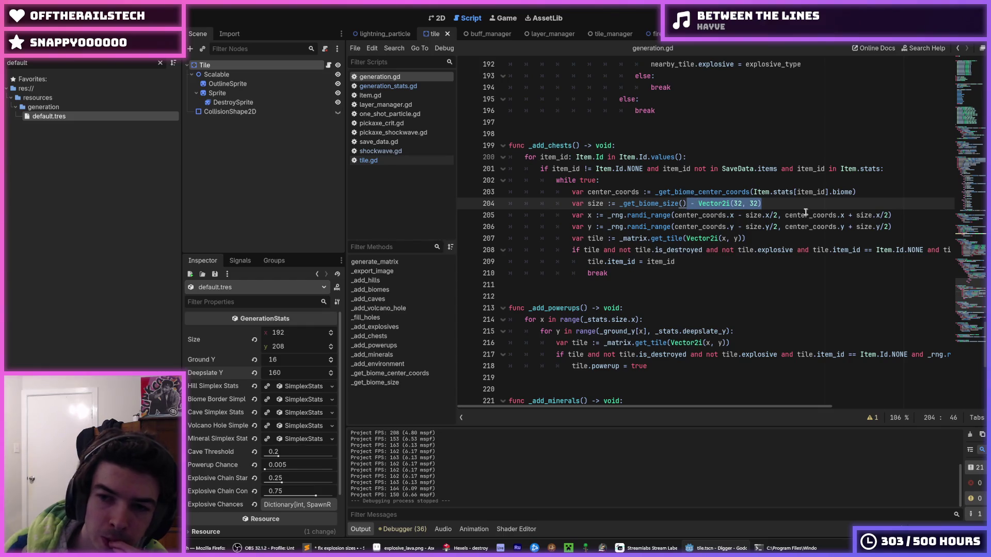
pyautogui.press('BackSpace')
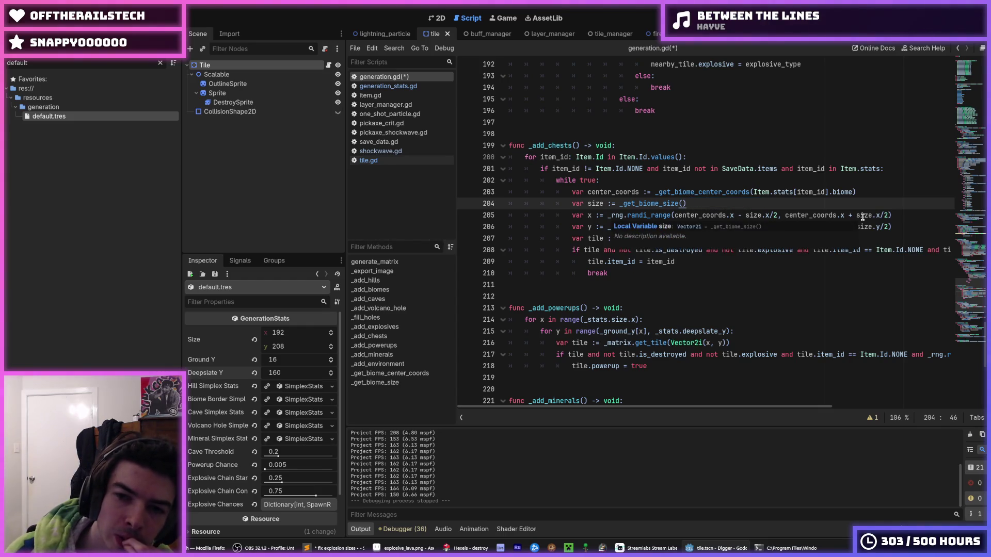
pyautogui.click(778, 216)
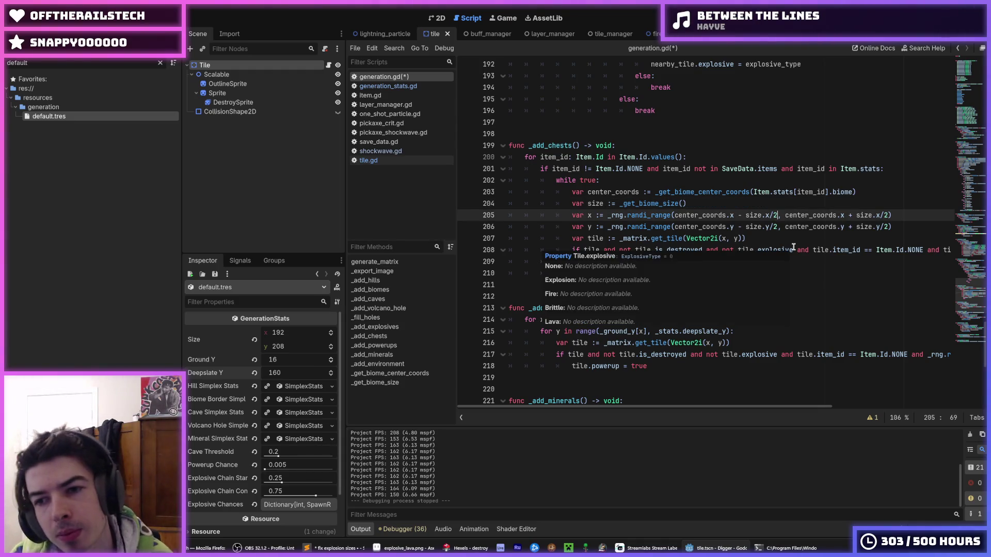
pyautogui.press('Down')
pyautogui.press('Up')
pyautogui.write('+')
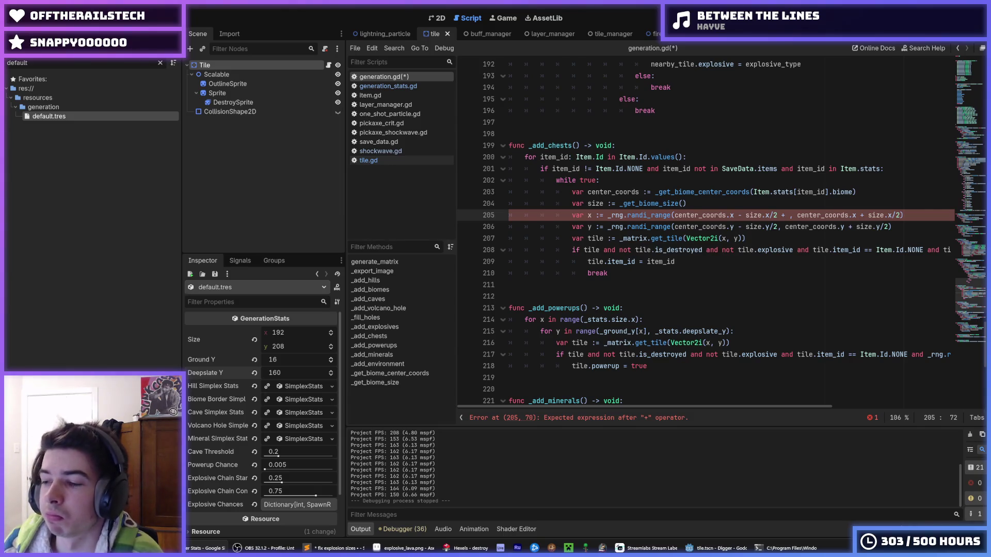
pyautogui.click(770, 215)
pyautogui.write('/')
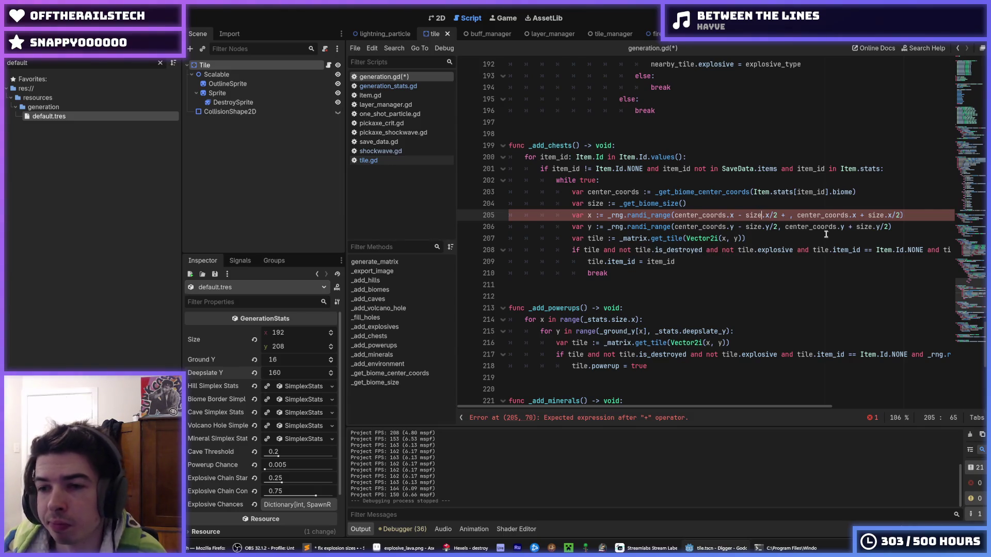
pyautogui.click(790, 215)
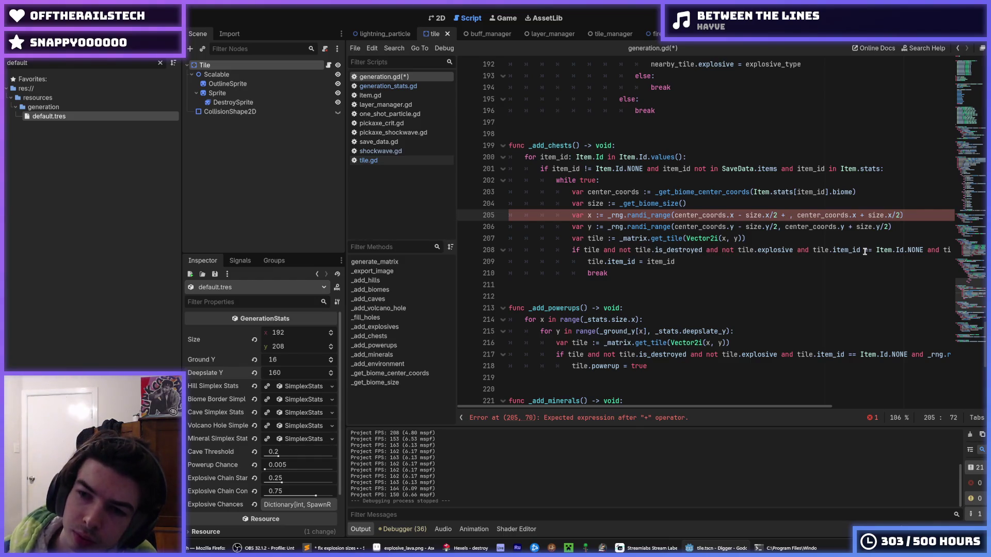
pyautogui.write('8')
# Declare var x_padding = 16 above the x range and use it in the x lower bound.
pyautogui.hotkey('ctrl', 'shift', 'Return')
pyautogui.write('va')
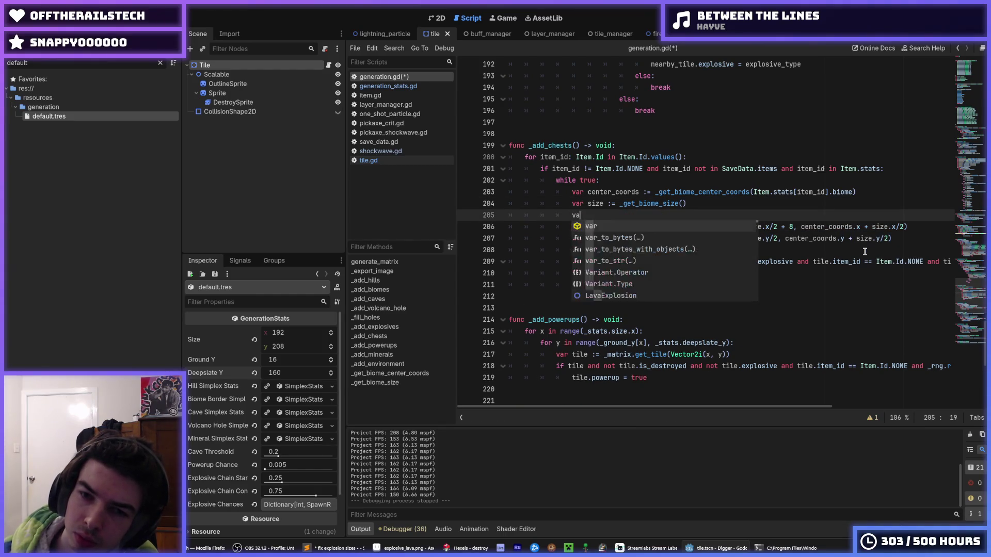
pyautogui.write('r x_borders')
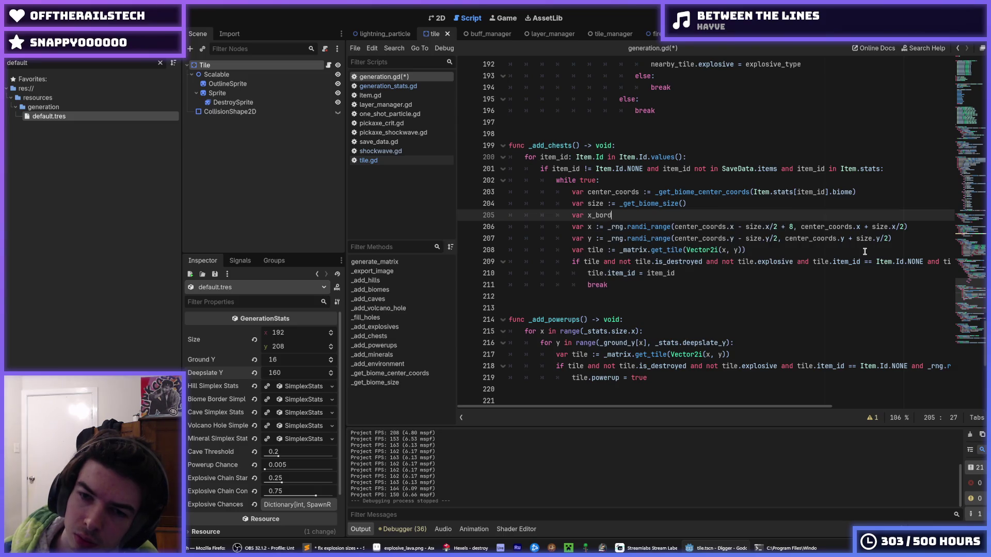
pyautogui.press('Left')
pyautogui.press('Left')
pyautogui.press('Left')
pyautogui.press('BackSpace')
pyautogui.press('BackSpace')
pyautogui.press('BackSpace')
pyautogui.press('BackSpace')
pyautogui.write('padding')
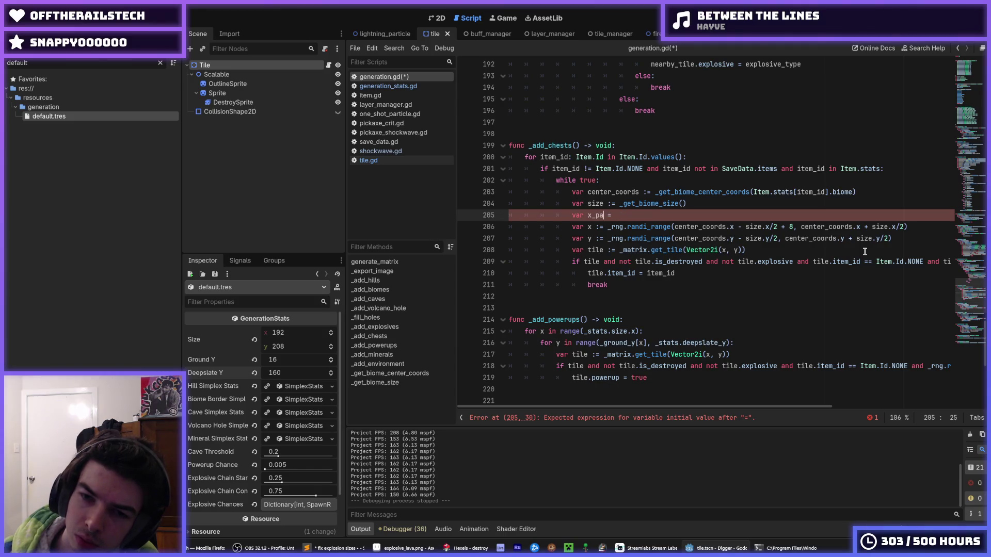
pyautogui.press('End')
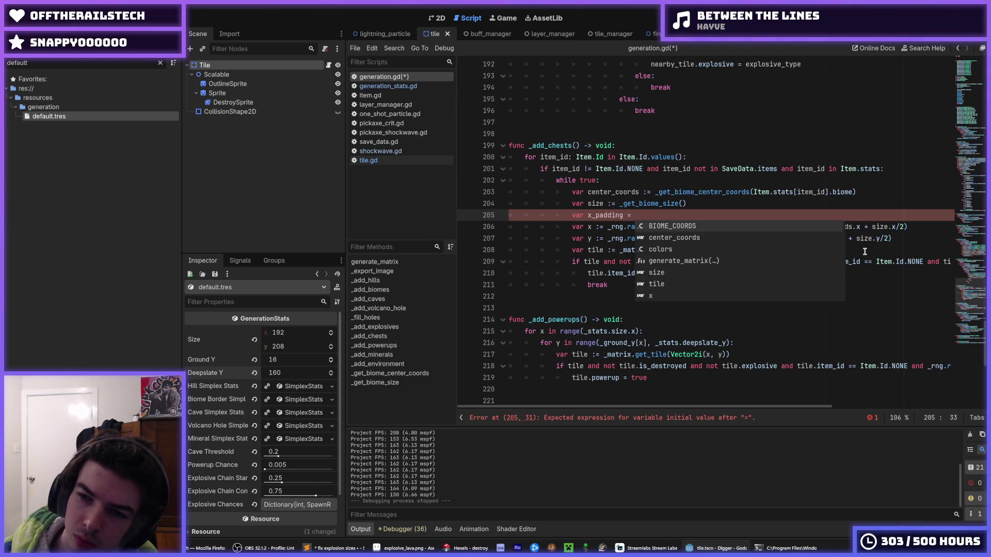
pyautogui.write('16')
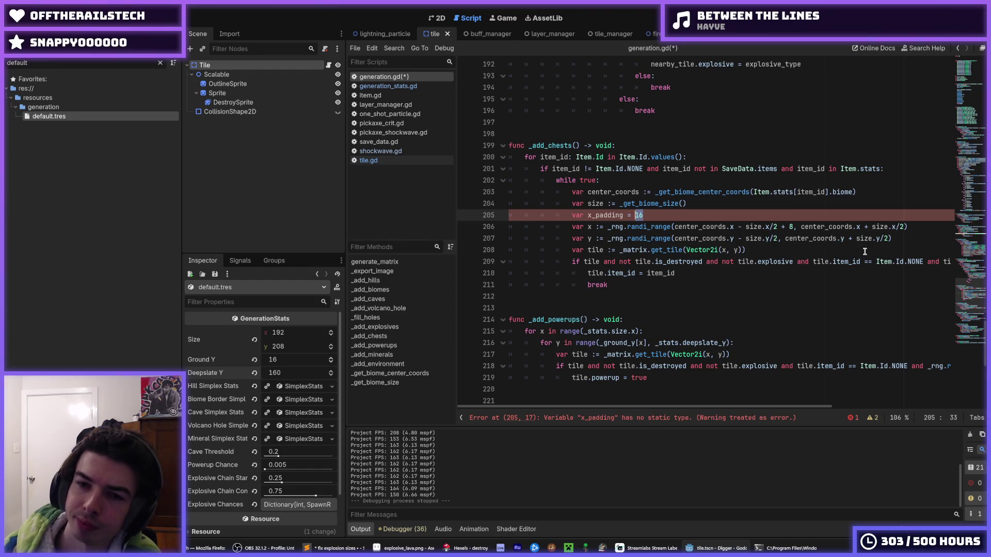
pyautogui.press('Left')
pyautogui.press('Left')
pyautogui.press('Left')
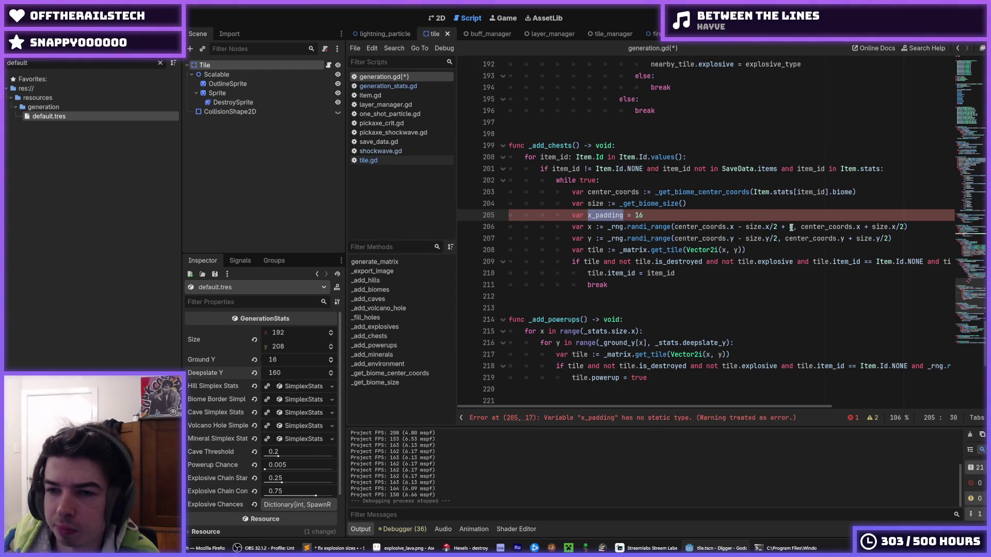
pyautogui.click(792, 227)
pyautogui.write('x_padding')
# Duplicate the padding declaration as top_padding with value 16.
pyautogui.click(590, 215)
pyautogui.hotkey('ctrl', 'shift', 'd')
pyautogui.press('BackSpace')
pyautogui.write('y')
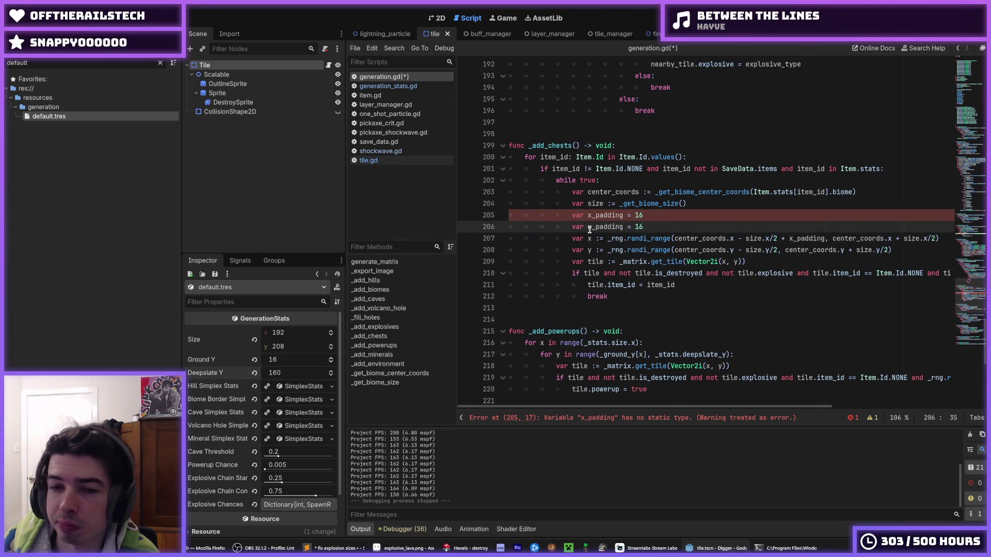
pyautogui.click(590, 227)
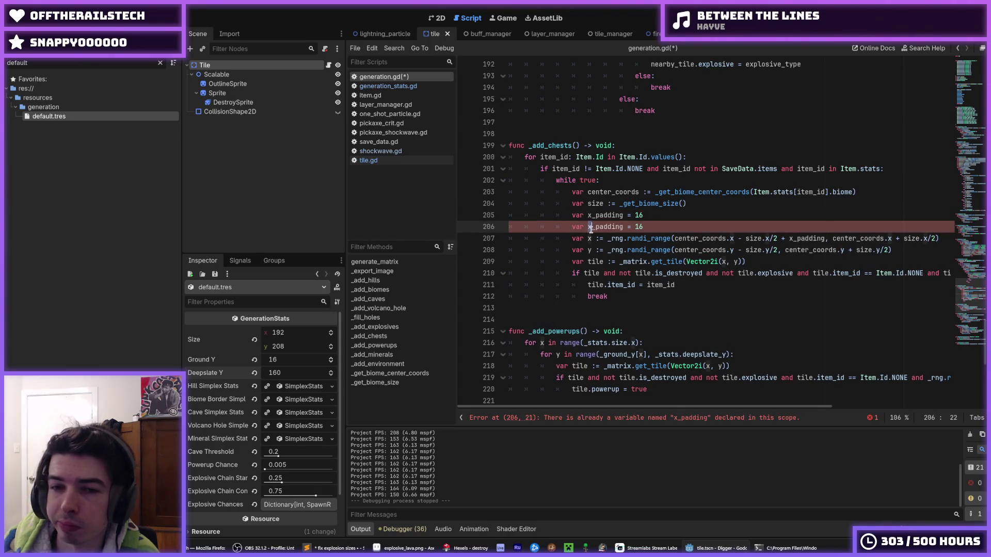
pyautogui.doubleClick(639, 227)
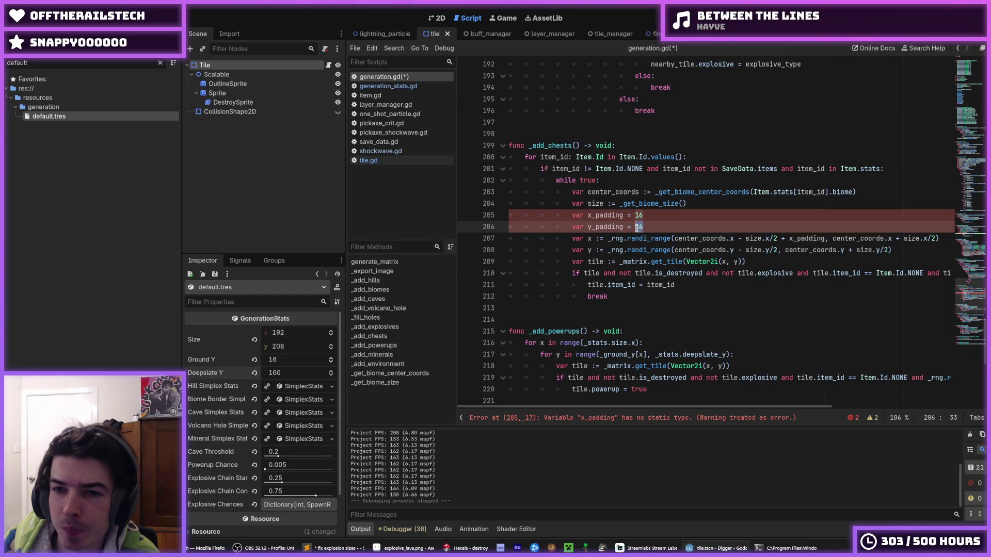
pyautogui.click(590, 228)
pyautogui.press('BackSpace')
pyautogui.write('top')
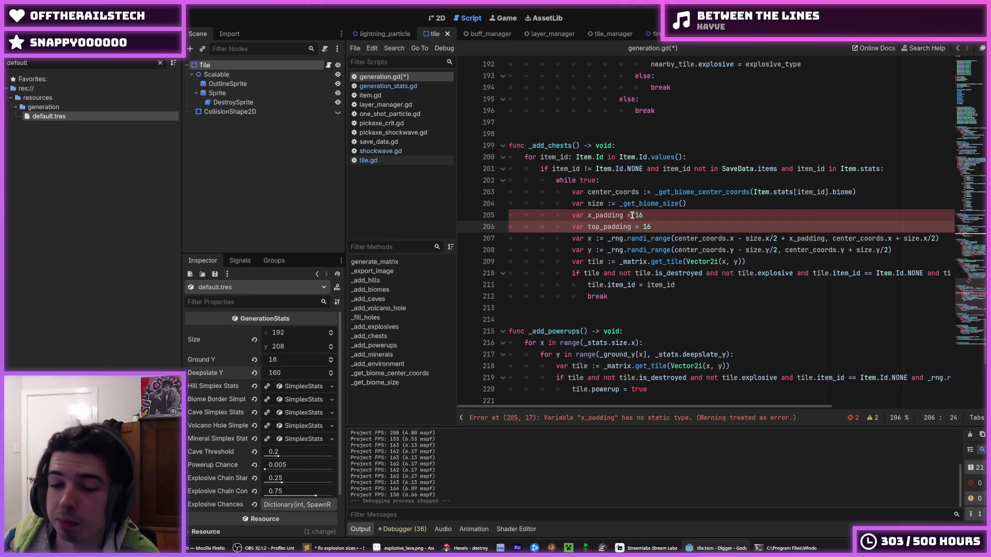
pyautogui.doubleClick(614, 227)
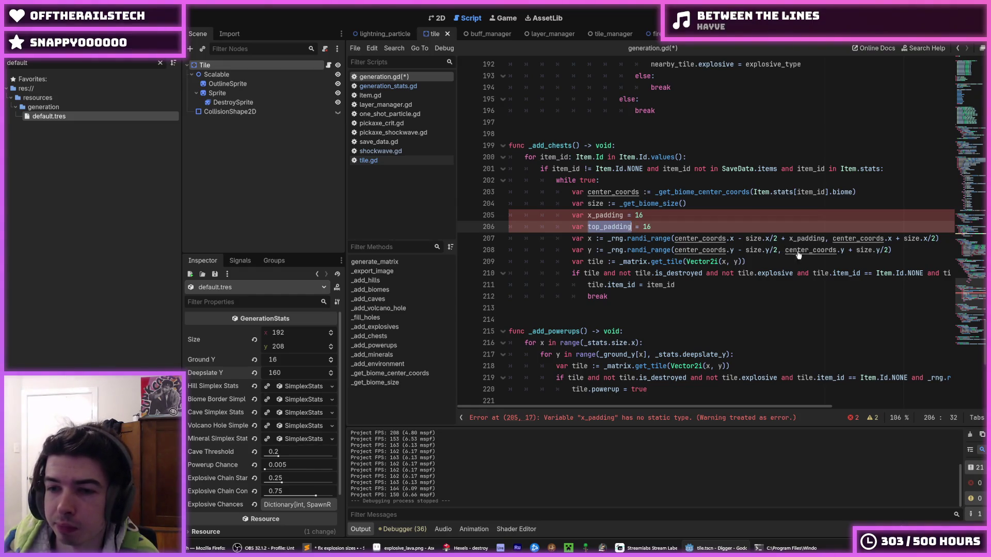
# Add top_padding to the y lower bound, append '- size.x/2 + x_padding' to the x upper bound, and save.
pyautogui.click(888, 251)
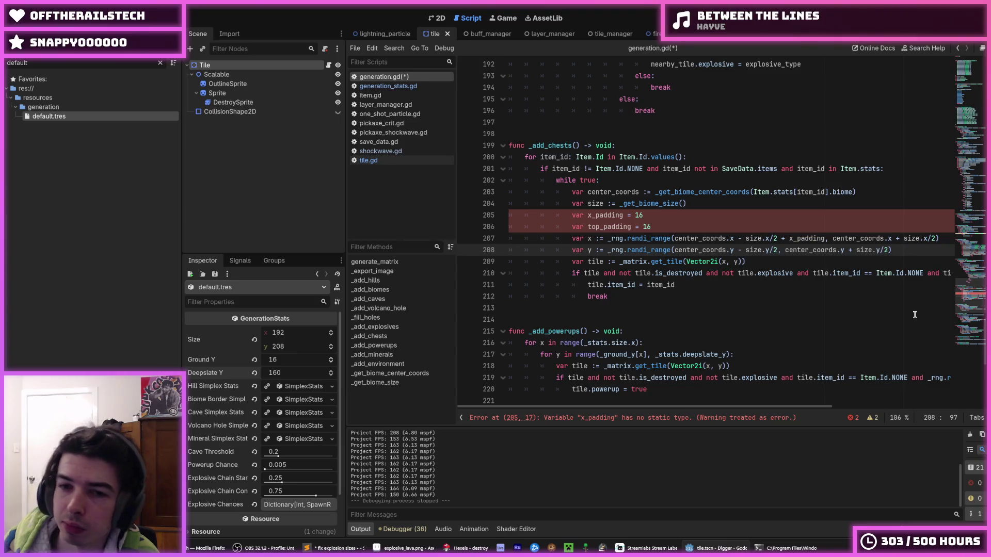
pyautogui.write('+ top_padding')
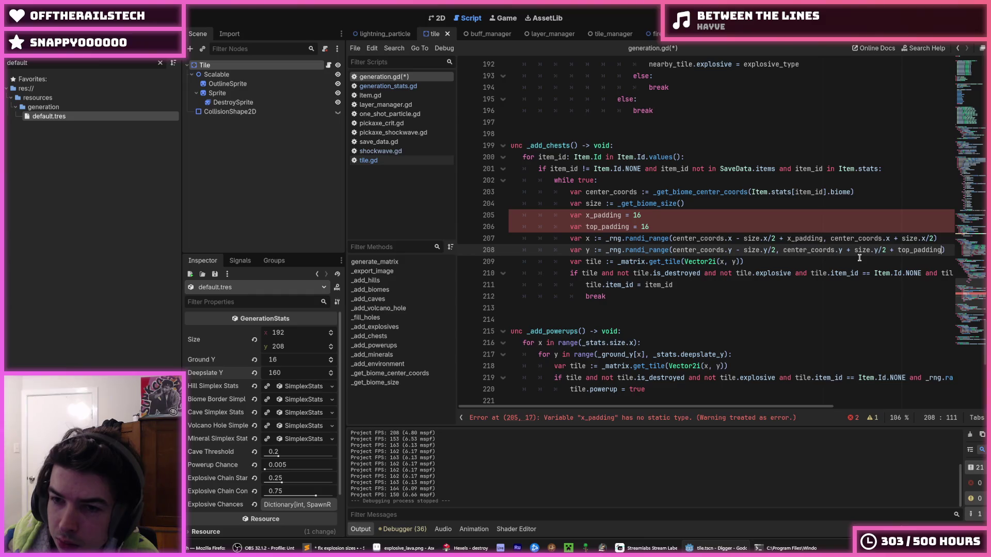
pyautogui.click(896, 251)
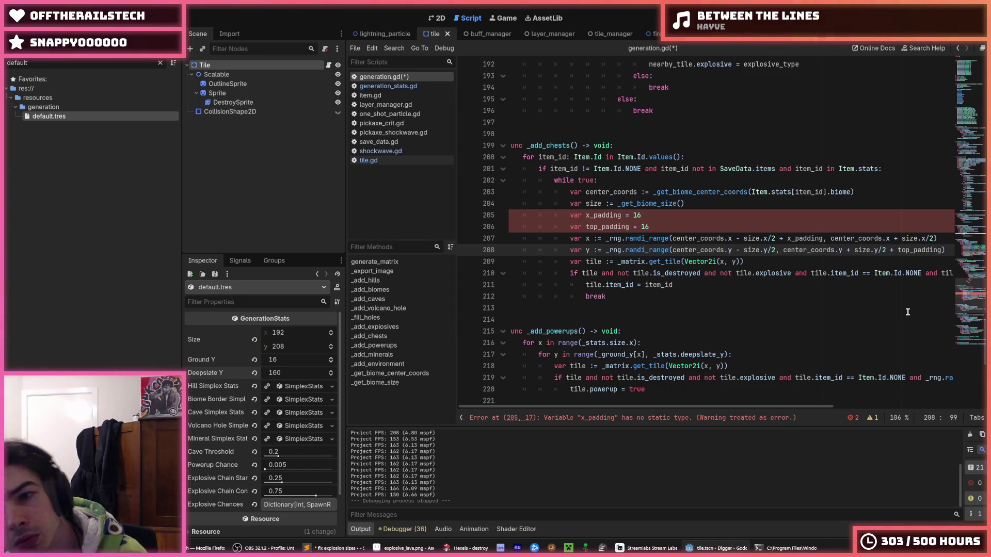
pyautogui.doubleClick(898, 250)
pyautogui.hotkey('shift', 'Left')
pyautogui.hotkey('shift', 'Left')
pyautogui.hotkey('shift', 'Left')
pyautogui.press('BackSpace')
pyautogui.click(777, 250)
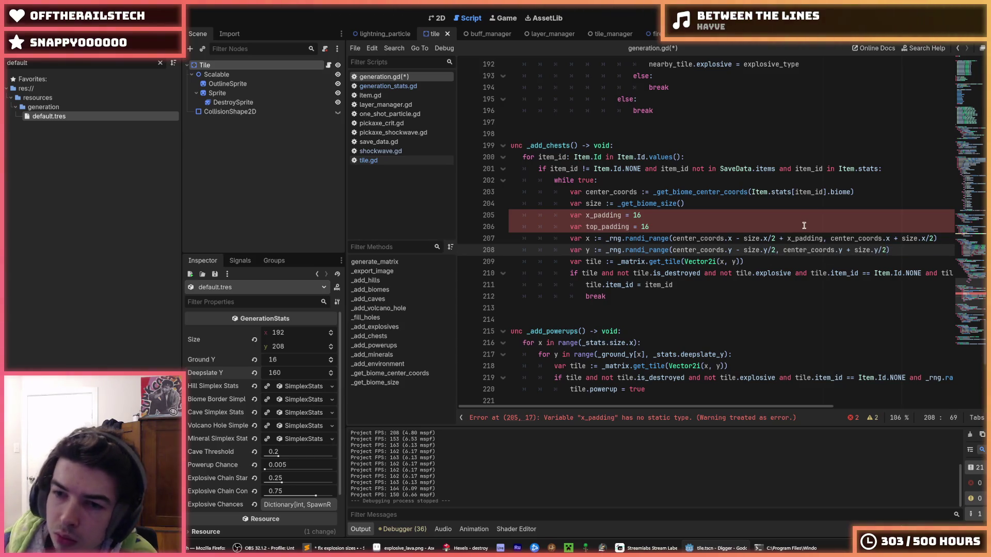
pyautogui.write('+ top_padding')
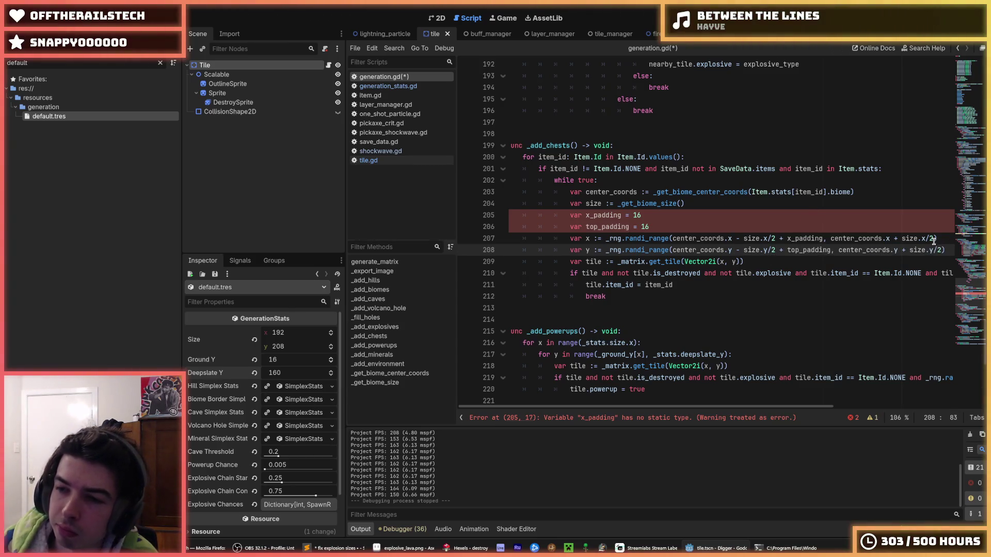
pyautogui.click(934, 239)
pyautogui.write('- size.')
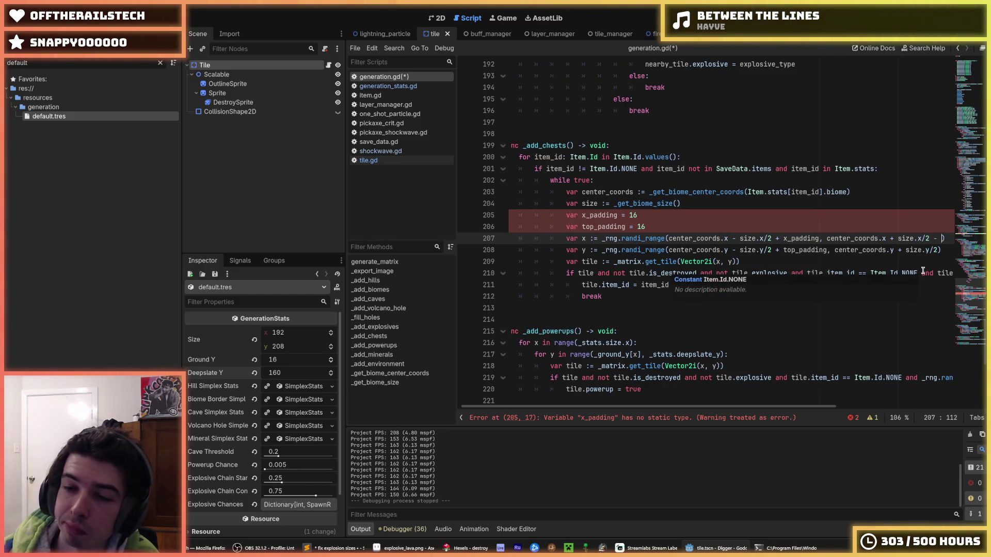
pyautogui.write('x/2 + x_padding')
pyautogui.moveTo(763, 250); pyautogui.dragTo(498, 252)
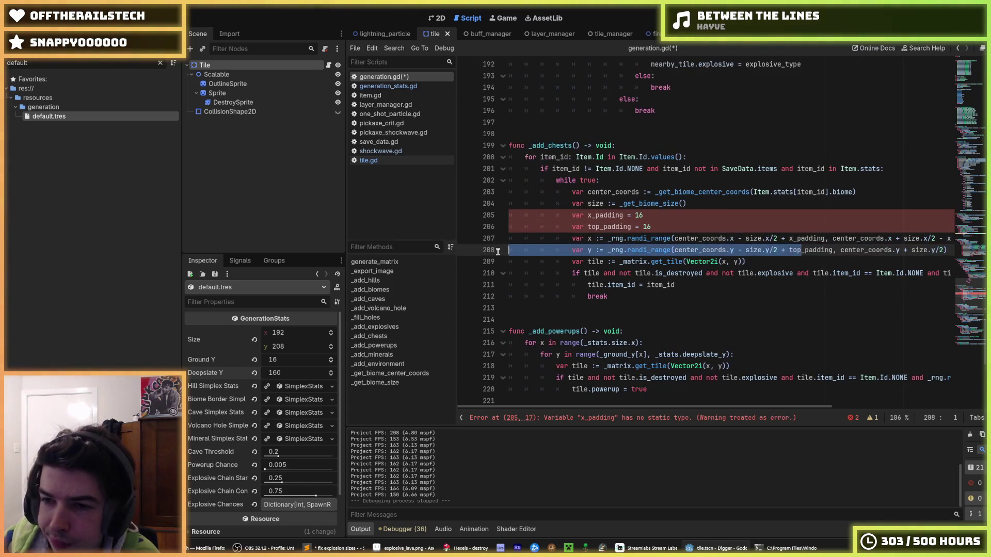
pyautogui.click(671, 226)
pyautogui.hotkey('ctrl', 's')
# Change both padding declarations to type-inferred ':=' assignments.
pyautogui.click(629, 217)
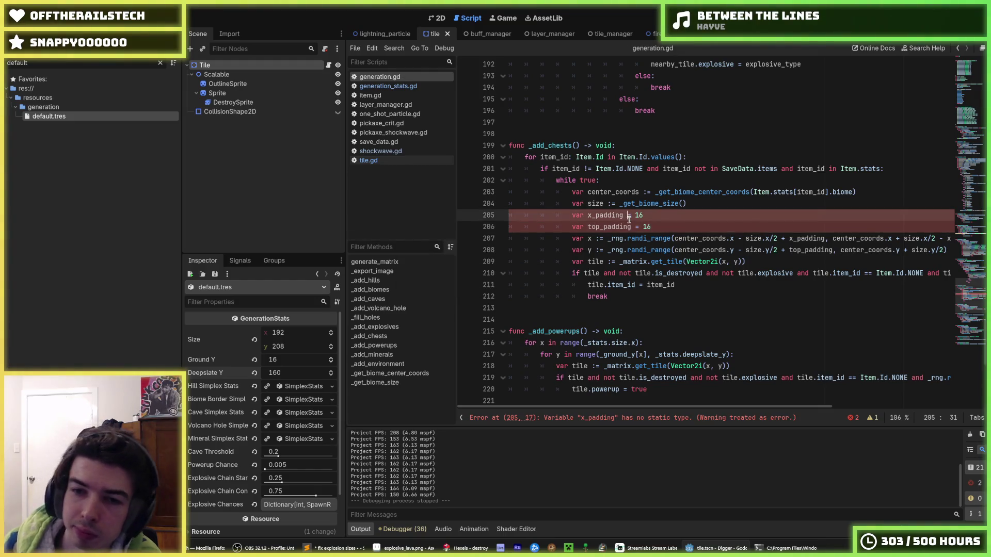
pyautogui.write(':')
pyautogui.click(636, 226)
pyautogui.write(':')
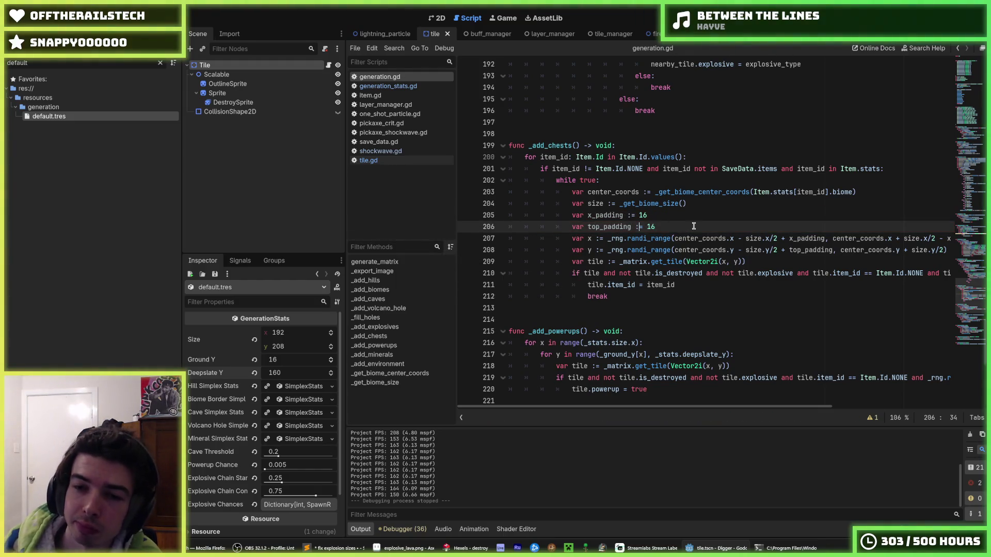
pyautogui.click(696, 216)
# Test chest placement with 16 padding in a game run, then stop it.
pyautogui.press('F5')
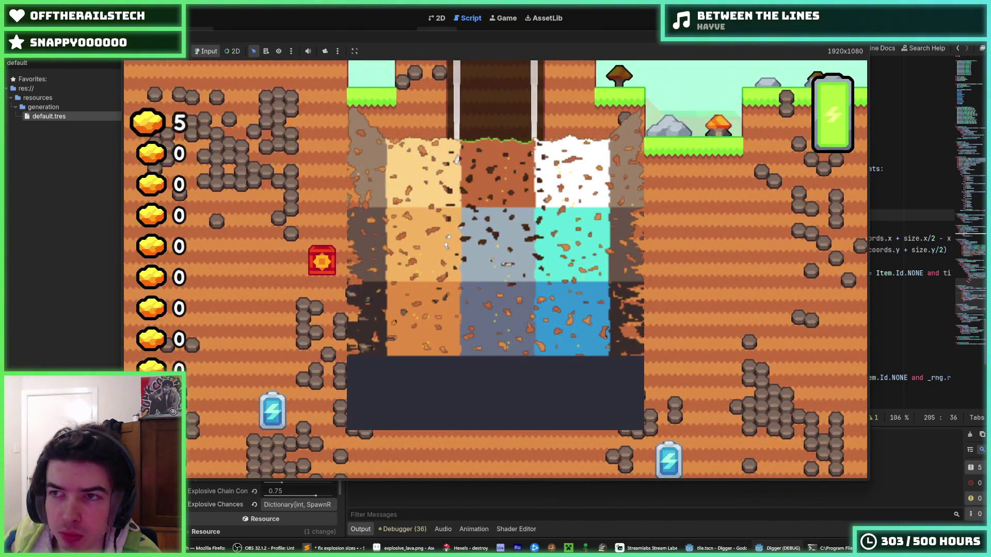
pyautogui.hotkey('alt', 'Tab')
pyautogui.press('F8')
# Set x_padding and top_padding to 32 and test them in another run.
pyautogui.doubleClick(643, 216)
pyautogui.write('32')
pyautogui.doubleClick(652, 227)
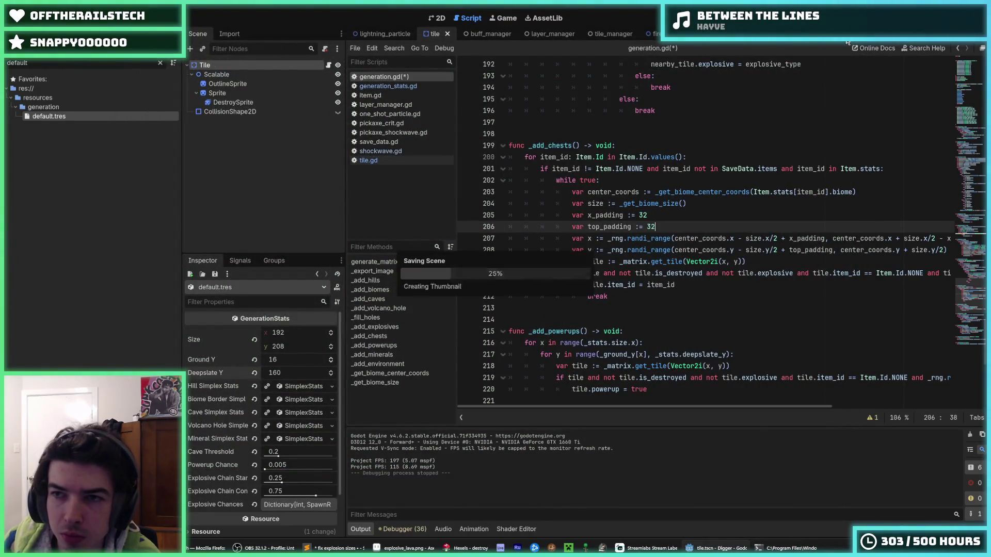
pyautogui.press('F5')
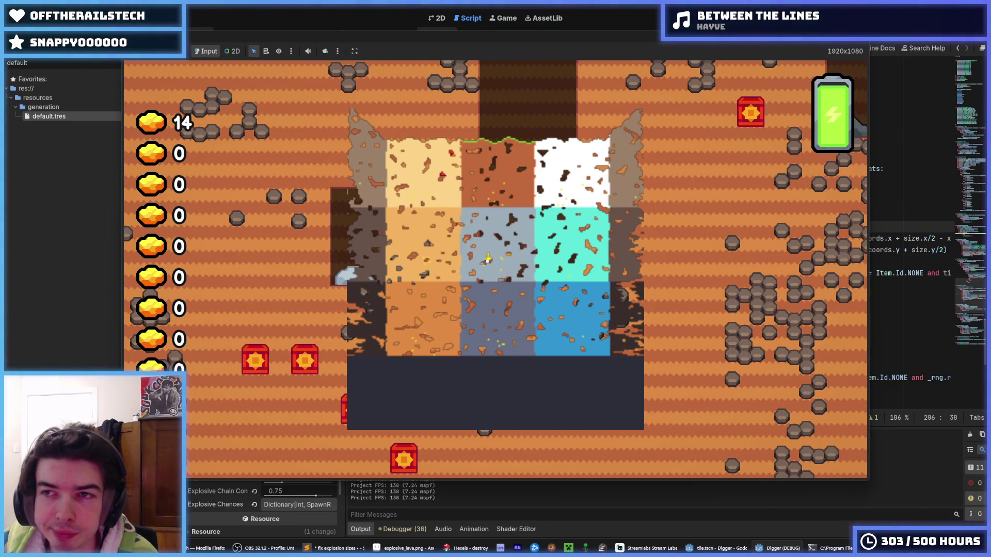
pyautogui.press('F8')
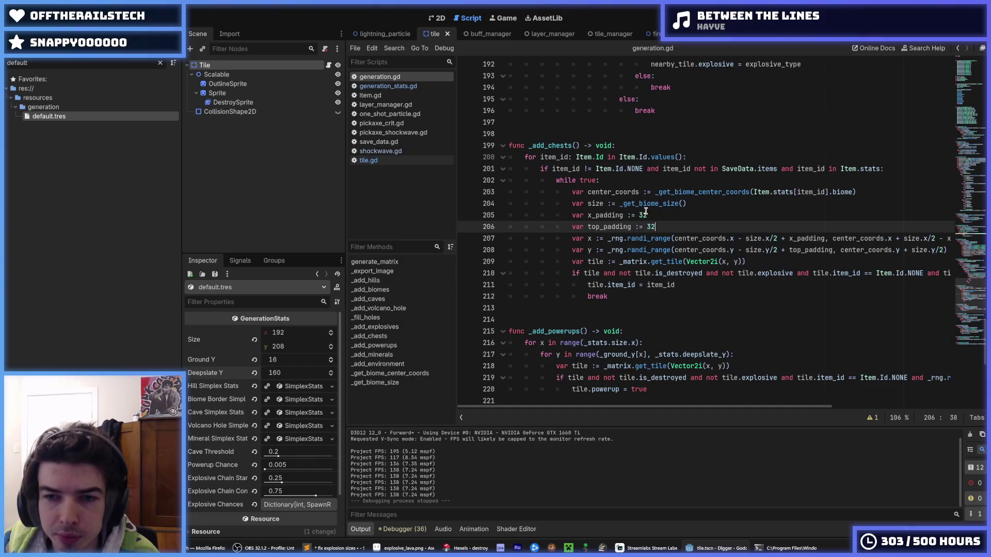
# Run the game once more with the 32 padding, then stop it.
pyautogui.click(643, 214)
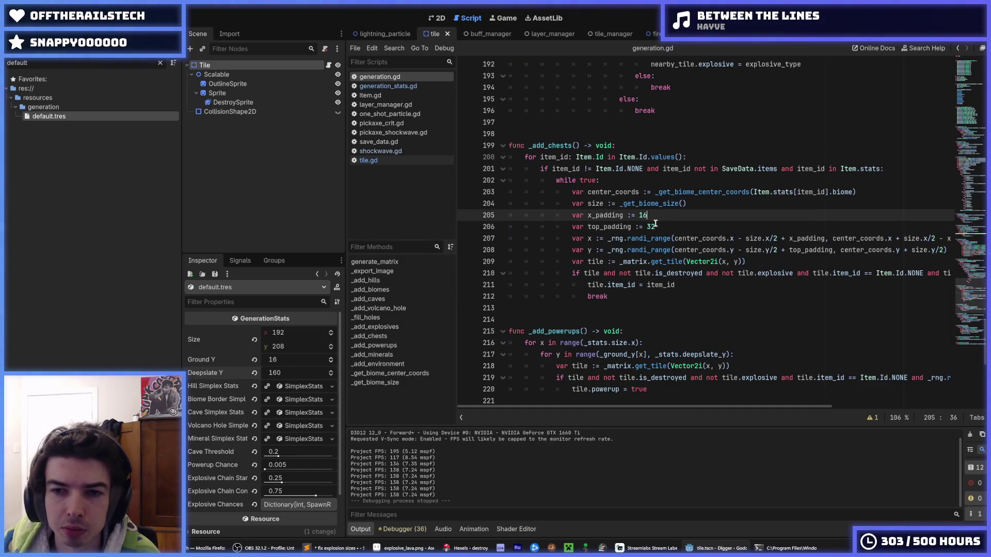
pyautogui.press('F5')
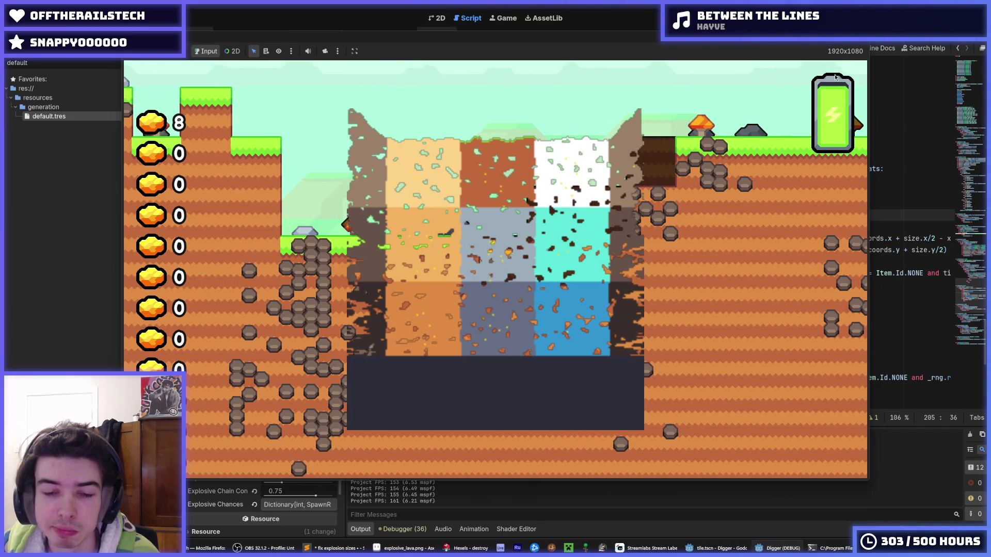
pyautogui.press('F8')
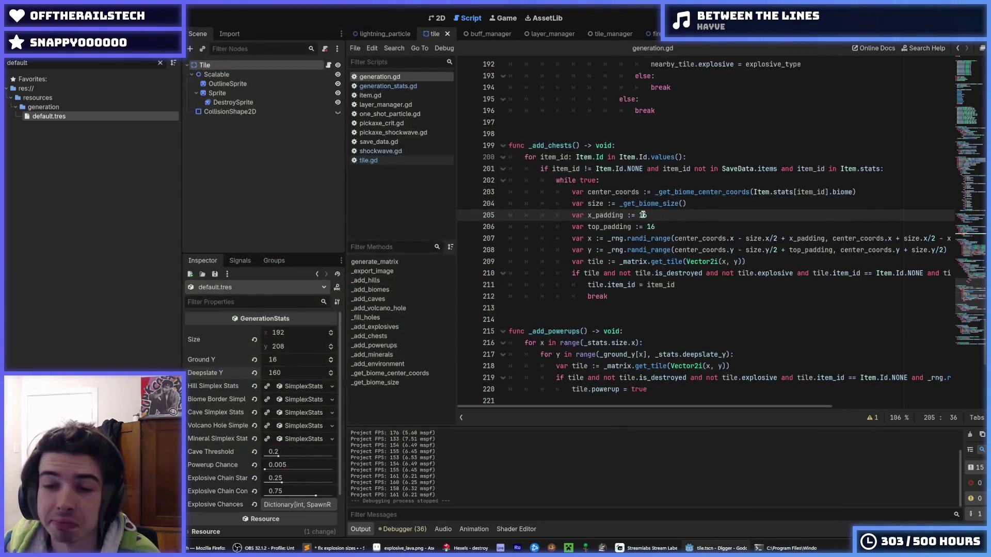
# Set both padding values to 8 in one multi-caret edit and test a run.
pyautogui.hotkey('ctrl', 'd')
pyautogui.write('8')
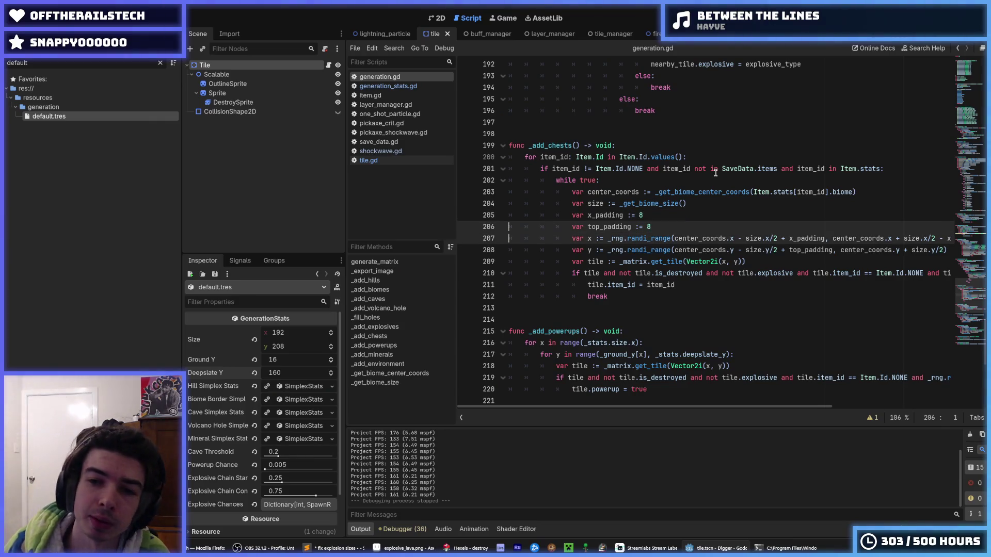
pyautogui.press('F5')
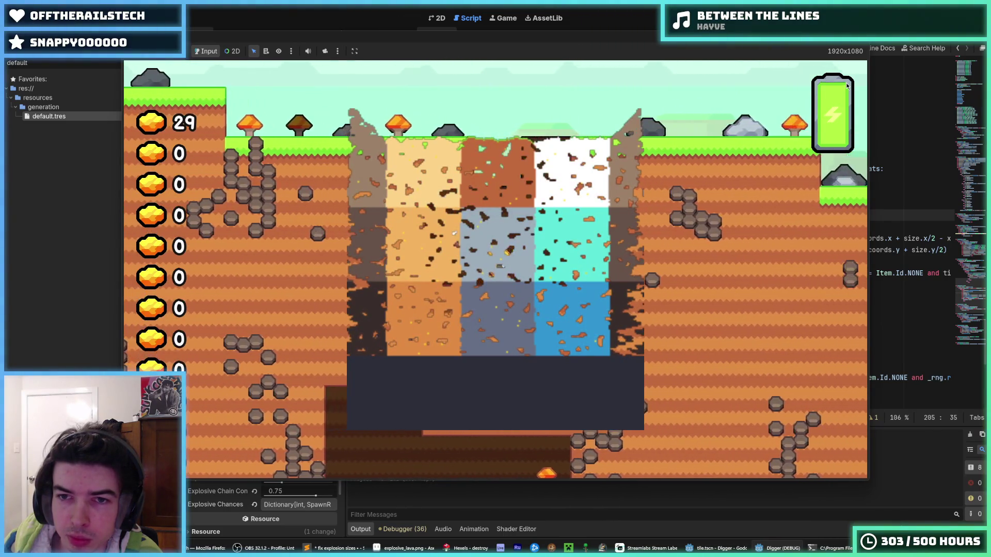
pyautogui.hotkey('alt', 'F4')
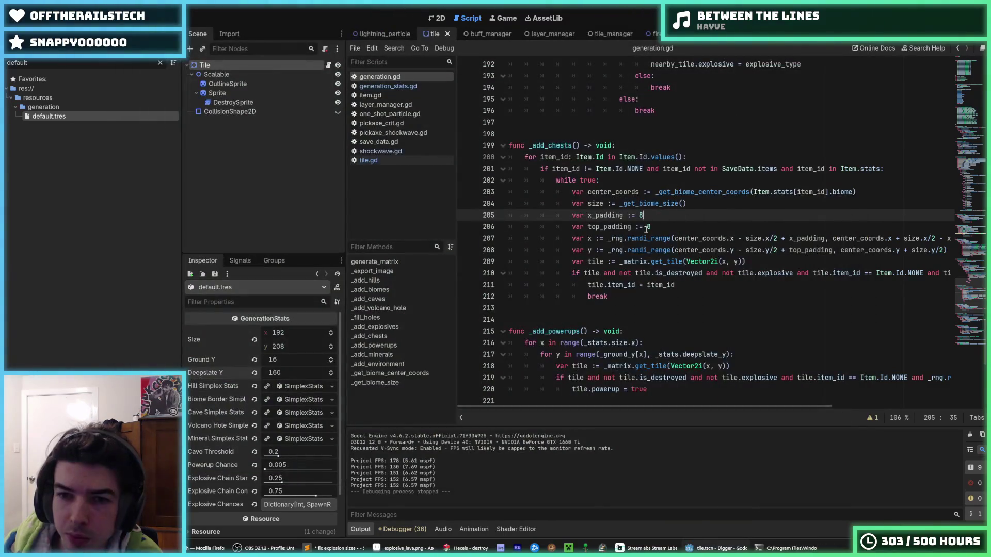
# Make a trial edit to the top_padding value and run a quick test, then stop it.
pyautogui.click(649, 227)
pyautogui.write('9')
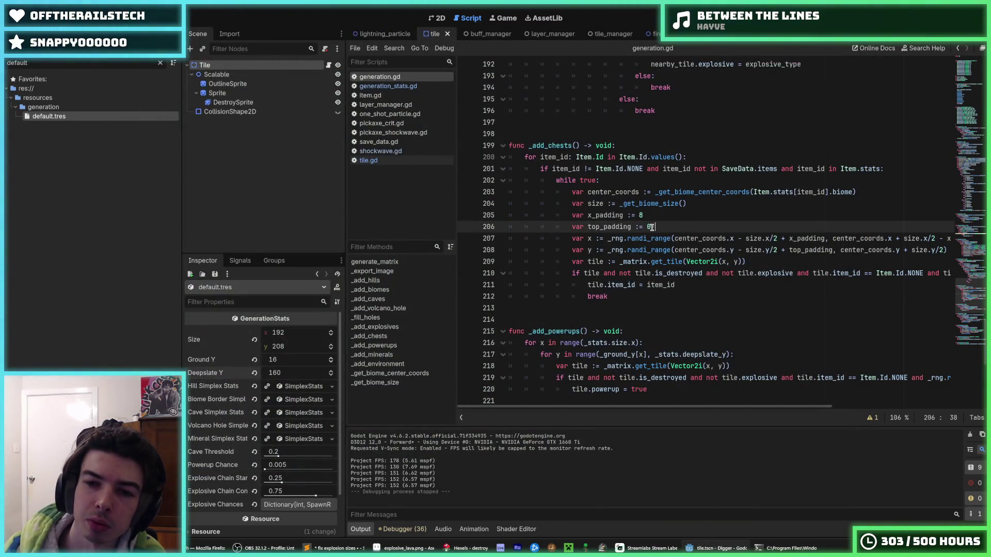
pyautogui.press('BackSpace')
pyautogui.hotkey('ctrl', 's')
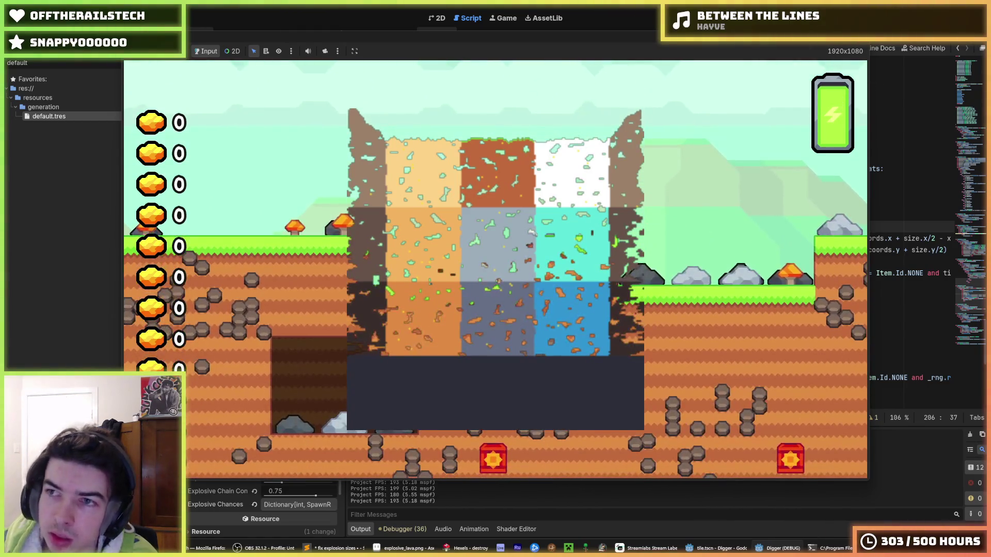
pyautogui.press('F8')
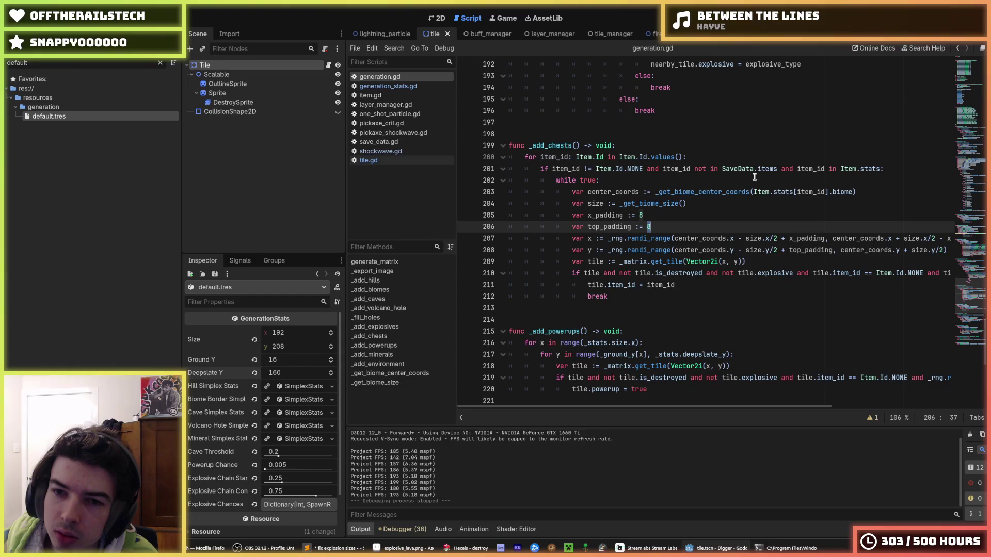
# Set top_padding to 16 with x_padding kept at 8, and test chest placement in two runs.
pyautogui.hotkey('ctrl', 'd')
pyautogui.write('16')
pyautogui.click(759, 189)
pyautogui.press('F5')
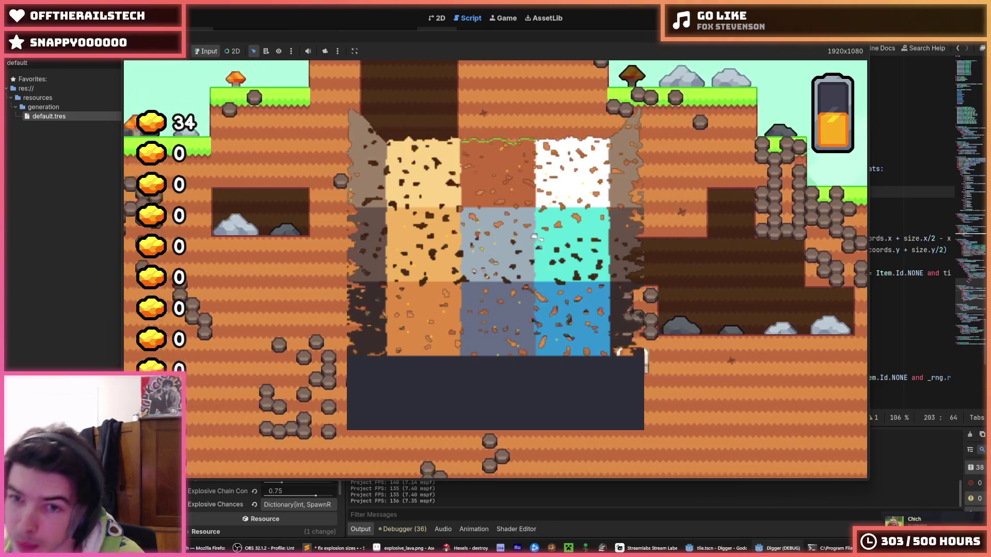
pyautogui.press('F8')
pyautogui.click(648, 226)
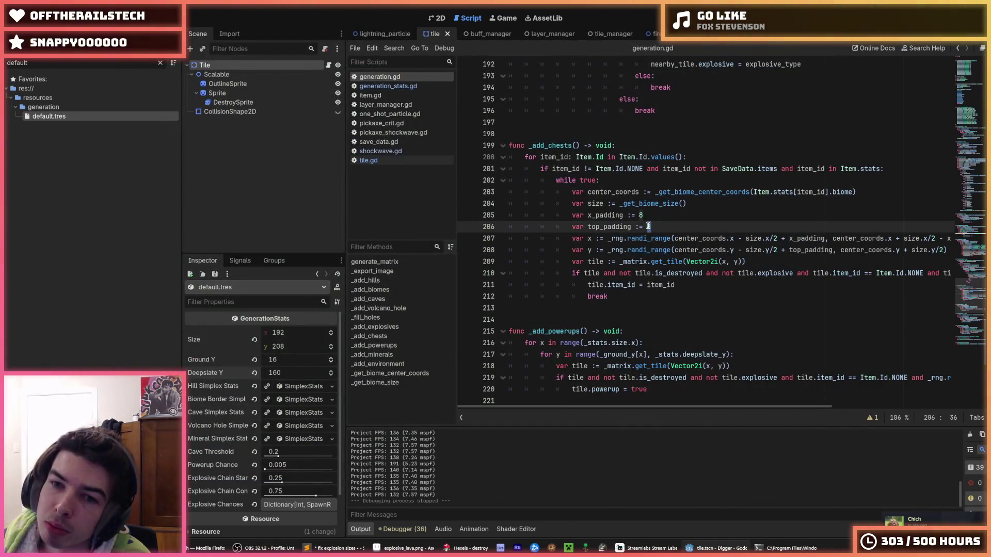
pyautogui.click(677, 203)
pyautogui.hotkey('ctrl', 's')
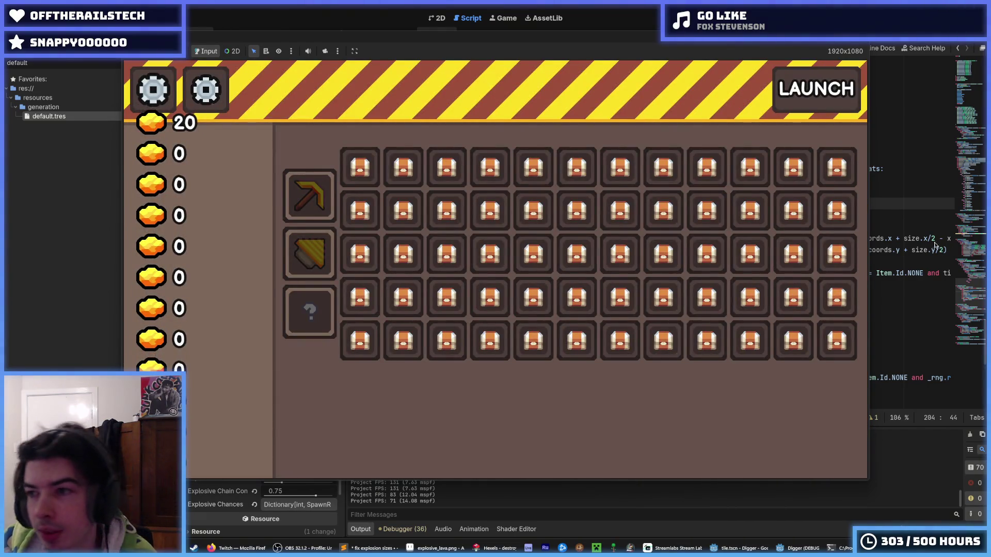
pyautogui.press('F8')
pyautogui.click(511, 134)
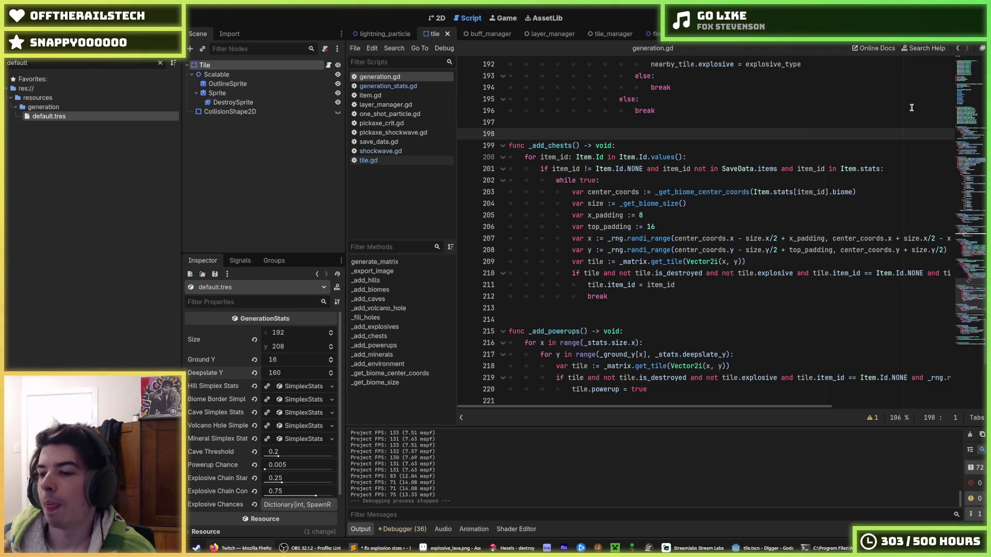
# Save generation.gd with the current padding values.
pyautogui.click(707, 197)
pyautogui.click(708, 215)
pyautogui.hotkey('ctrl', 's')
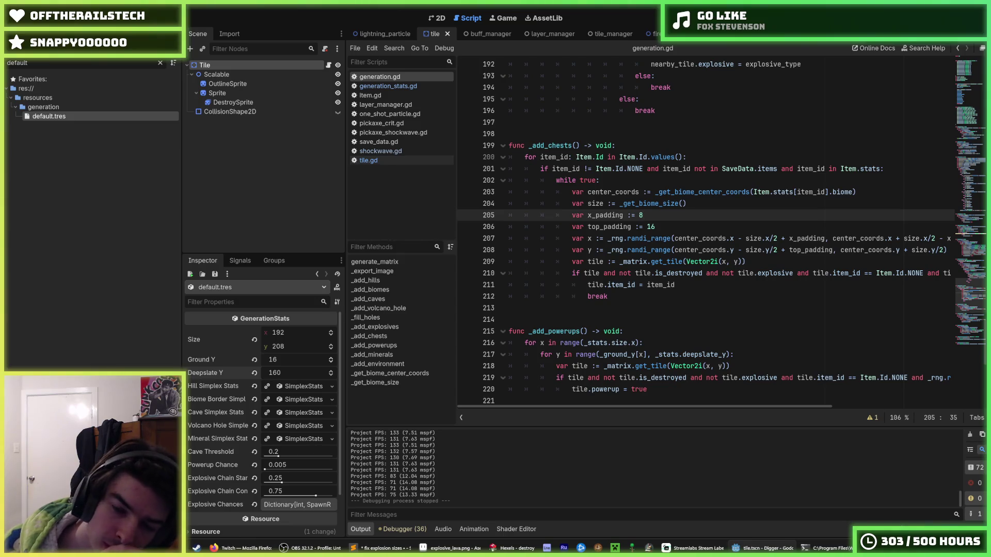
# Add '+ 16' after _ground_y[x] on line 217.
pyautogui.scroll(-10, 785, 145)
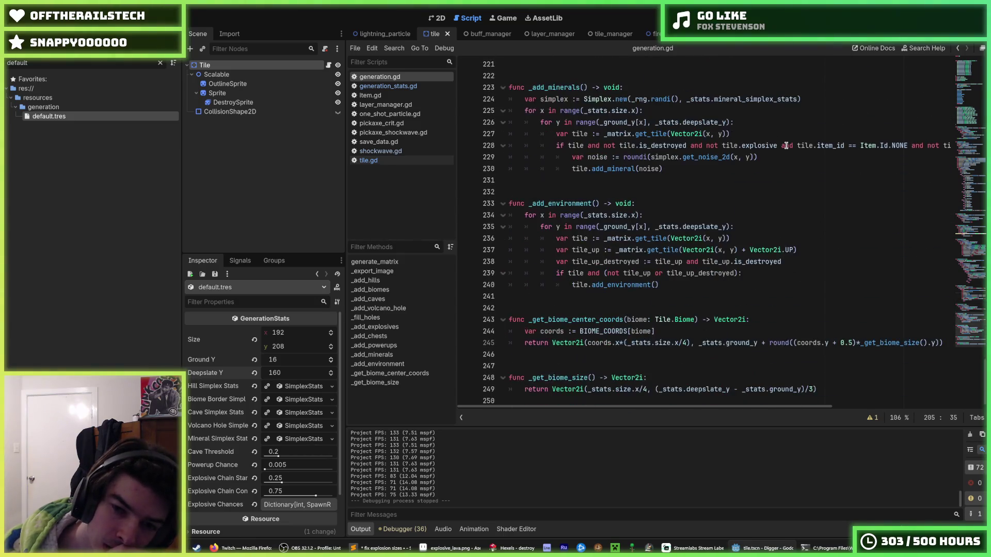
pyautogui.scroll(8, 786, 146)
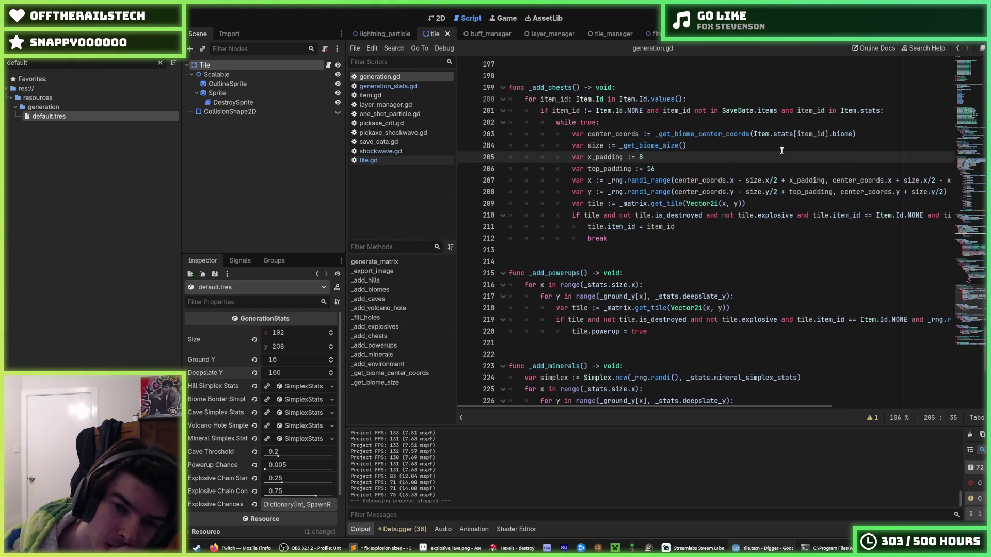
pyautogui.scroll(-7, 782, 150)
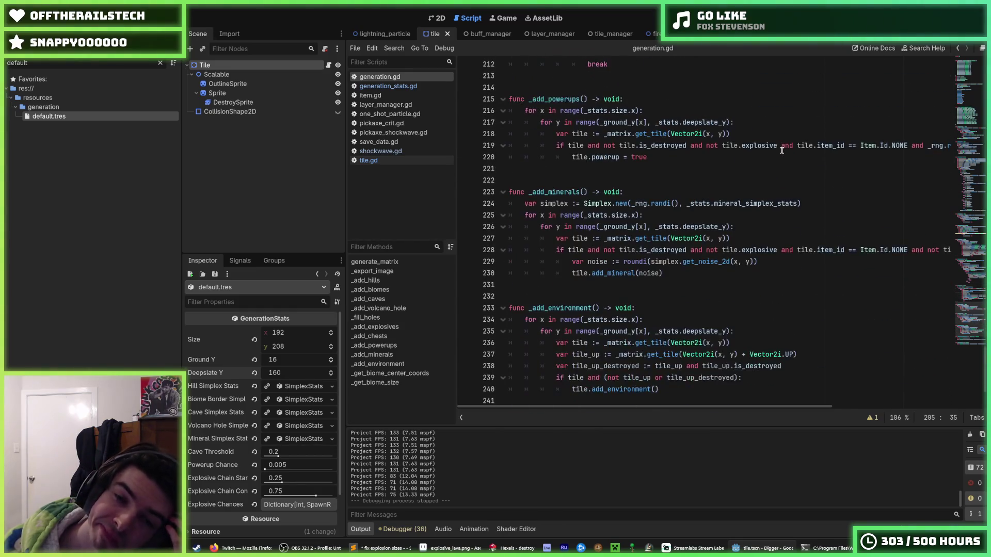
pyautogui.scroll(6, 782, 150)
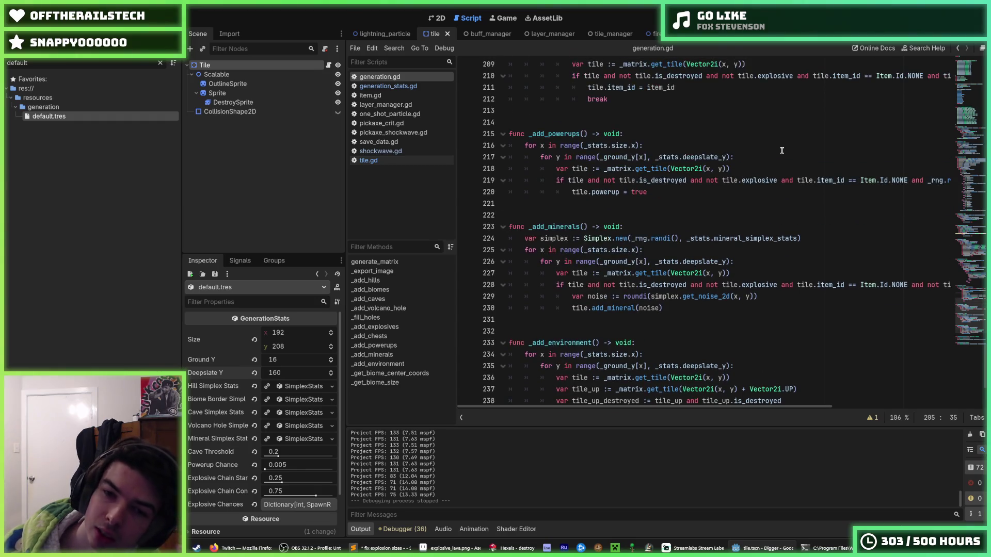
pyautogui.scroll(1, 782, 150)
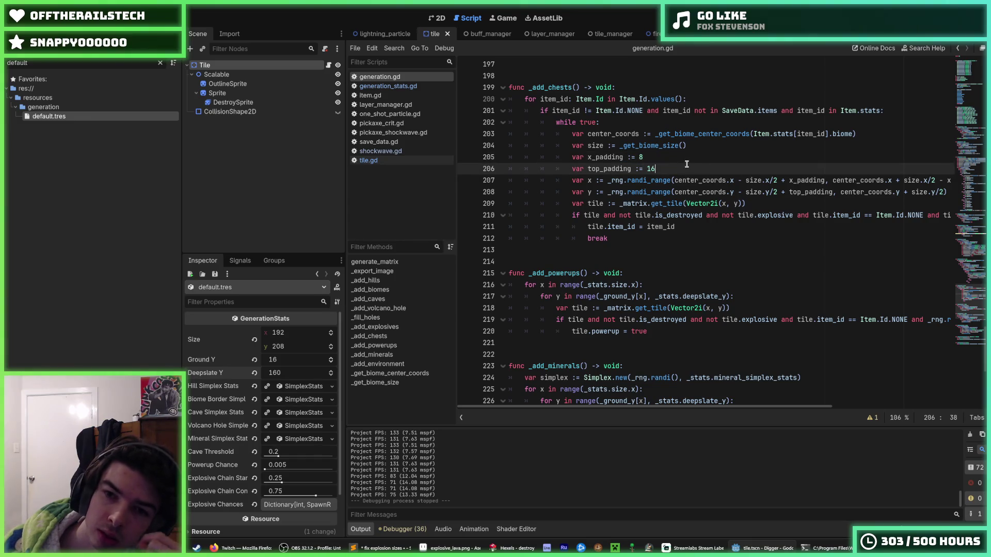
pyautogui.scroll(-3, 672, 158)
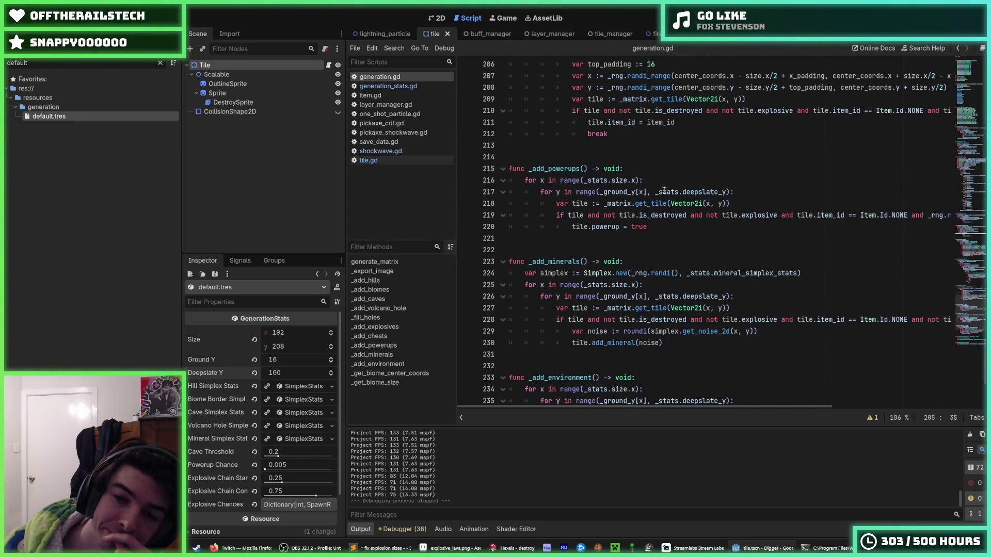
pyautogui.click(737, 203)
pyautogui.click(645, 192)
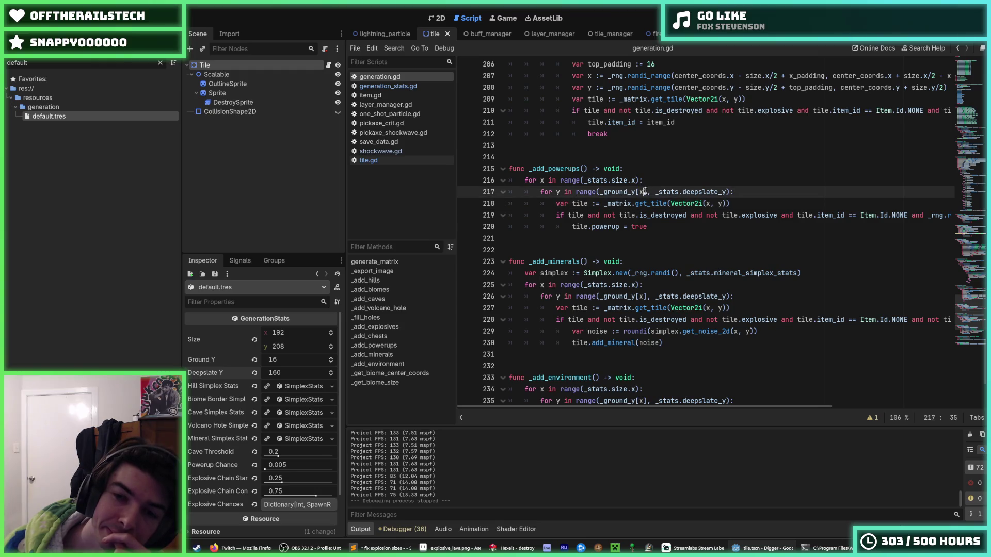
pyautogui.scroll(1, 676, 228)
pyautogui.write('+ ')
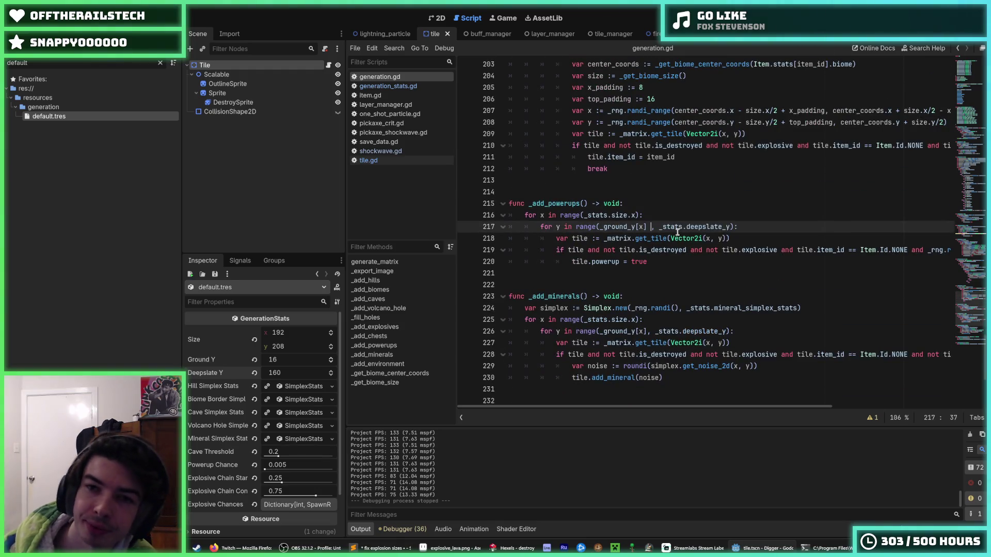
pyautogui.write('16')
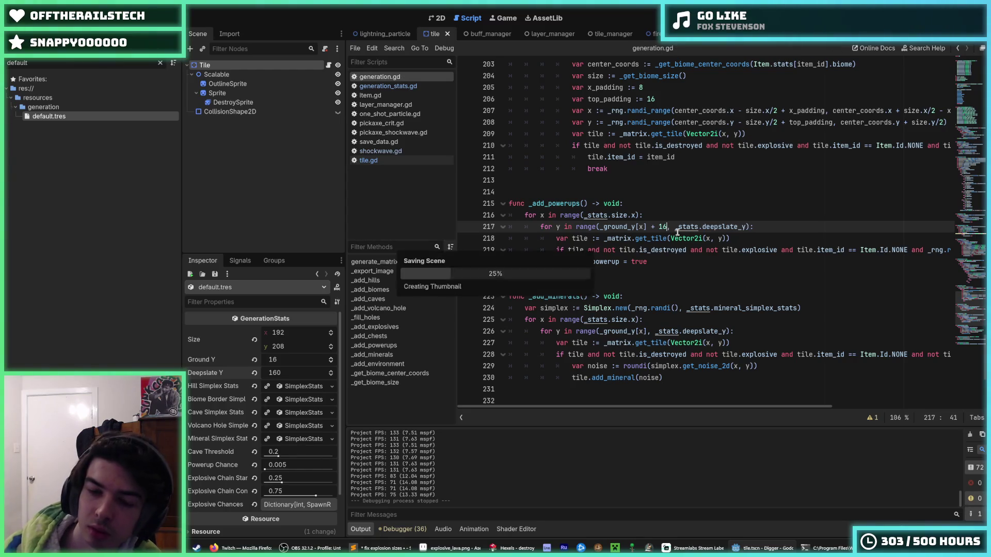
# Start the explosives' y range at _ground_y[x] + 8 on line 181 and save.
pyautogui.scroll(-2, 627, 263)
pyautogui.scroll(2, 627, 264)
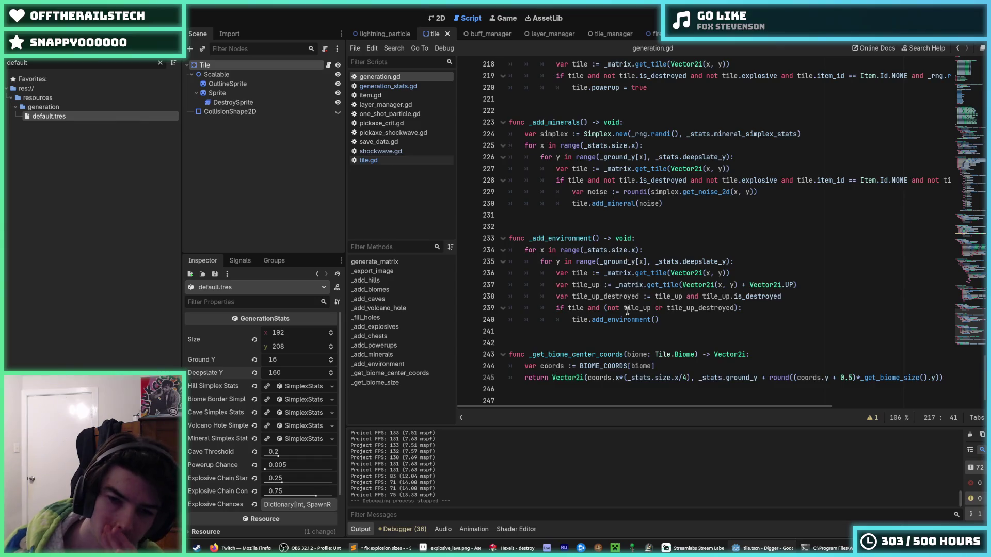
pyautogui.scroll(8, 626, 308)
pyautogui.scroll(3, 631, 308)
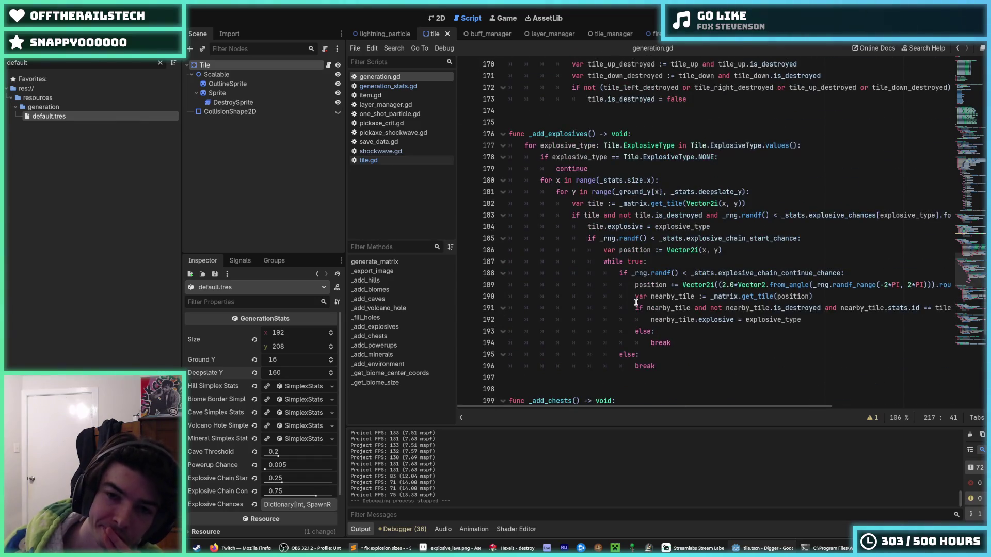
pyautogui.click(663, 192)
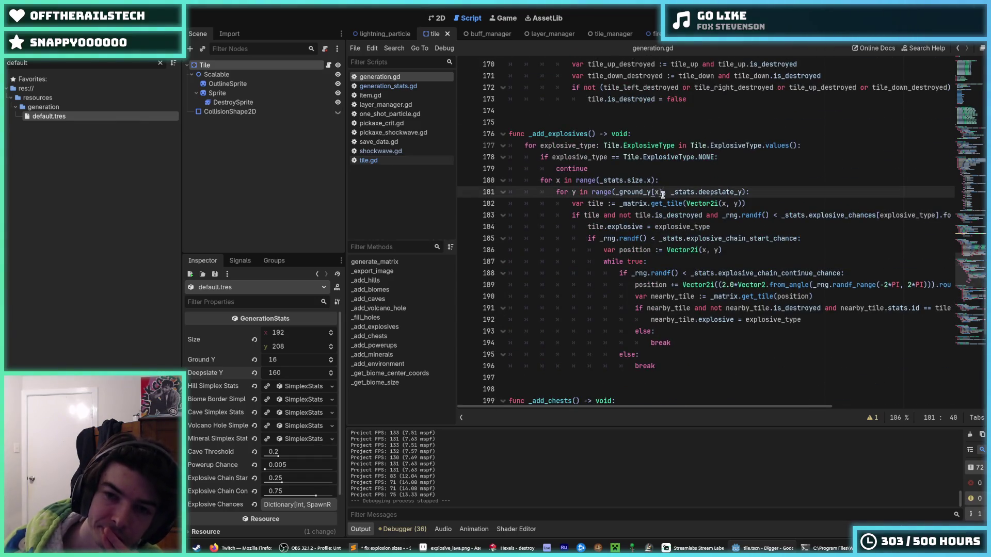
pyautogui.write('+ 8')
pyautogui.hotkey('ctrl', 's')
# Scroll up to the forest biome layer checks.
pyautogui.click(745, 177)
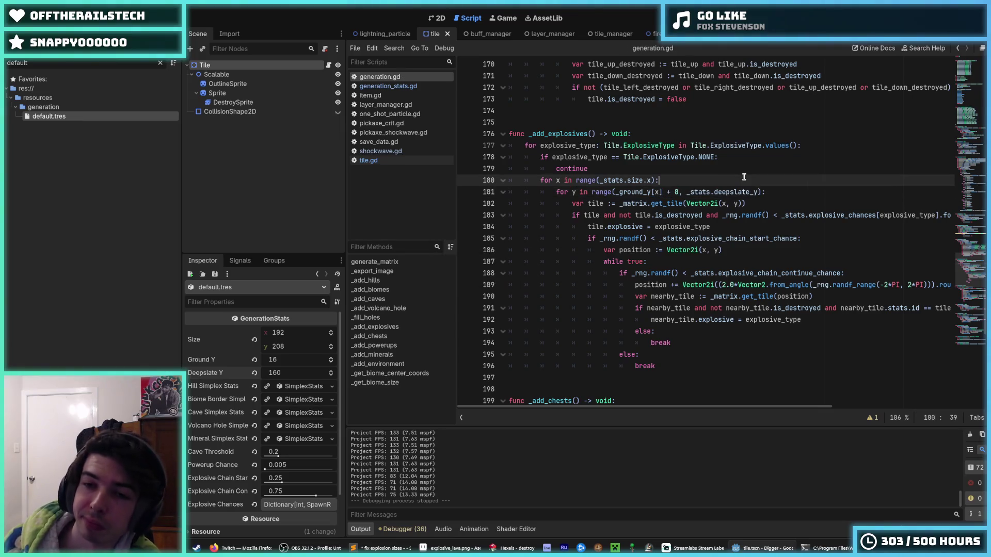
pyautogui.scroll(15, 733, 186)
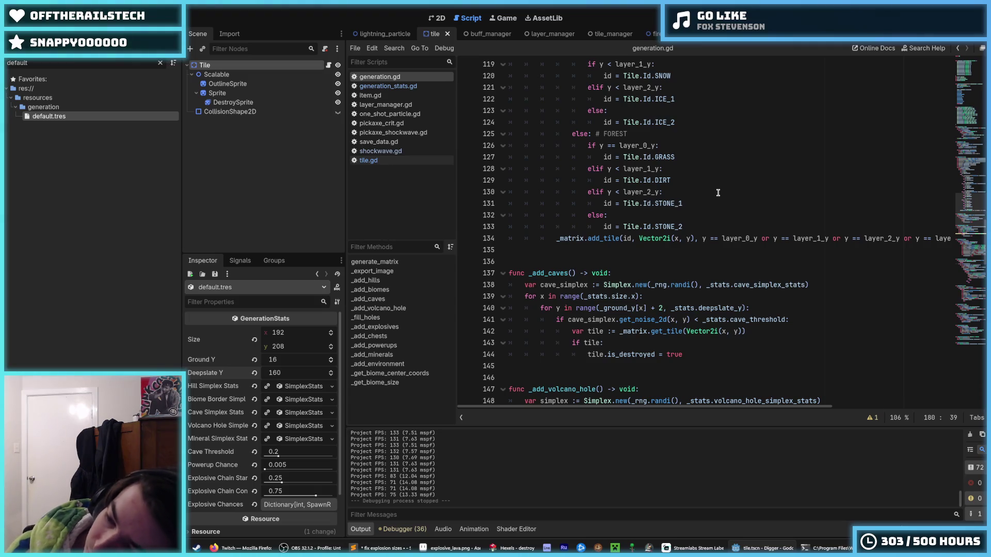
pyautogui.click(718, 193)
pyautogui.scroll(8, 723, 186)
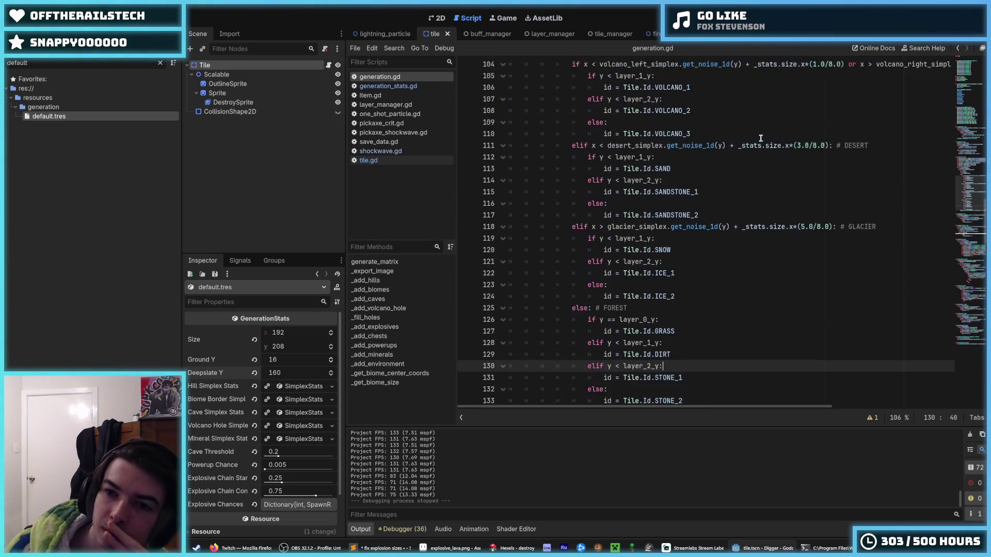
# Add an 'if tile.powerup:' check below the destroyed-tile check, with a copied set_pixel line under it.
pyautogui.scroll(-9, 763, 144)
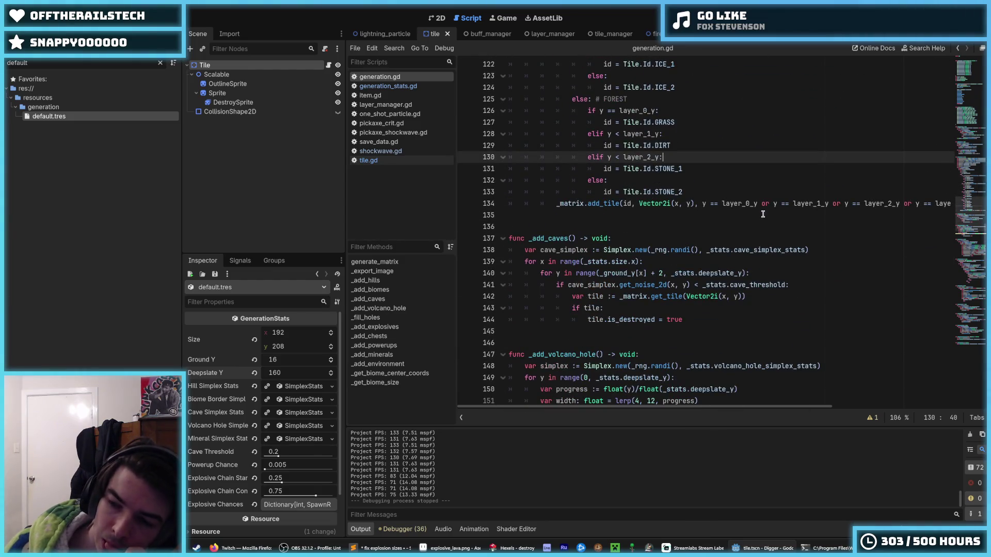
pyautogui.click(763, 214)
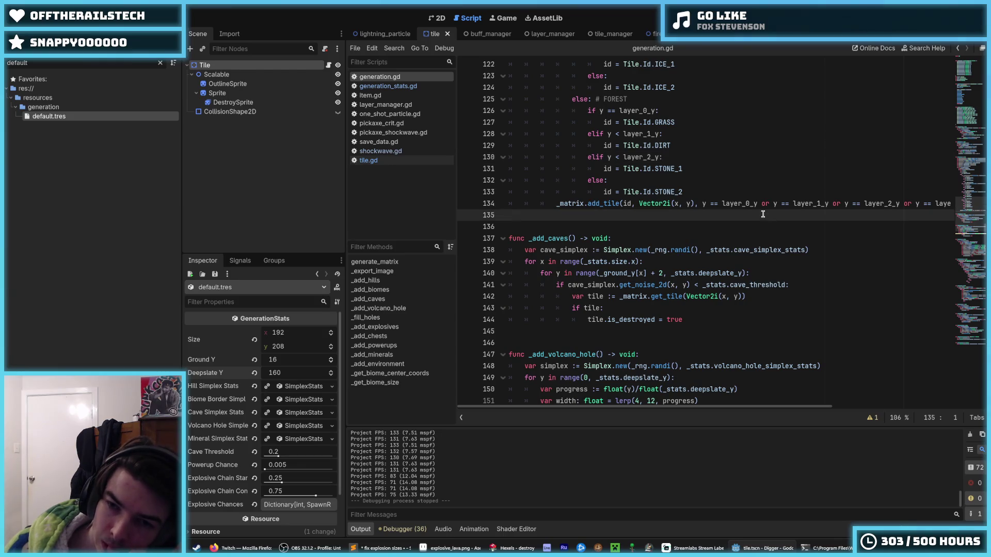
pyautogui.scroll(13, 762, 214)
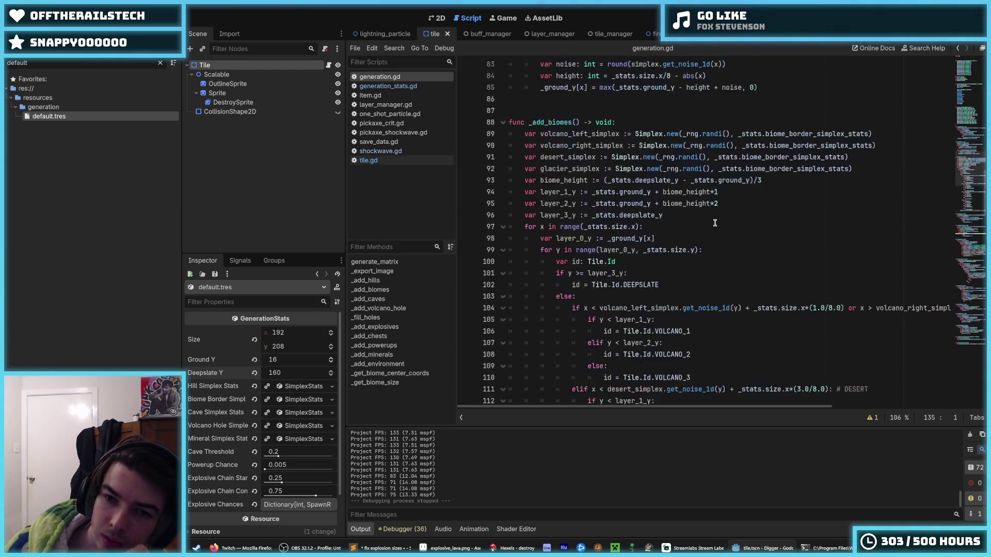
pyautogui.scroll(7, 715, 223)
pyautogui.scroll(4, 691, 258)
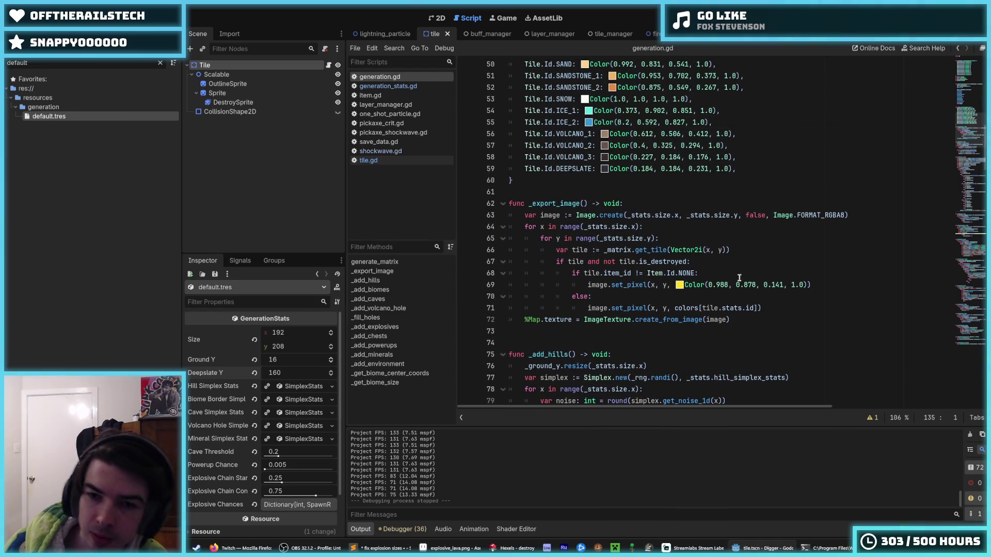
pyautogui.click(825, 285)
pyautogui.click(779, 259)
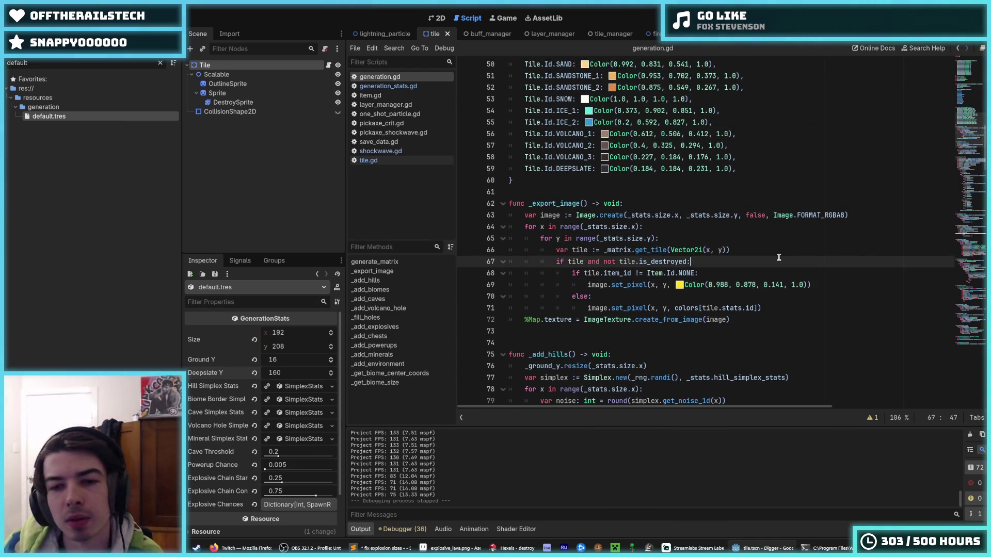
pyautogui.press('Return')
pyautogui.write('if tile.')
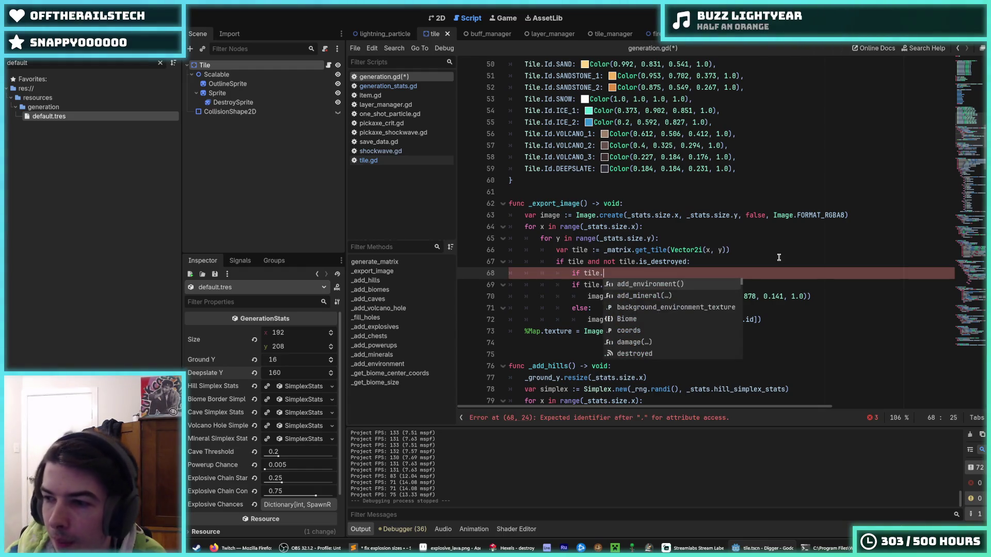
pyautogui.write('powerup')
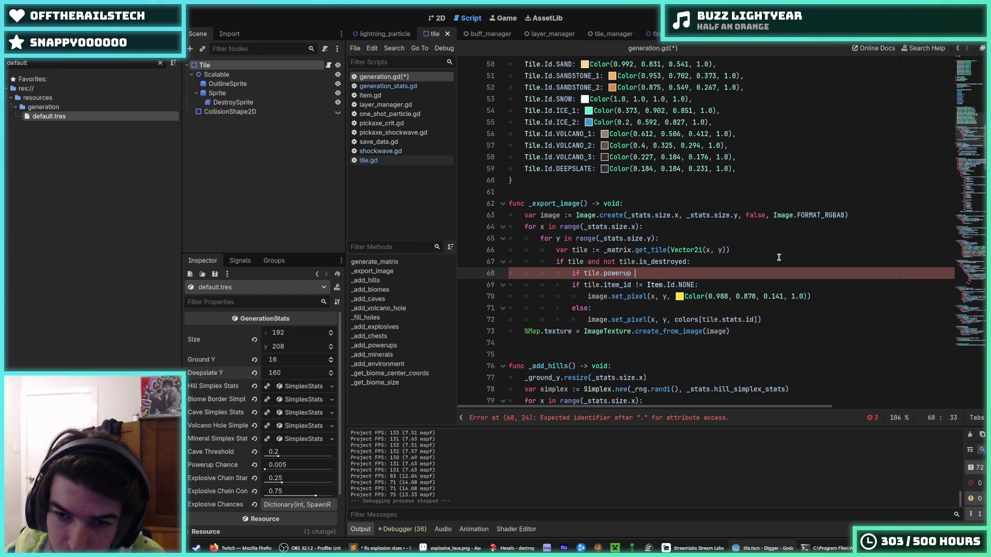
pyautogui.press('Down')
pyautogui.press('Down')
pyautogui.hotkey('ctrl', 'alt', 'Down')
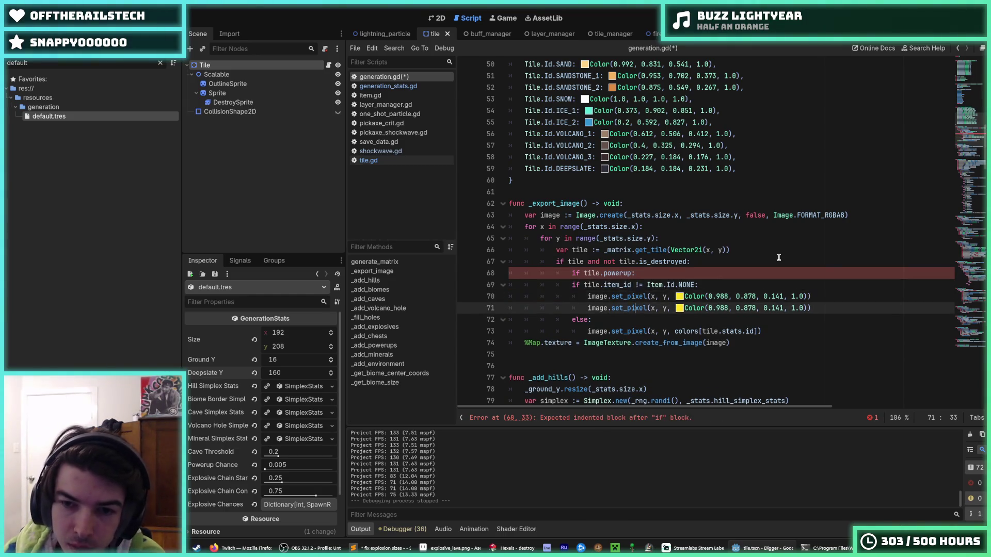
pyautogui.hotkey('alt', 'Up')
pyautogui.hotkey('alt', 'Up')
# Recolour the copied pixel line white, duplicate it, and make the powerup pixel colour mint.
pyautogui.click(679, 285)
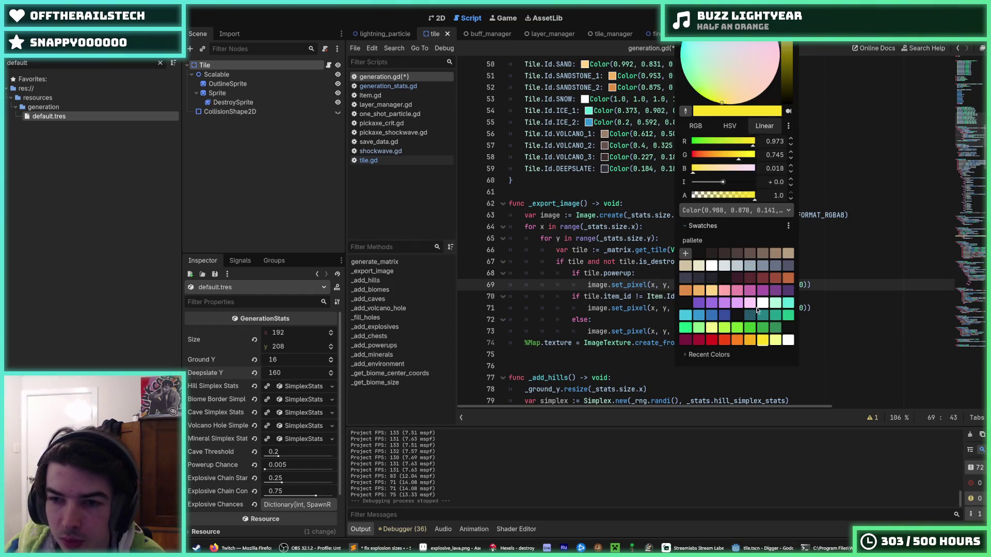
pyautogui.click(764, 306)
pyautogui.click(618, 285)
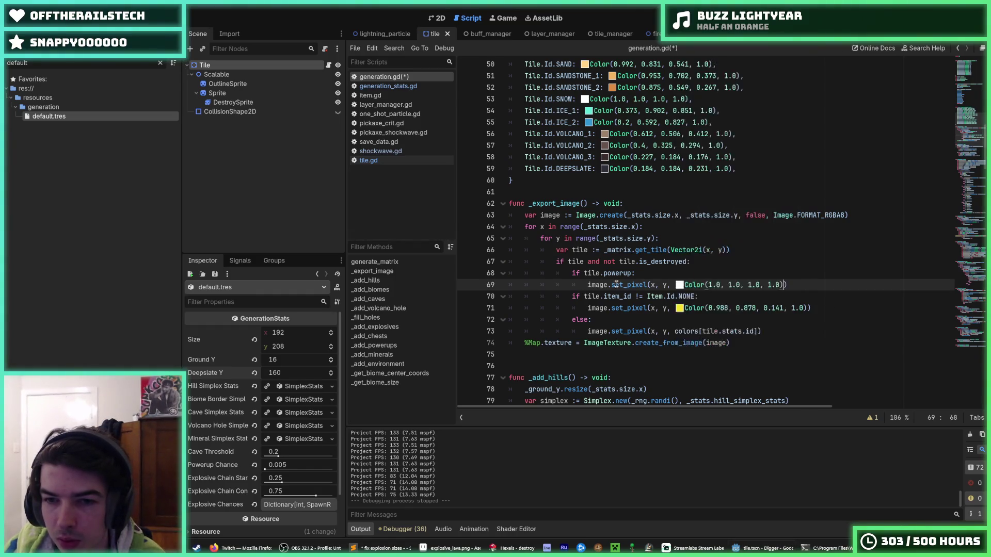
pyautogui.hotkey('ctrl', 'alt', 'Down')
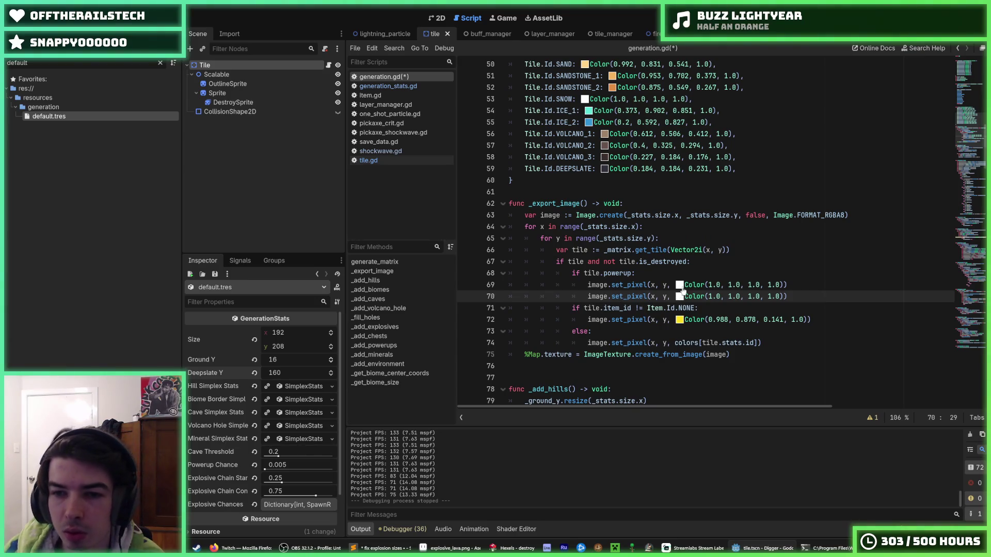
pyautogui.click(679, 285)
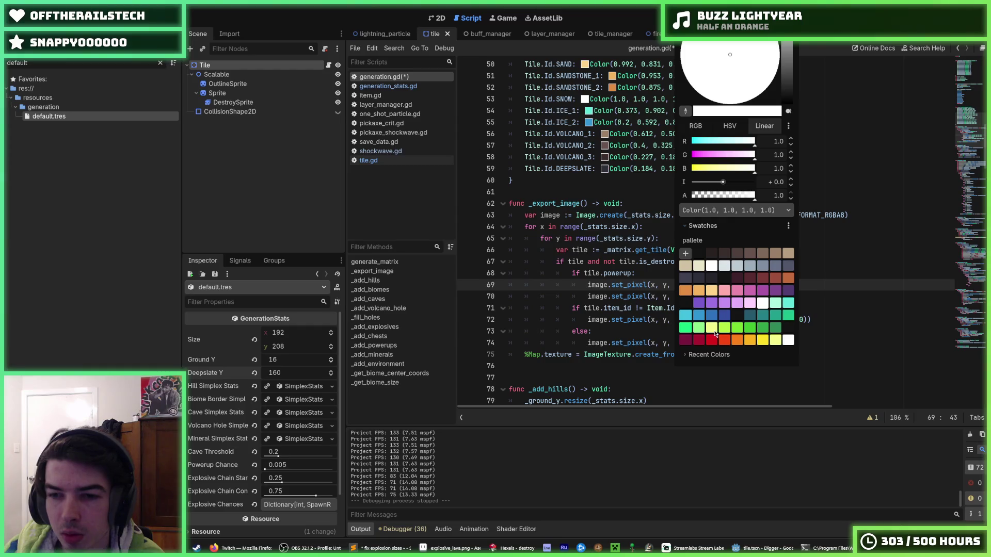
pyautogui.click(776, 303)
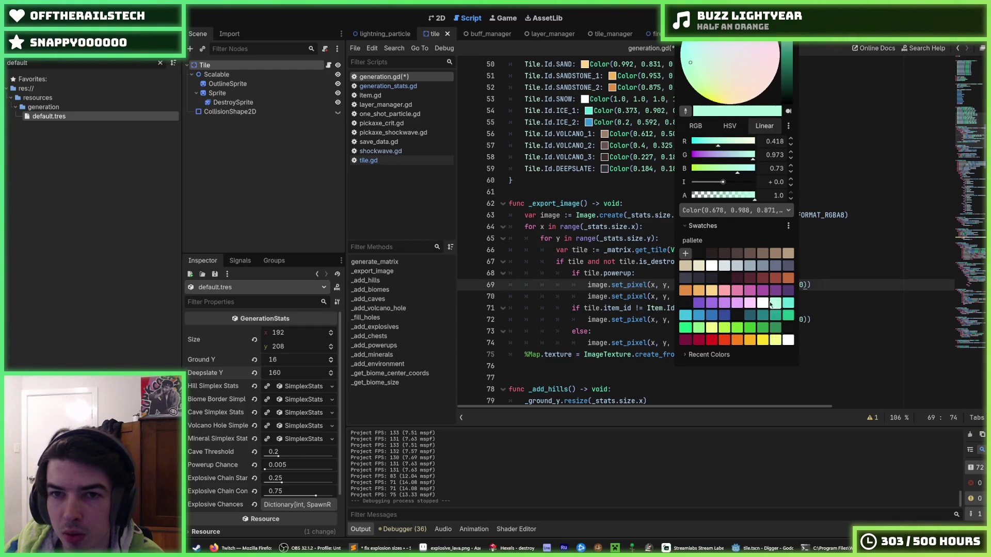
pyautogui.press('Escape')
# Add 'if tile.explosive != Tile.ExplosiveType.NONE:' with a red pixel colour, then run the game with F5.
pyautogui.click(826, 287)
pyautogui.press('Return')
pyautogui.press('BackSpace')
pyautogui.write('if tile.explosive')
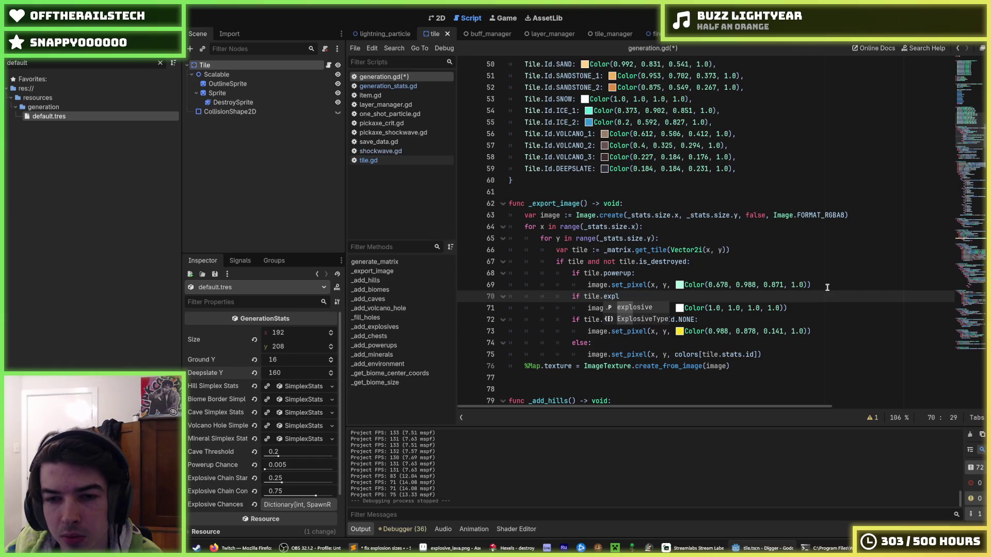
pyautogui.write(' !')
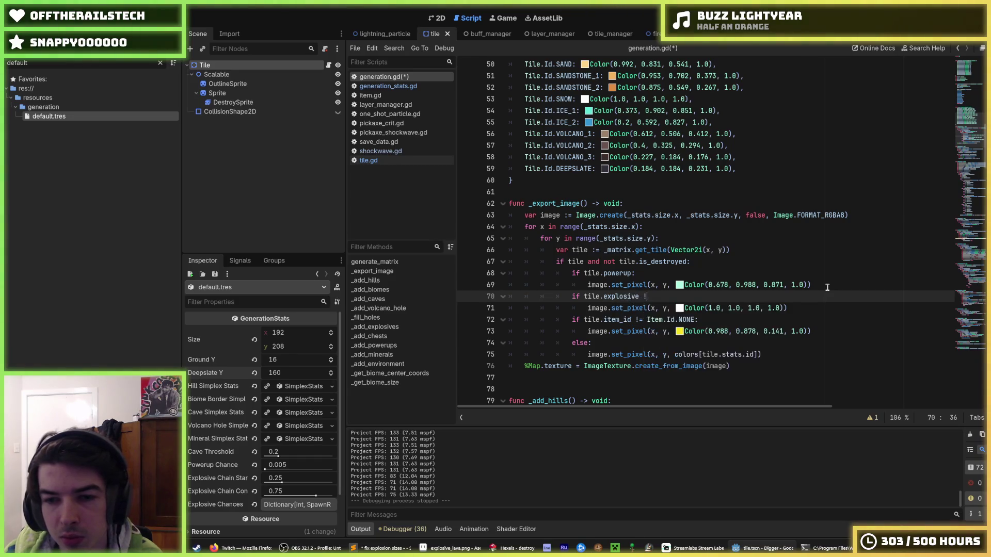
pyautogui.write('= Tile.')
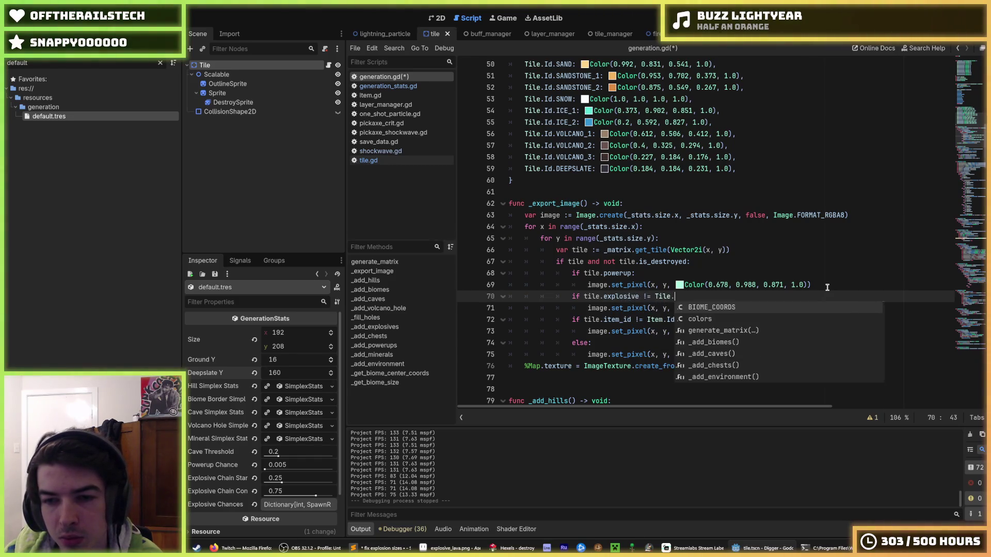
pyautogui.write('ExplosiveTy')
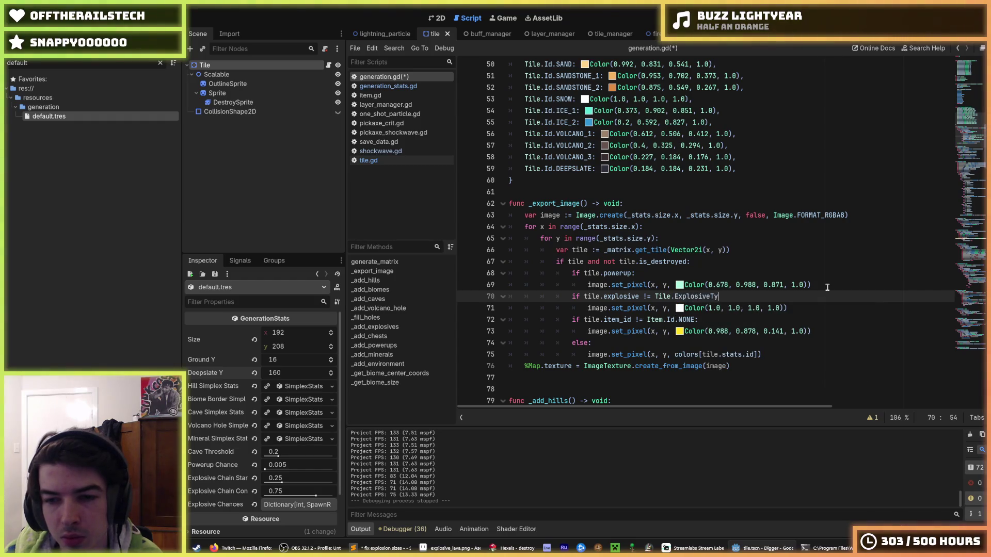
pyautogui.write('pe.NONE:')
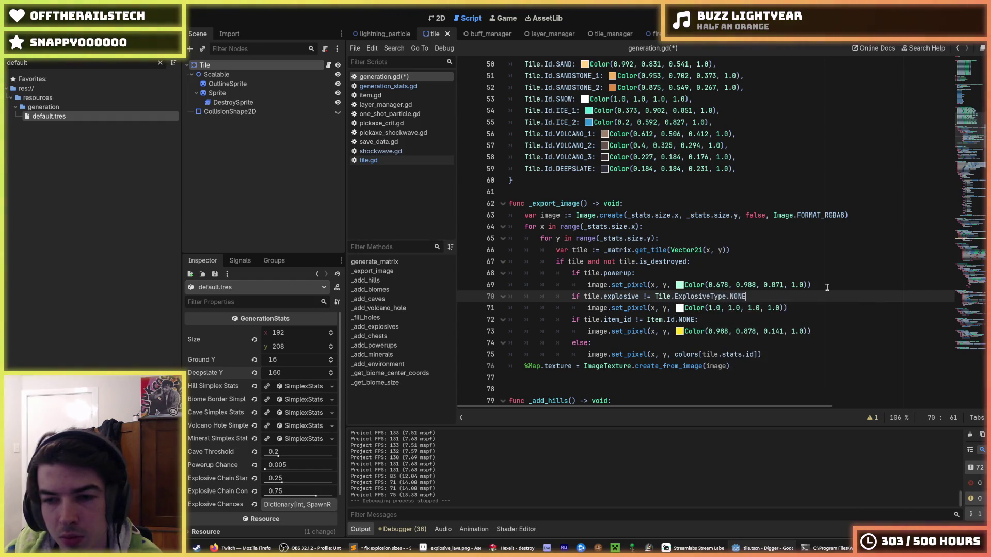
pyautogui.click(680, 308)
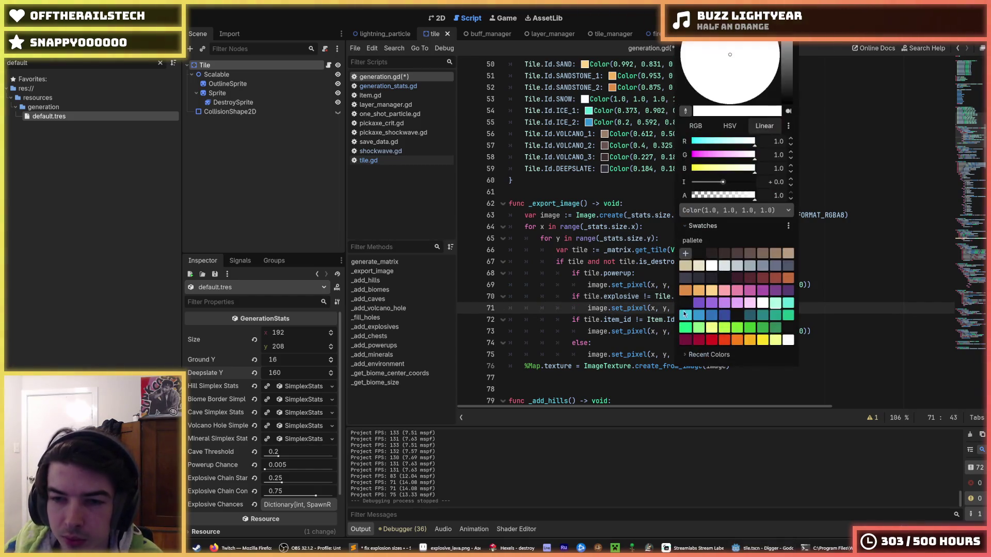
pyautogui.click(724, 343)
pyautogui.click(662, 296)
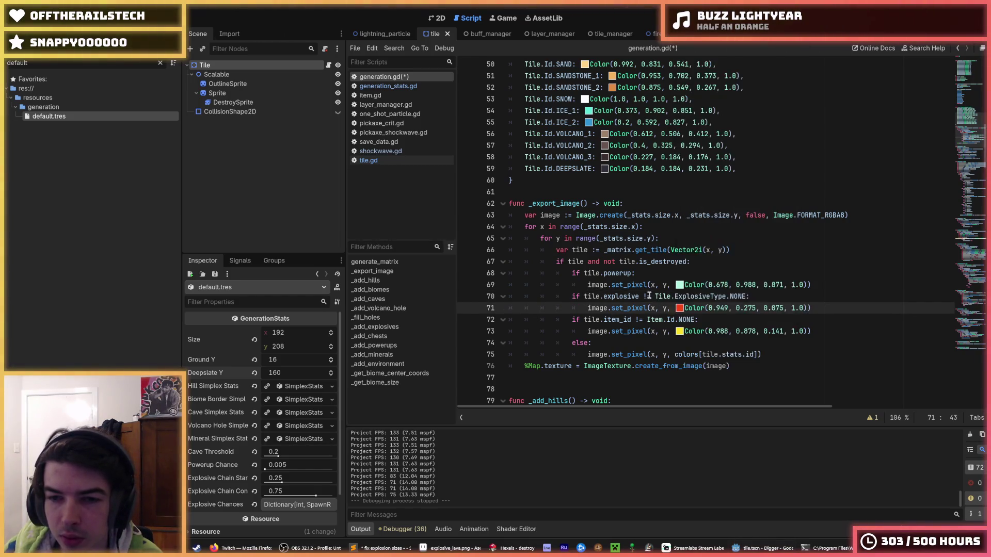
pyautogui.press('F5')
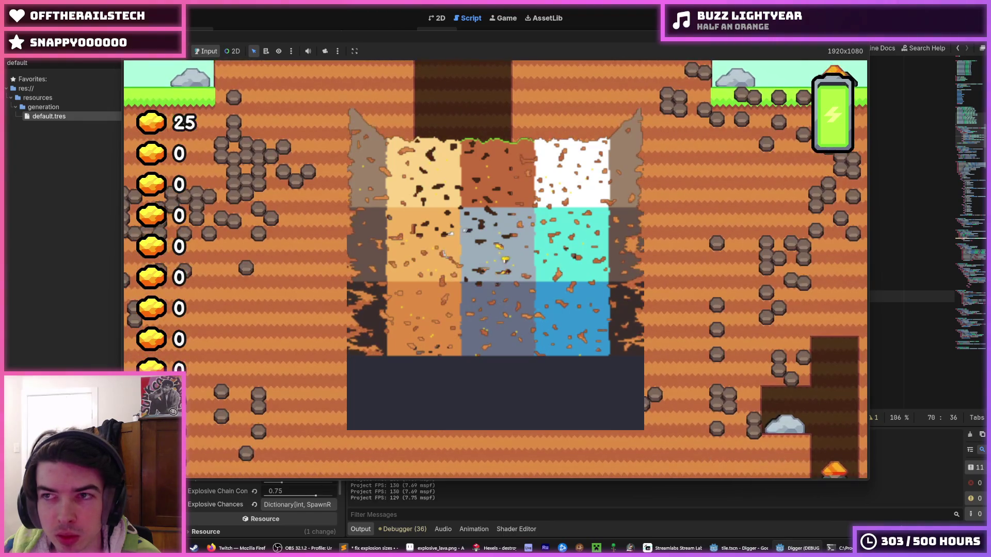
pyautogui.press('F8')
pyautogui.scroll(-10, 791, 154)
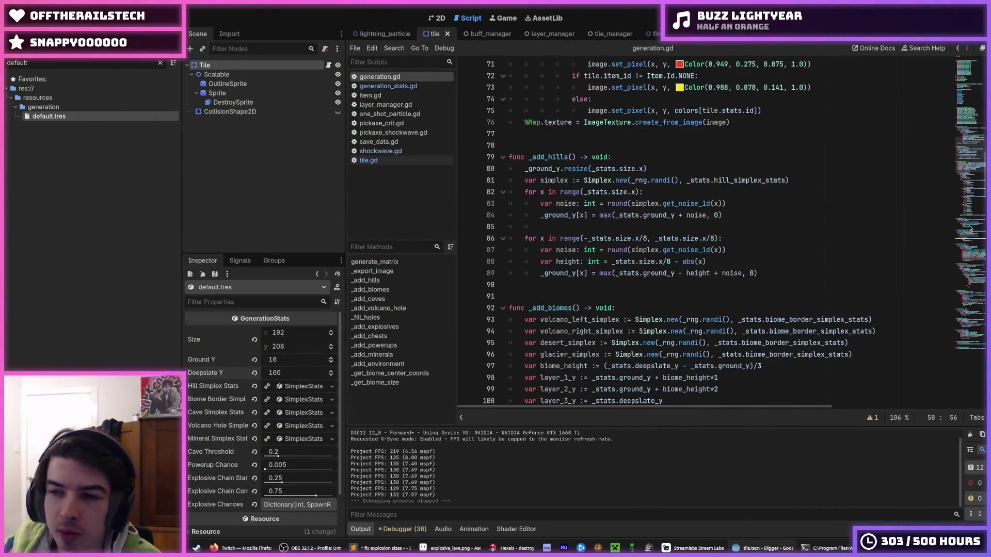
pyautogui.click(973, 352)
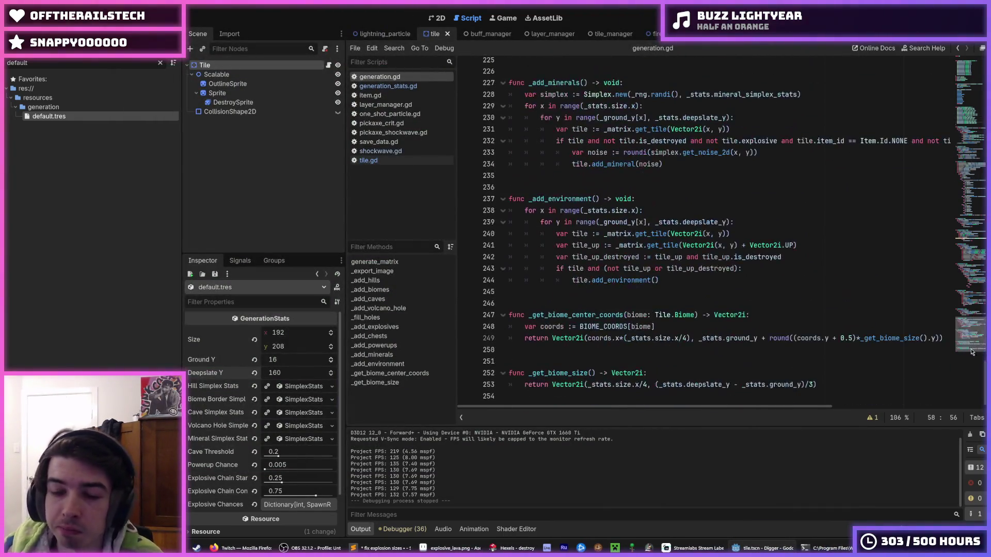
pyautogui.doubleClick(779, 338)
pyautogui.click(835, 333)
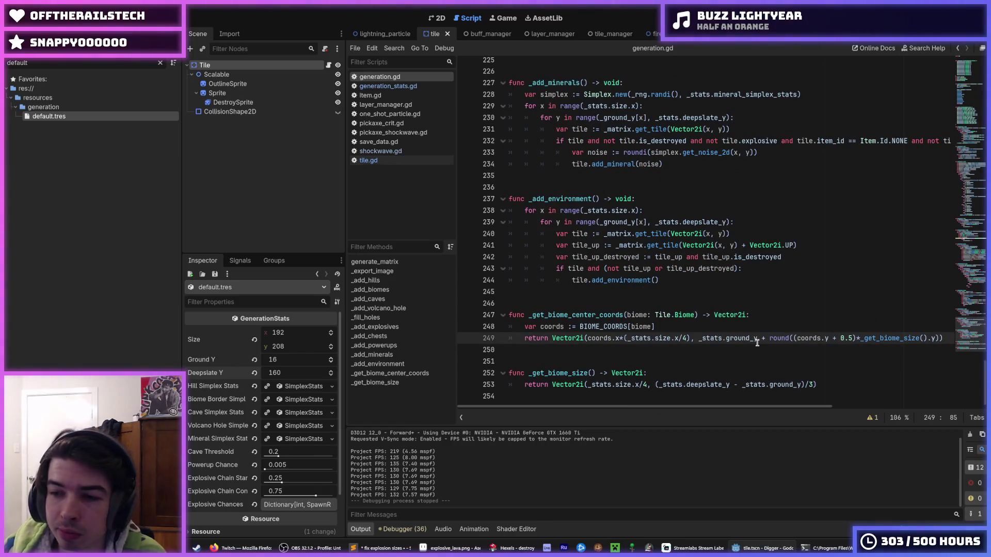
pyautogui.moveTo(841, 342); pyautogui.dragTo(854, 344)
pyautogui.click(854, 344)
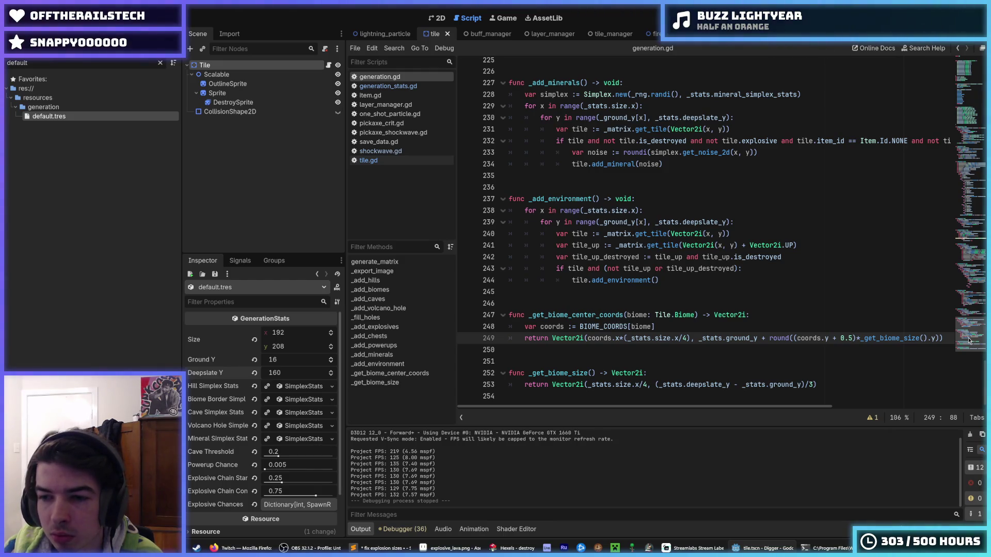
pyautogui.moveTo(936, 340); pyautogui.dragTo(860, 341)
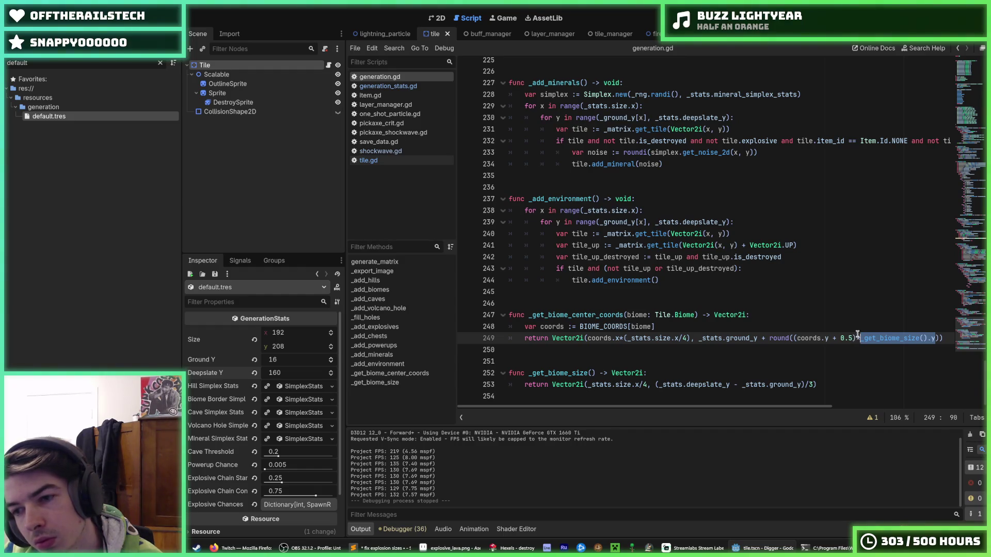
# On line 249, append '+ _get_biome_size().y/2' and remove the 0.5 offset and round wrapper.
pyautogui.click(940, 339)
pyautogui.write('+ _get_biome_size().y/')
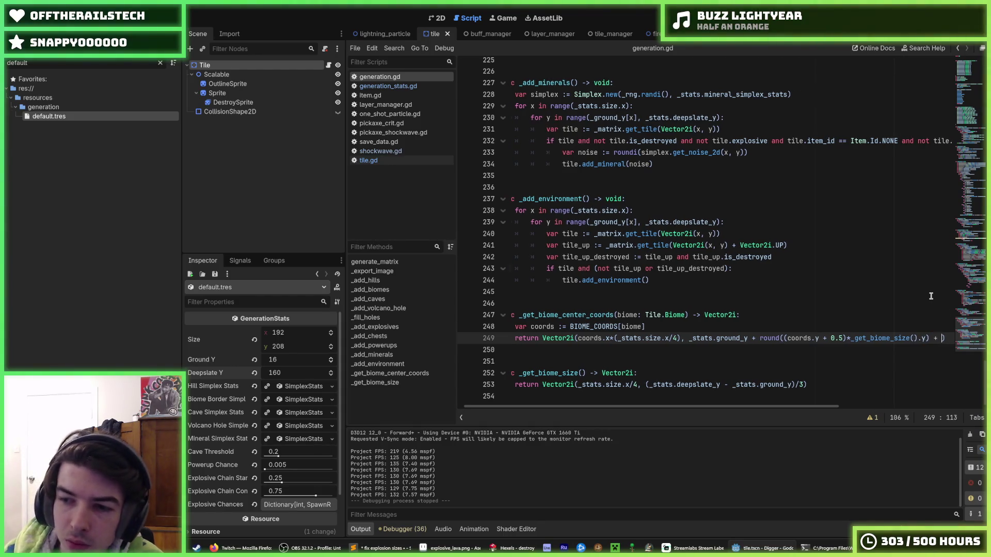
pyautogui.write('2')
pyautogui.doubleClick(748, 339)
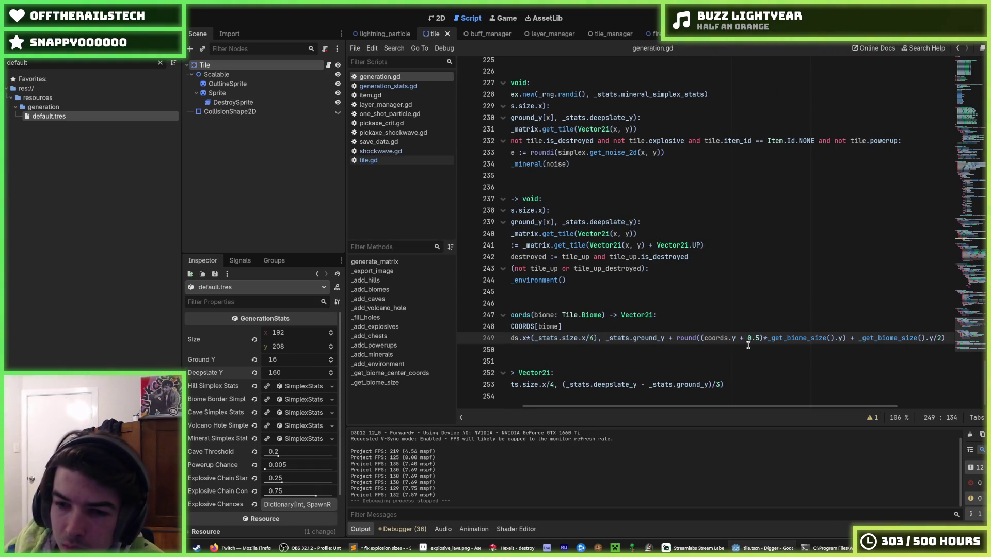
pyautogui.press('BackSpace')
pyautogui.press('BackSpace')
pyautogui.press('BackSpace')
pyautogui.press('Delete')
pyautogui.moveTo(703, 339); pyautogui.dragTo(675, 339)
pyautogui.press('BackSpace')
pyautogui.click(795, 339)
pyautogui.press('BackSpace')
pyautogui.click(682, 338)
pyautogui.press('BackSpace')
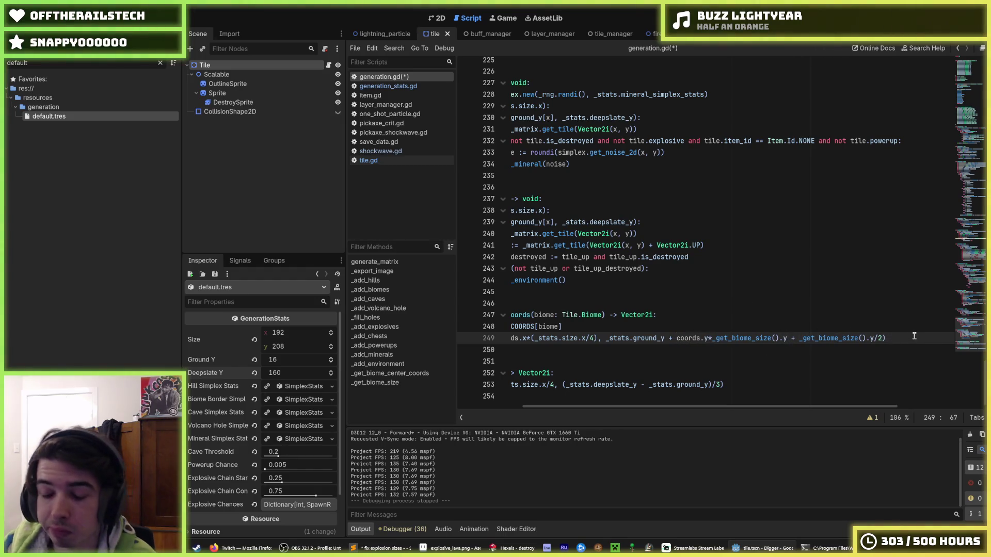
pyautogui.moveTo(776, 328); pyautogui.dragTo(447, 330)
pyautogui.moveTo(796, 338)
pyautogui.mouseDown()
pyautogui.moveTo(971, 338)
pyautogui.moveTo(880, 338)
pyautogui.moveTo(947, 338)
pyautogui.moveTo(903, 338)
pyautogui.mouseUp()
# Add 'var size := _get_biome_size()' below the coords line and use size in place of the calls.
pyautogui.click(898, 339)
pyautogui.click(812, 325)
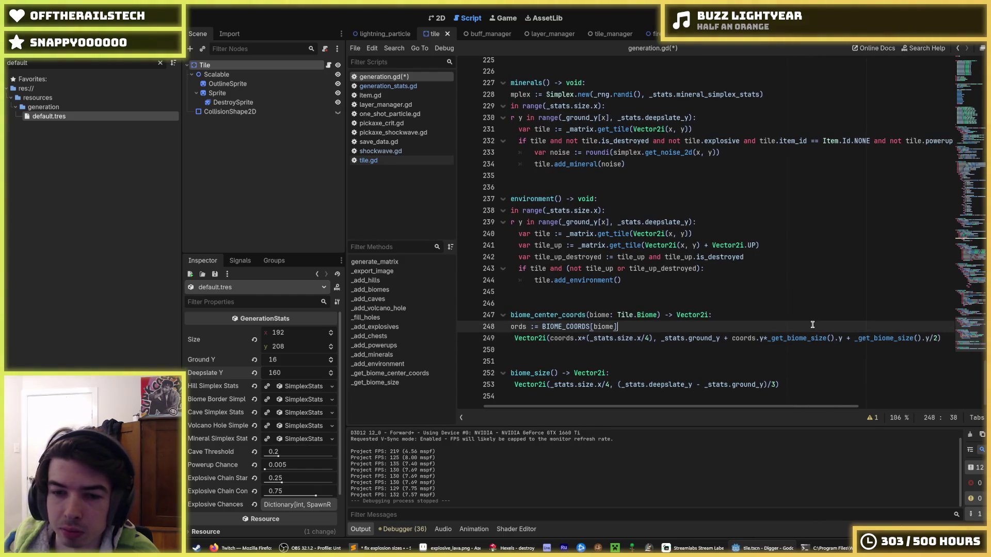
pyautogui.press('Return')
pyautogui.write('var size :=')
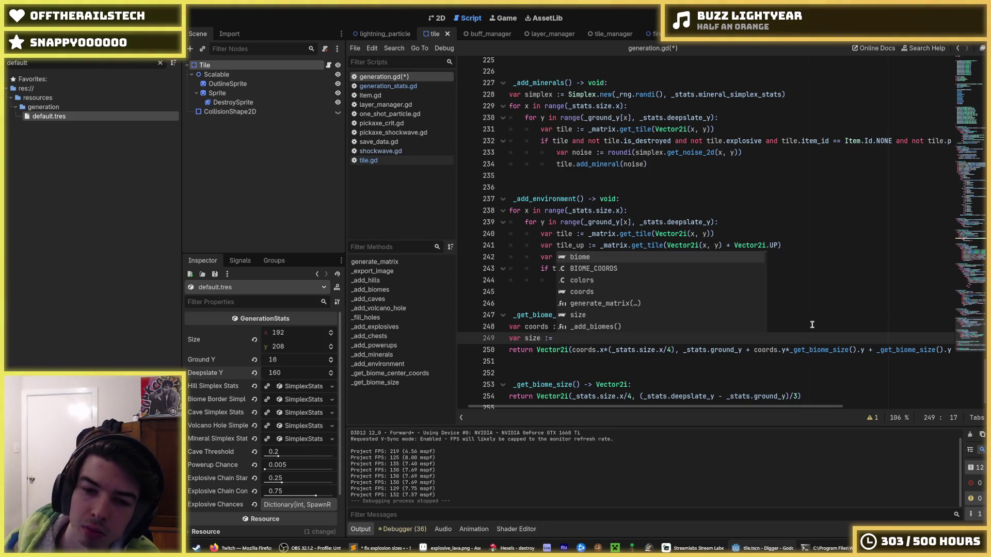
pyautogui.moveTo(596, 384); pyautogui.dragTo(529, 386)
pyautogui.hotkey('ctrl', 'c')
pyautogui.click(582, 338)
pyautogui.hotkey('ctrl', 'v')
pyautogui.doubleClick(548, 338)
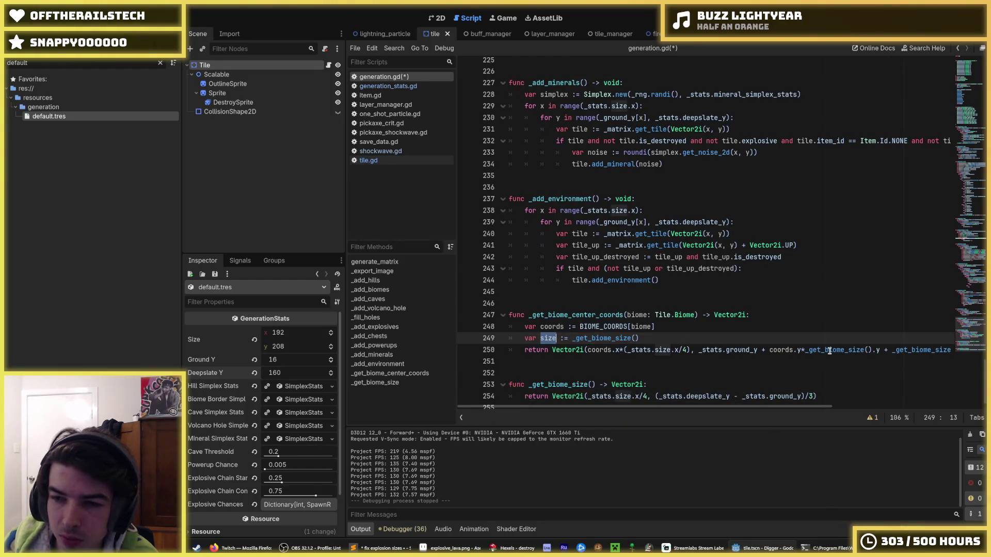
pyautogui.hotkey('ctrl', 'c')
pyautogui.moveTo(874, 351); pyautogui.dragTo(808, 350)
pyautogui.hotkey('ctrl', 'd')
pyautogui.hotkey('ctrl', 'v')
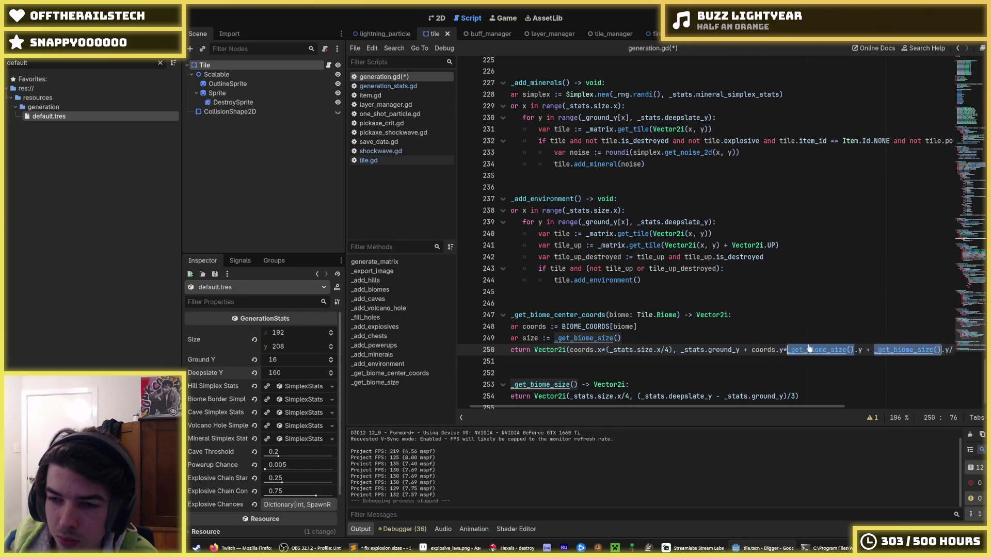
# Rename it to 'var height := _get_biome_size().y', replace both size.y uses with height, and save.
pyautogui.doubleClick(536, 338)
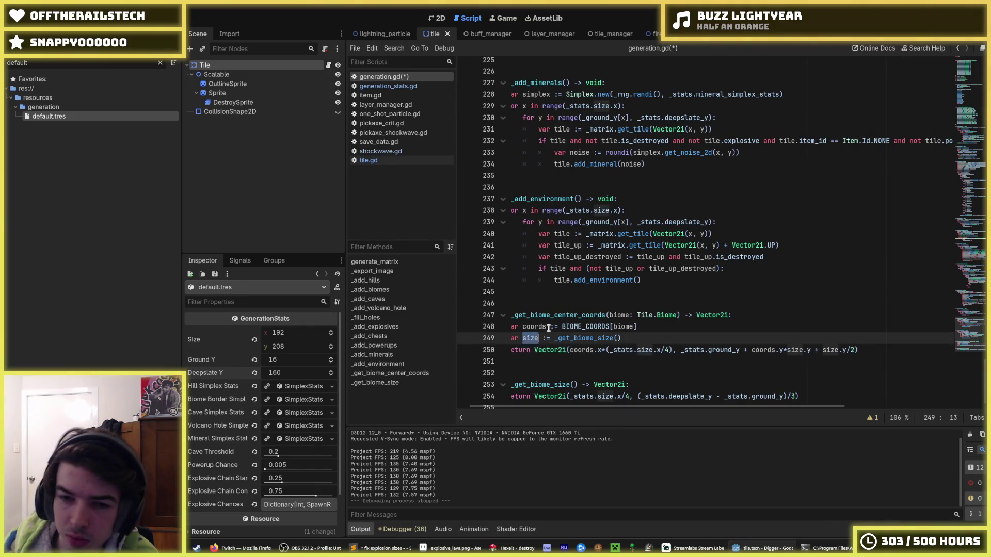
pyautogui.write('height')
pyautogui.press('End')
pyautogui.write('.')
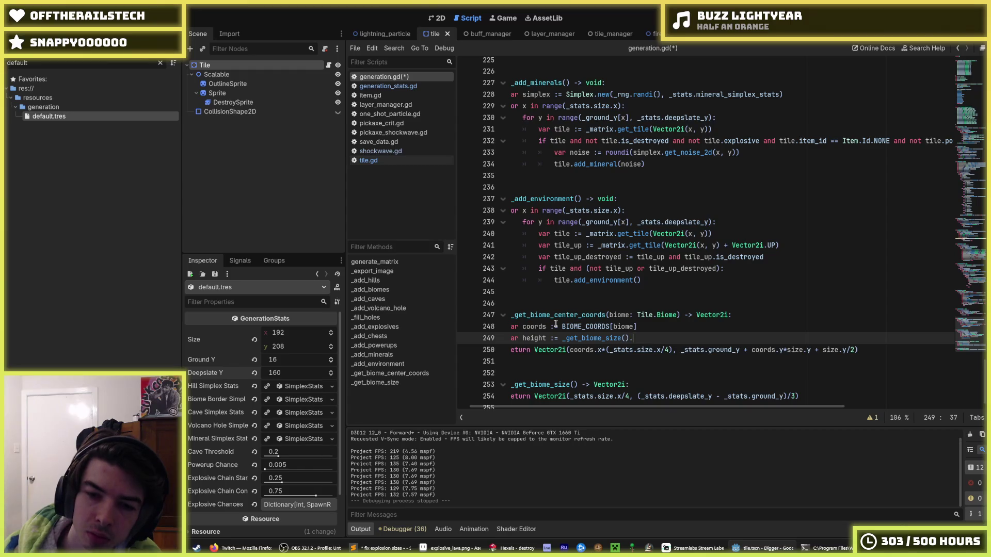
pyautogui.write('y')
pyautogui.doubleClick(535, 339)
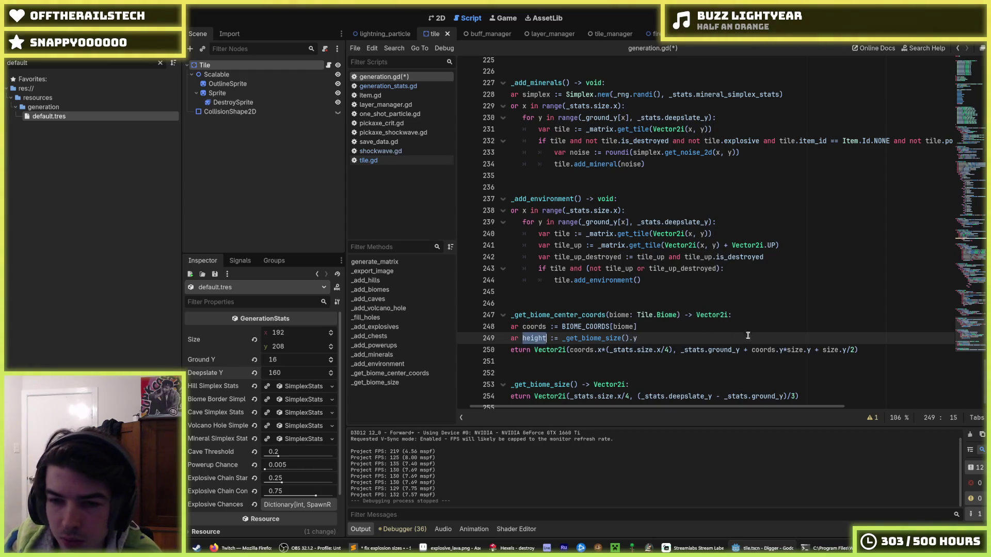
pyautogui.moveTo(787, 350); pyautogui.dragTo(811, 350)
pyautogui.hotkey('ctrl', 'd')
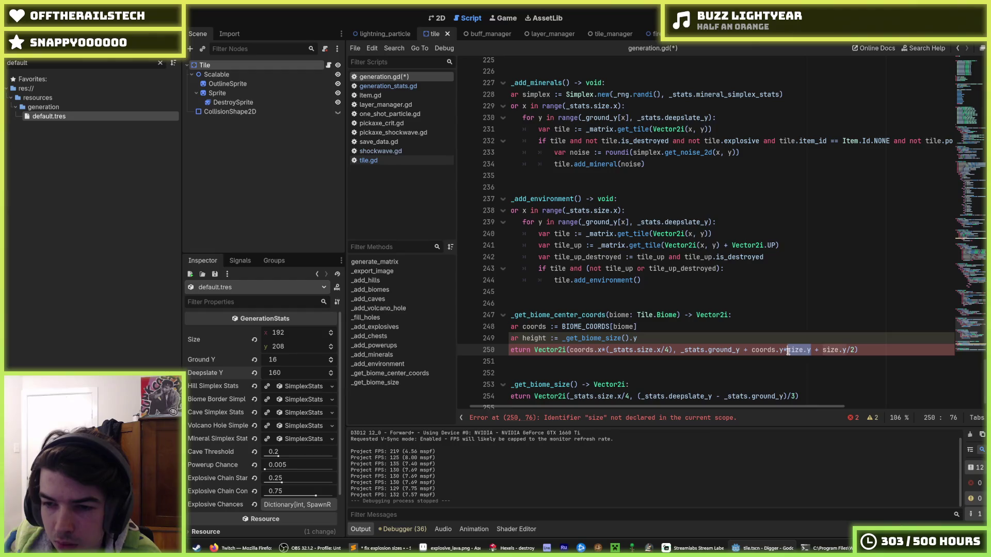
pyautogui.write('height')
pyautogui.click(762, 324)
pyautogui.hotkey('ctrl', 's')
pyautogui.press('Down')
pyautogui.scroll(10, 754, 327)
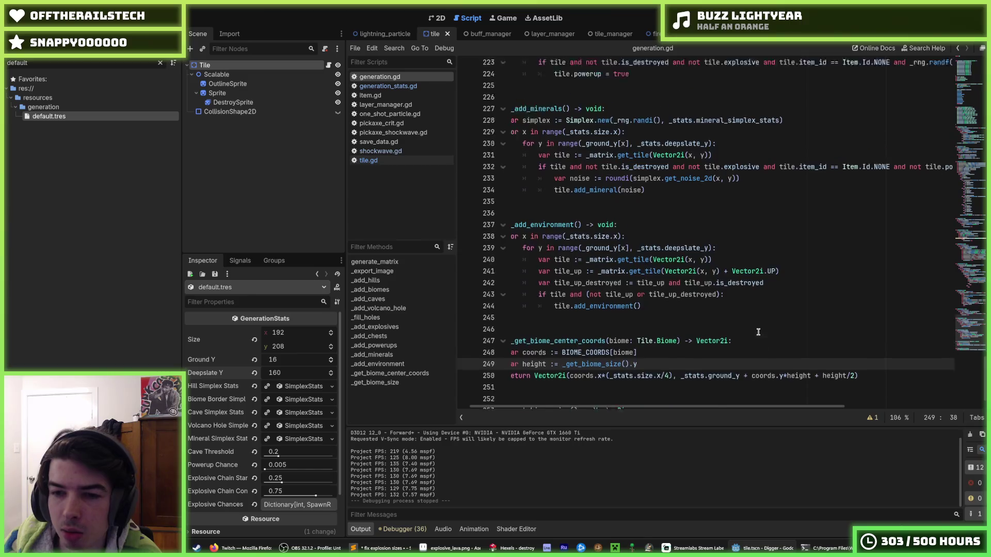
pyautogui.scroll(20, 748, 329)
pyautogui.click(808, 245)
pyautogui.hotkey('ctrl', 's')
# Change the ifs on lines 70 and 72 of _export_image to elif and save.
pyautogui.scroll(20, 785, 192)
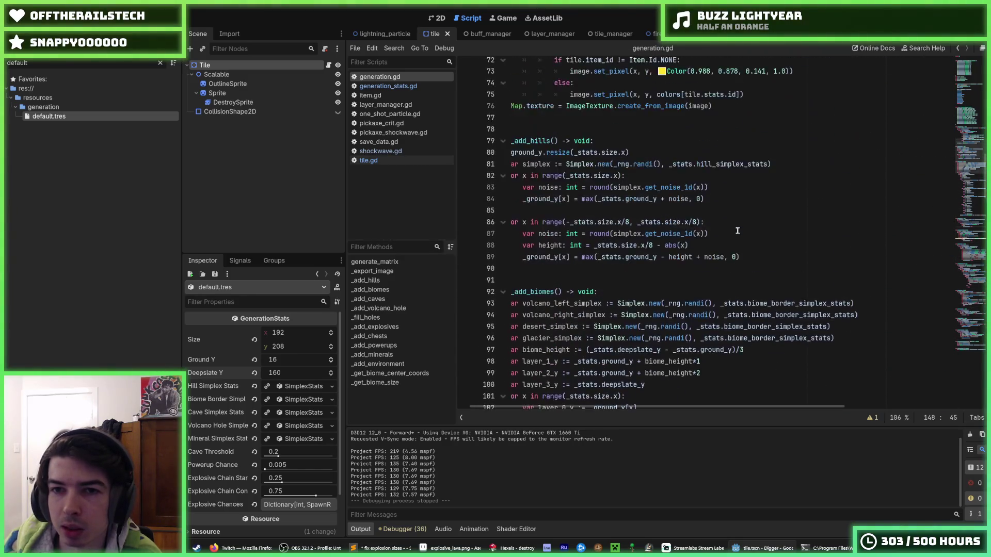
pyautogui.moveTo(736, 232)
pyautogui.mouseDown()
pyautogui.moveTo(509, 233)
pyautogui.moveTo(573, 176)
pyautogui.mouseUp()
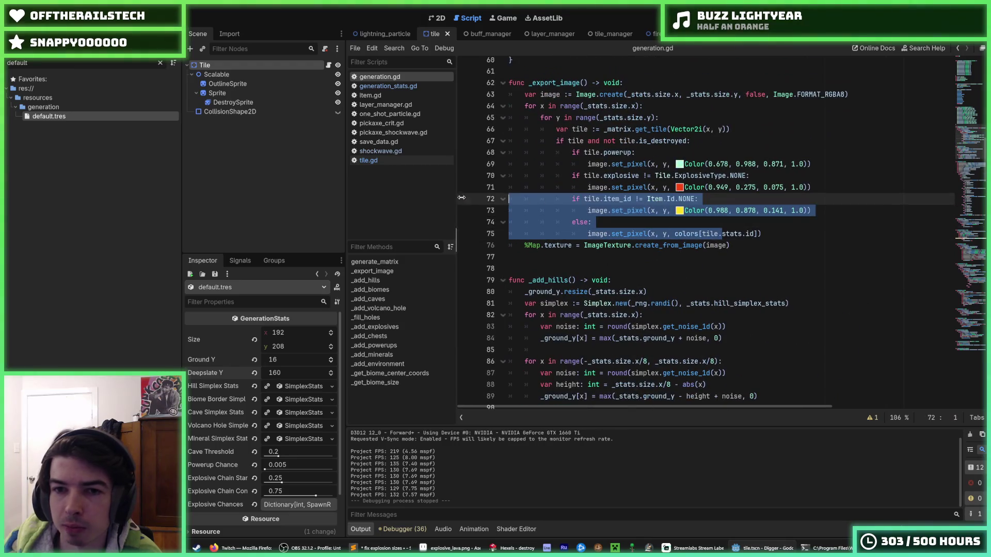
pyautogui.click(572, 171)
pyautogui.write('el')
pyautogui.press('Escape')
pyautogui.press('Down')
pyautogui.press('Down')
pyautogui.write('el')
pyautogui.hotkey('ctrl', 's')
pyautogui.click(853, 129)
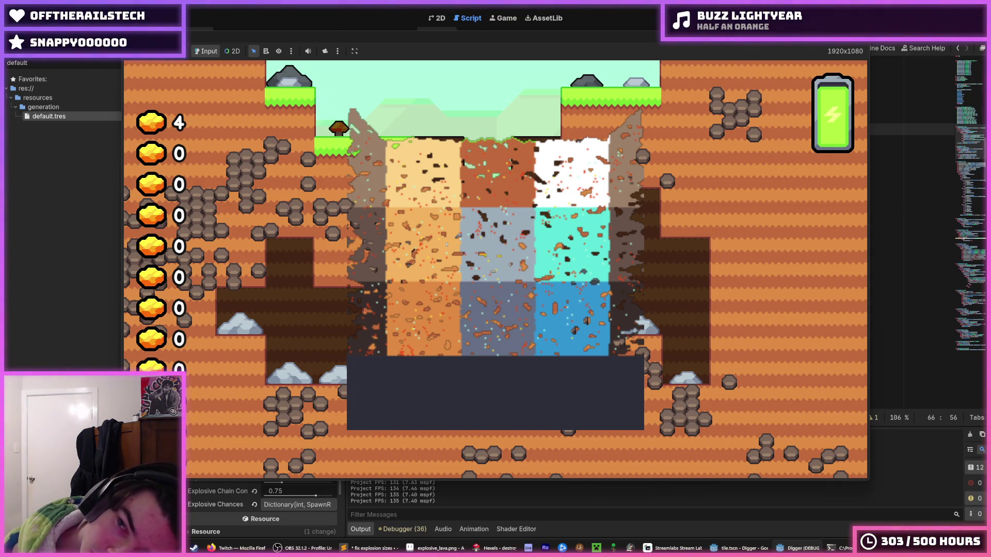
# Stop the game with F8 and open the colour swatch for the powerup pixel colour on line 69.
pyautogui.press('F8')
pyautogui.click(680, 164)
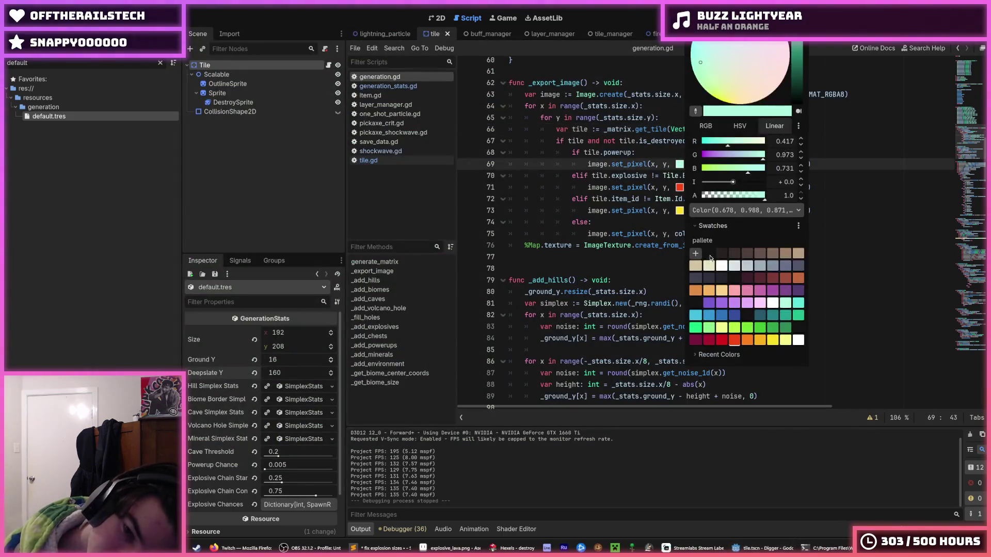
# Set the powerup pixel colour to near-black Color(0.078, 0.078, 0.078) and relaunch the game to inspect the map.
pyautogui.click(695, 304)
pyautogui.click(818, 70)
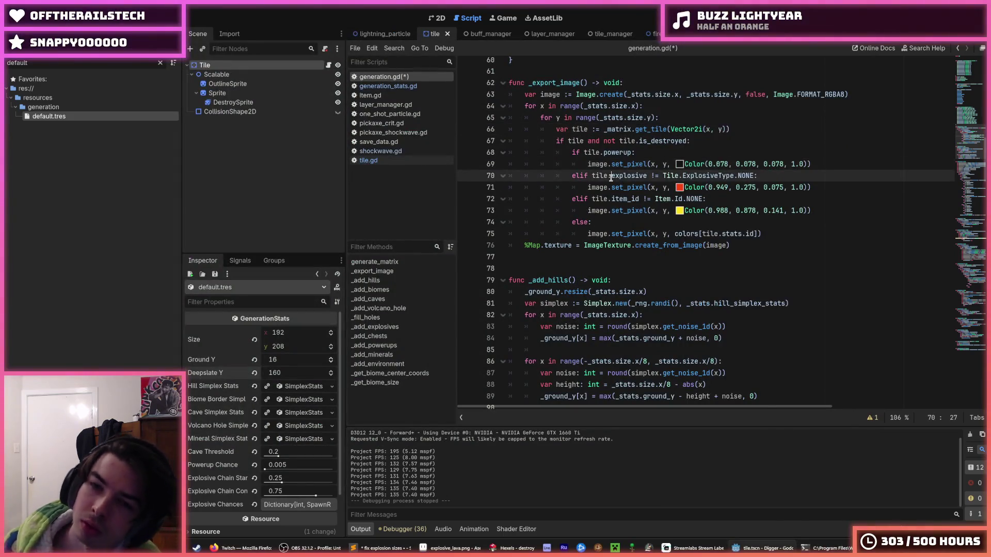
pyautogui.press('F5')
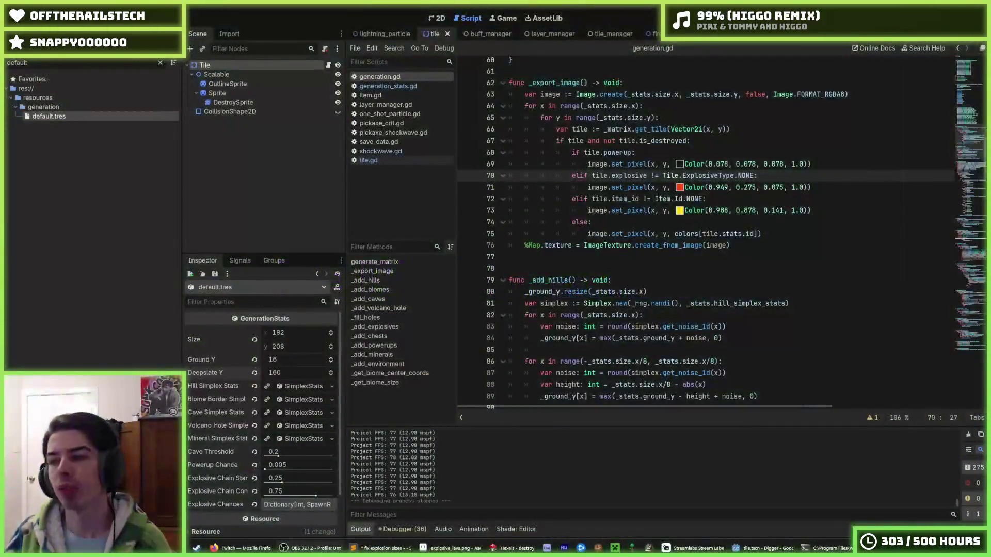
pyautogui.click(663, 234)
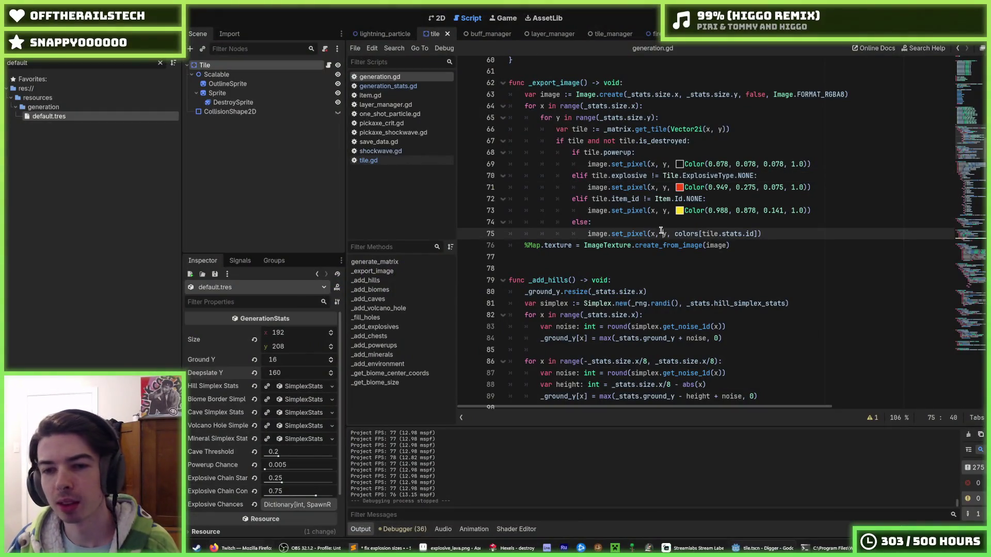
pyautogui.hotkey('ctrl', 's')
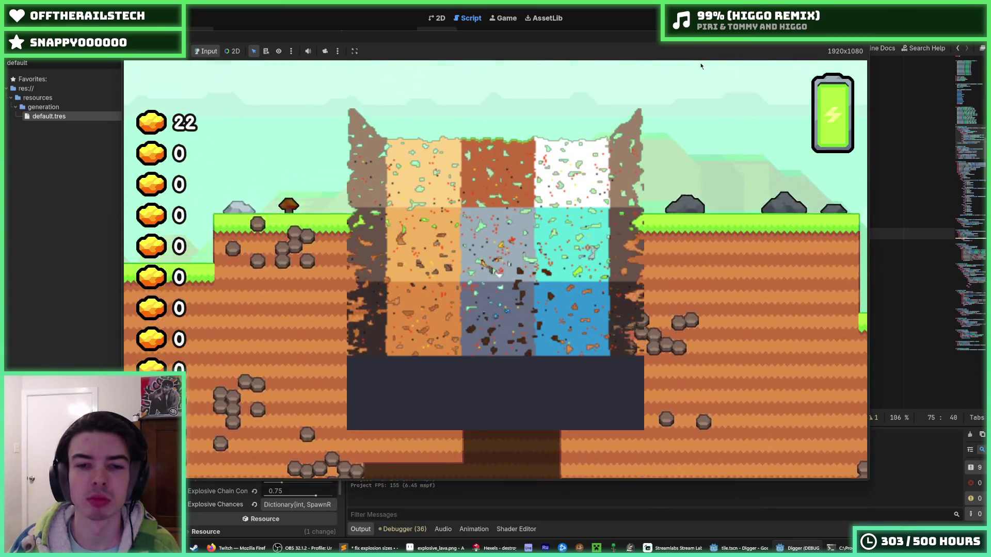
# Stop the game, relaunch it to recheck the generation, then stop it again.
pyautogui.press('F8')
pyautogui.click(802, 129)
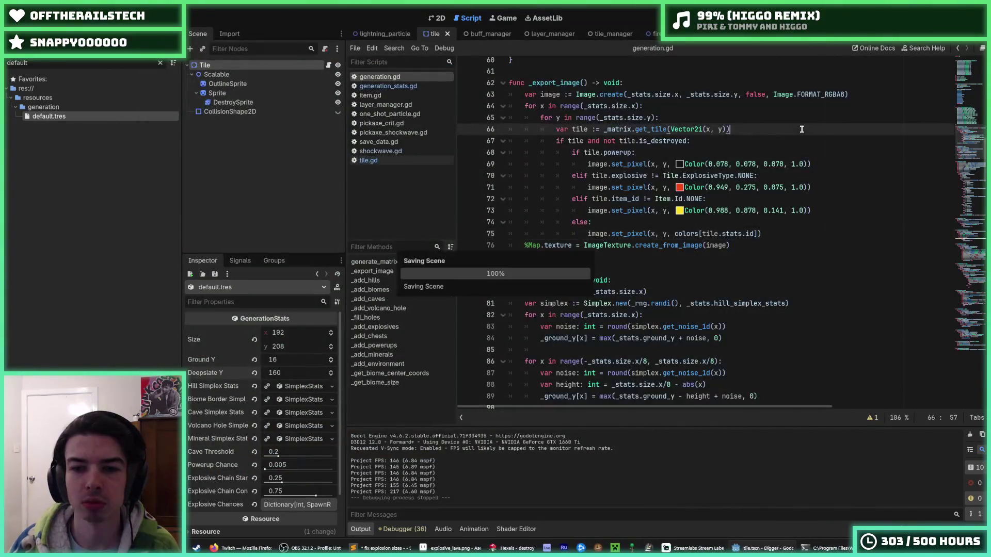
pyautogui.scroll(-20, 802, 129)
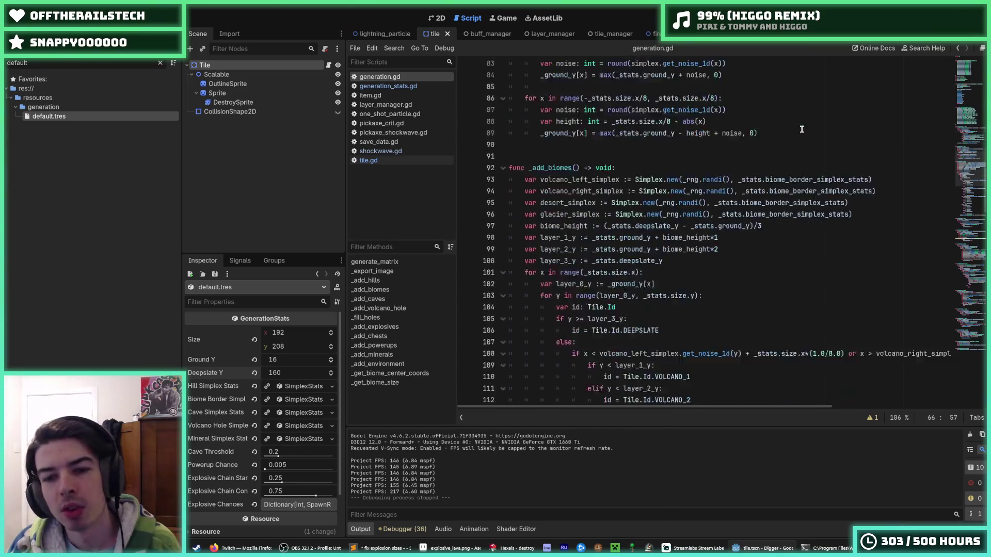
pyautogui.scroll(-1, 801, 129)
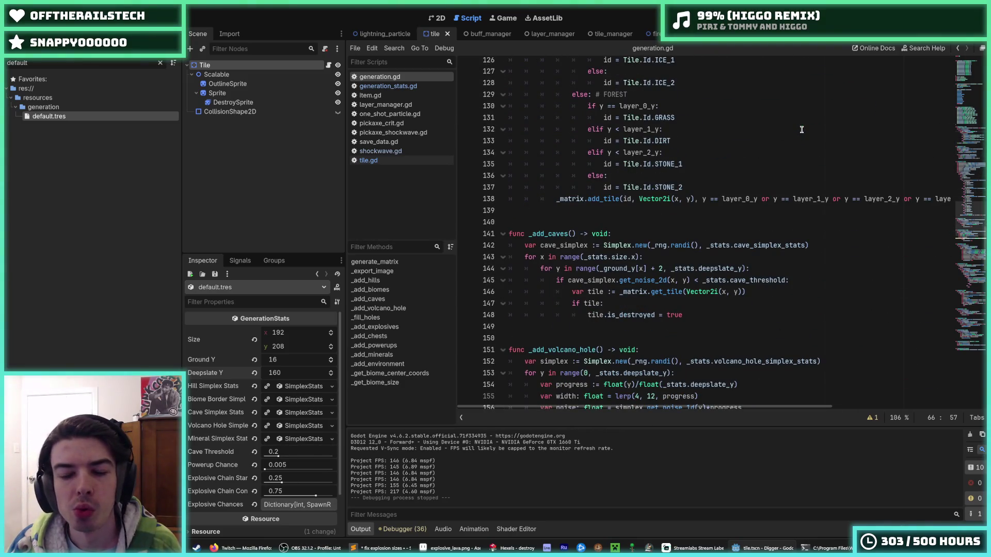
pyautogui.scroll(-2, 801, 129)
pyautogui.scroll(-2, 802, 129)
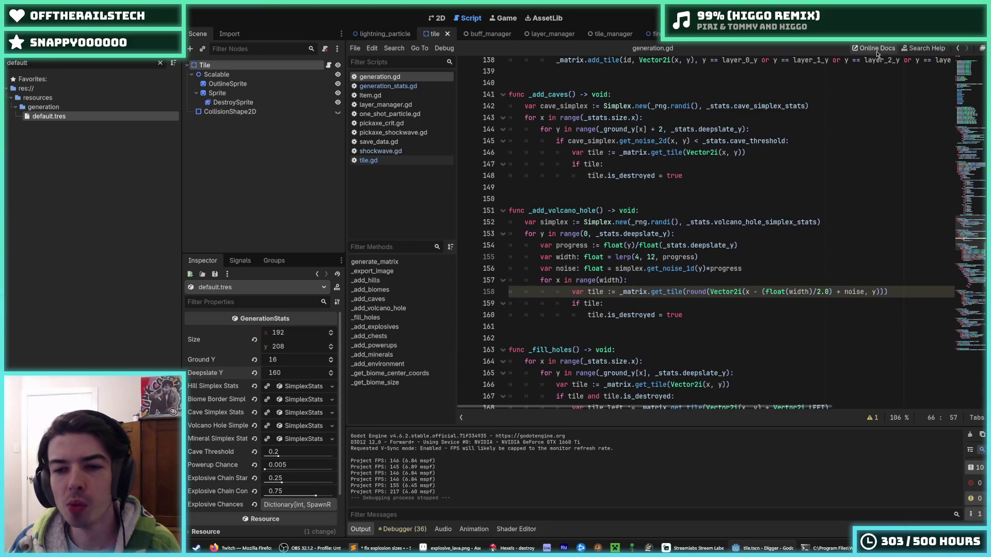
pyautogui.press('F5')
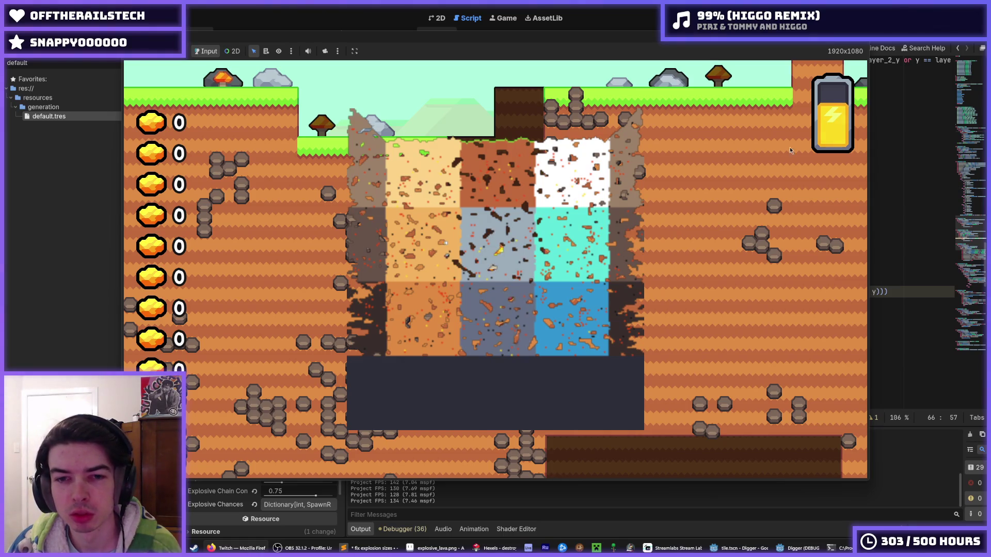
pyautogui.click(728, 129)
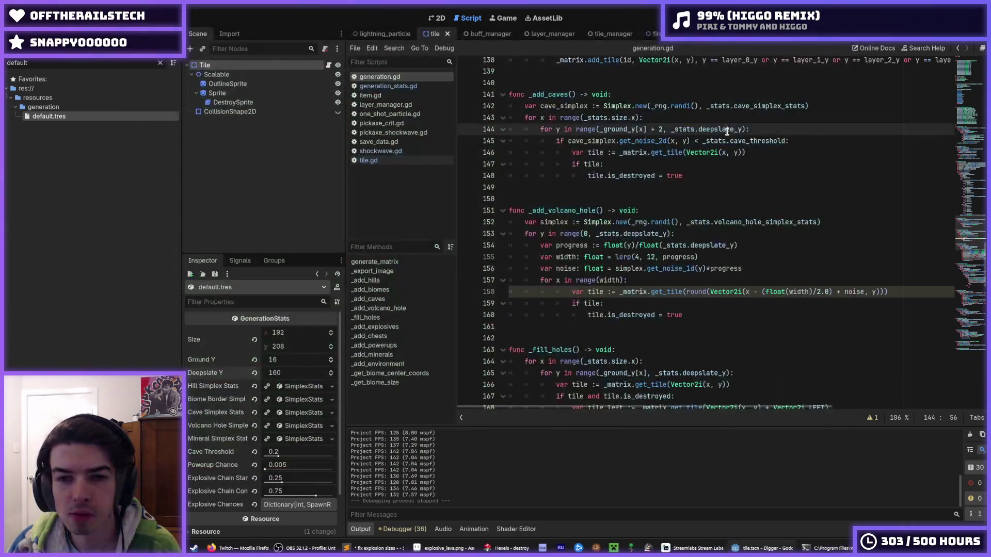
pyautogui.press('F5')
# Look over the deepslate_y loop in _add_volcano_hole, then go back up to the _ground_y declaration.
pyautogui.click(684, 234)
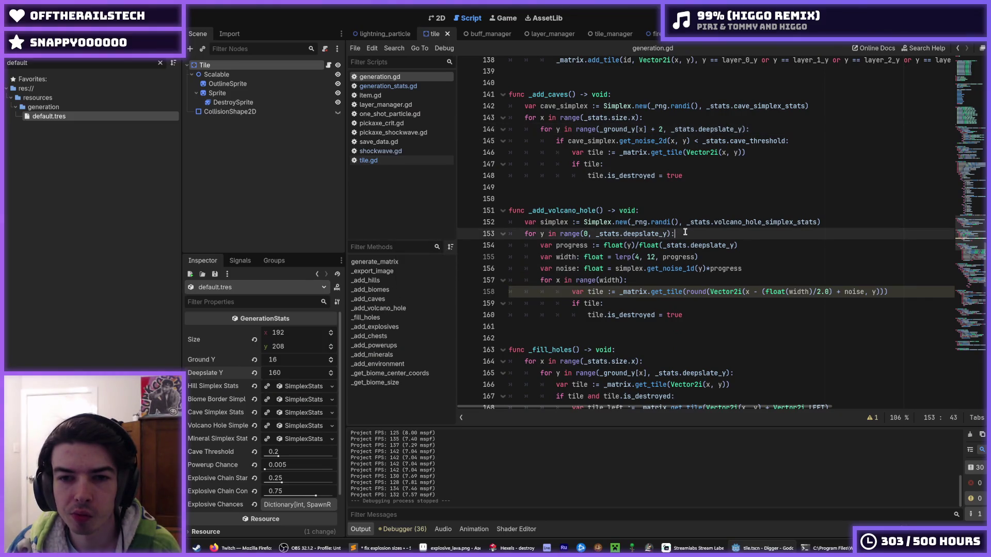
pyautogui.tripleClick(659, 234)
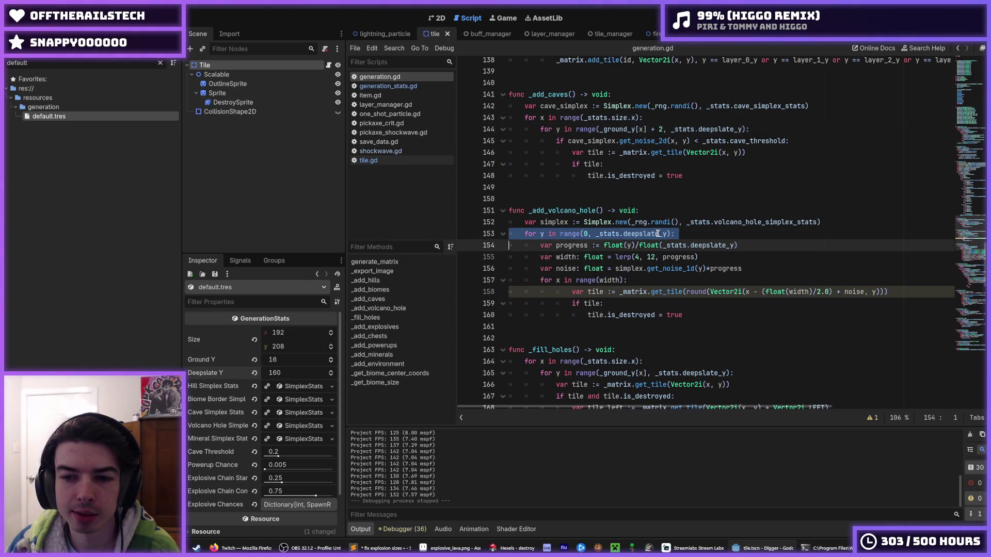
pyautogui.click(660, 234)
pyautogui.scroll(20, 663, 234)
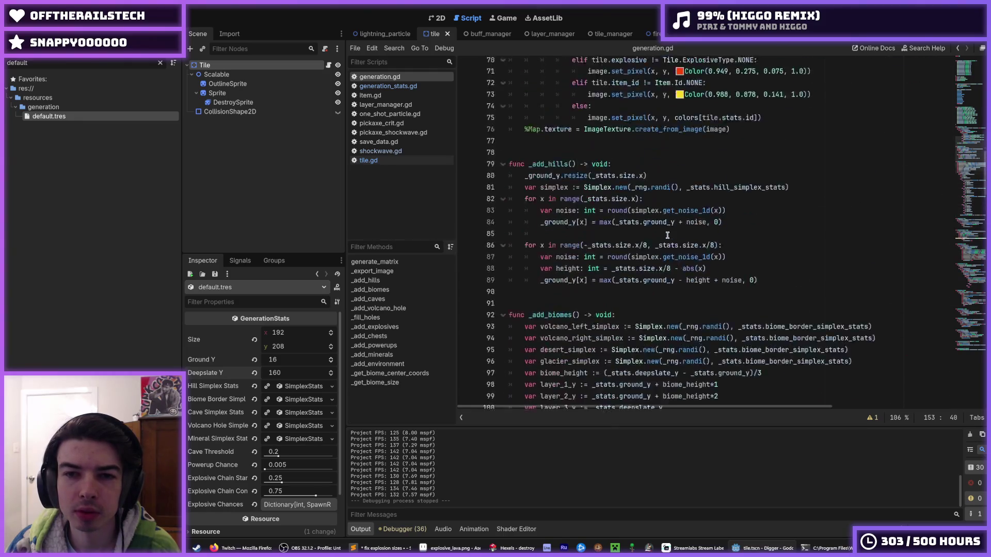
pyautogui.scroll(10, 667, 235)
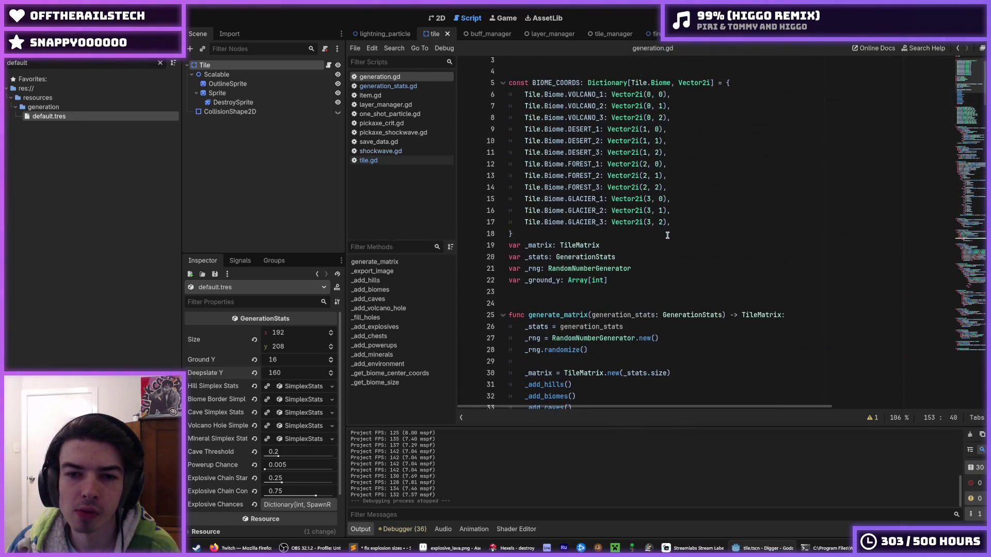
pyautogui.click(616, 281)
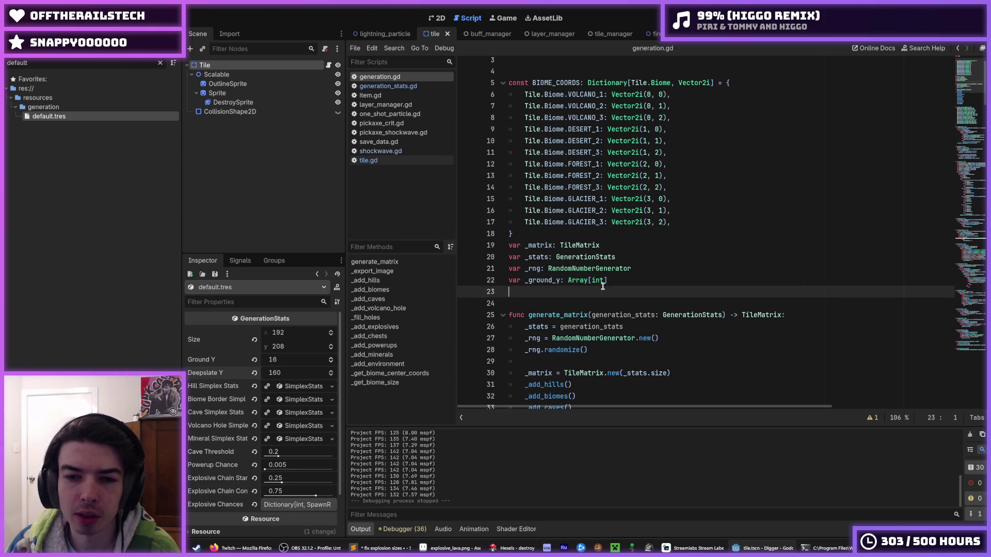
# Declare a new 'var _biome_size:' member variable below _ground_y.
pyautogui.press('Return')
pyautogui.scroll(-2, 617, 281)
pyautogui.write('var ')
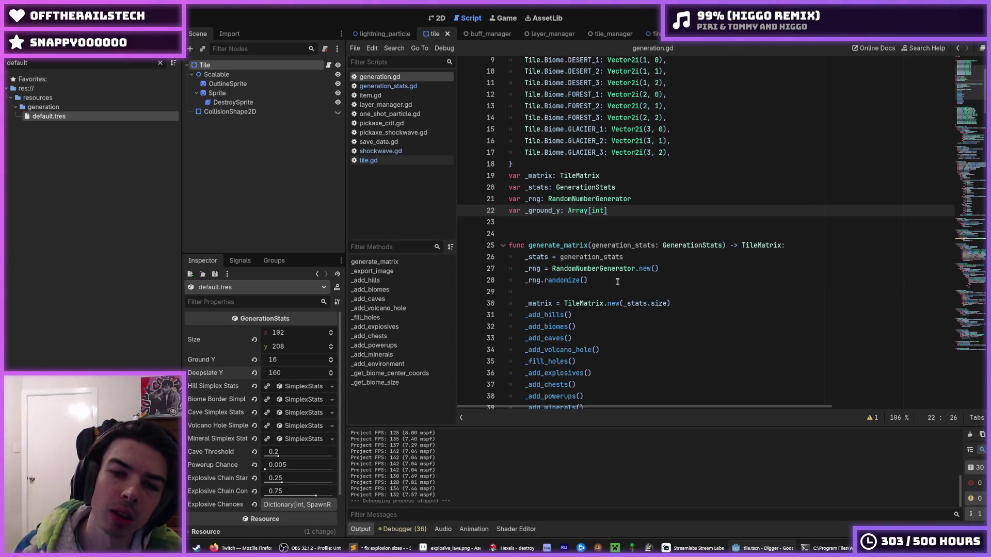
pyautogui.write('_biome')
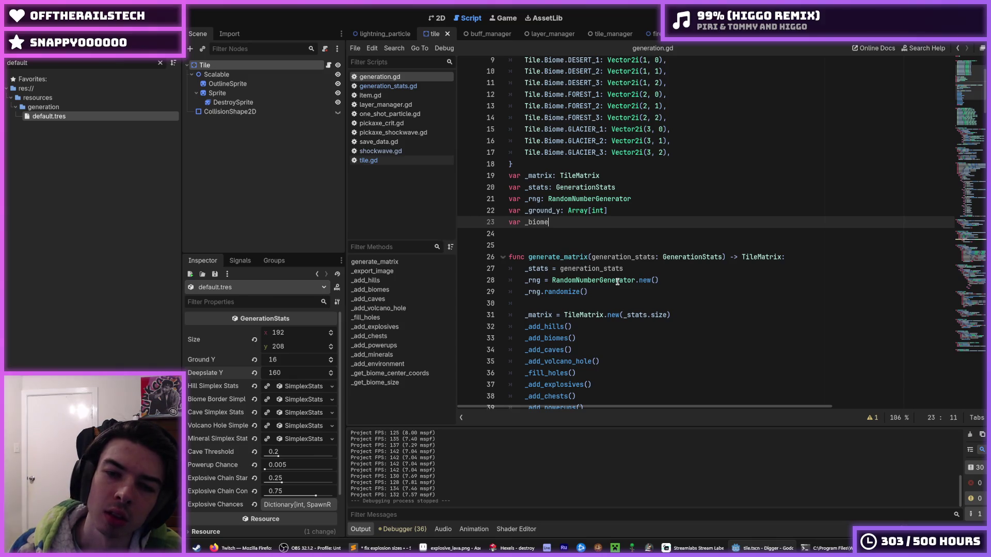
pyautogui.write('_height:')
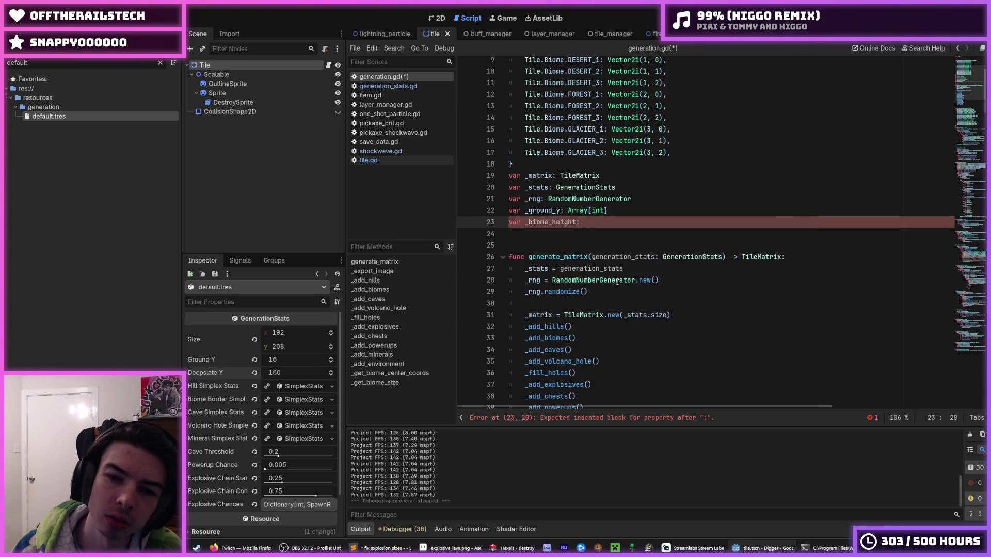
pyautogui.press('BackSpace')
pyautogui.press('BackSpace')
pyautogui.press('BackSpace')
pyautogui.write('size')
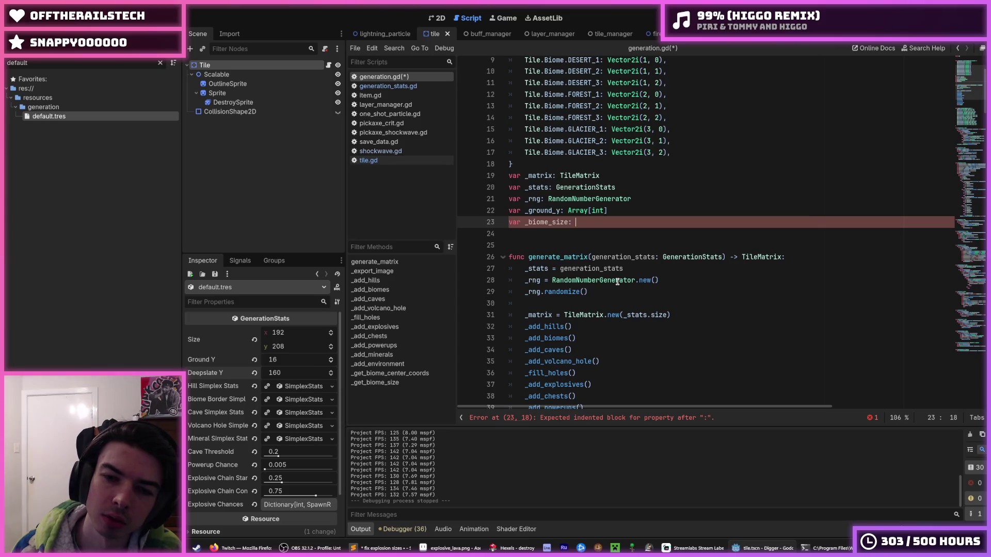
pyautogui.scroll(-20, 953, 371)
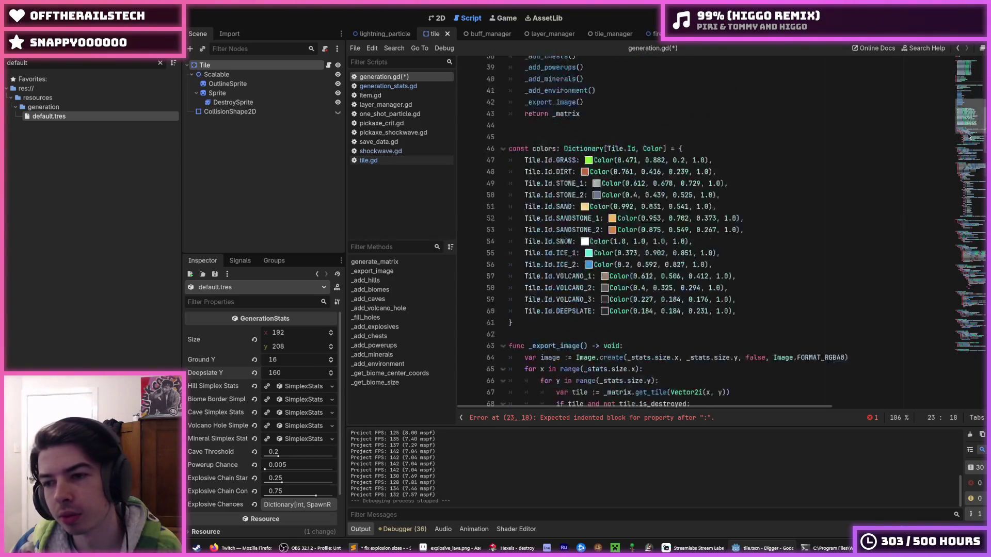
# Cut the Vector2i size expression, delete the _get_biome_size function, and type _biome_size as Vector2i.
pyautogui.moveTo(829, 384)
pyautogui.mouseDown()
pyautogui.moveTo(553, 387)
pyautogui.moveTo(506, 352)
pyautogui.mouseUp()
pyautogui.hotkey('ctrl', 'x')
pyautogui.press('BackSpace')
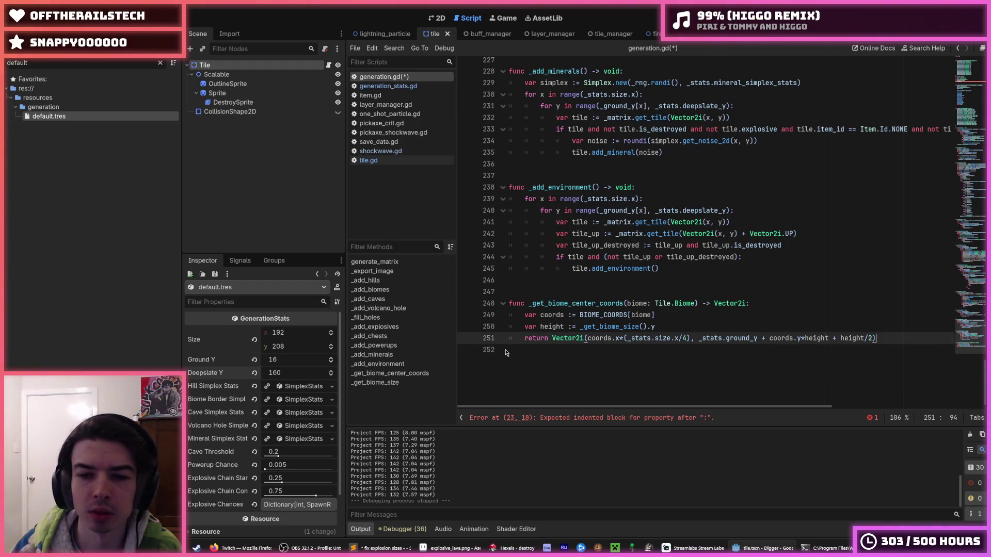
pyautogui.press('BackSpace')
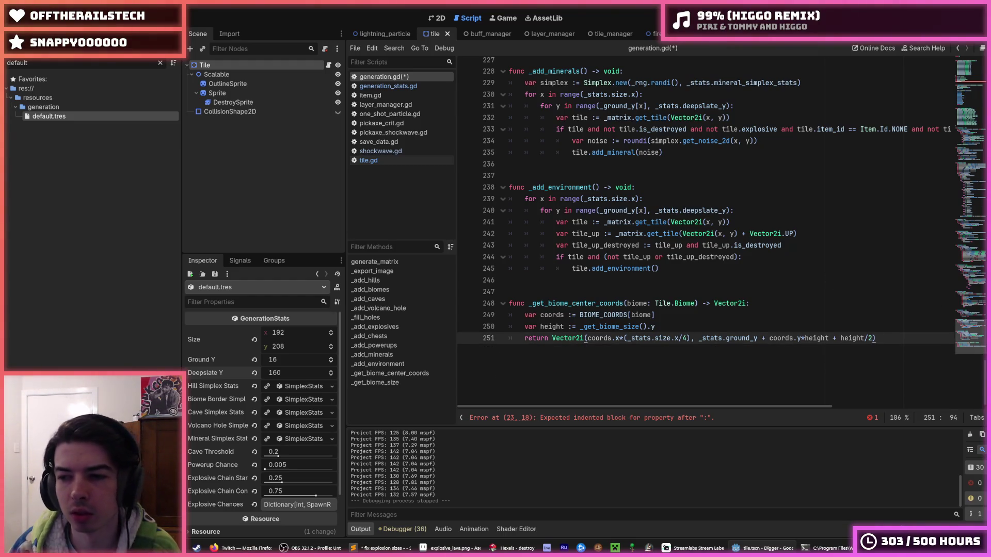
pyautogui.scroll(20, 782, 213)
pyautogui.click(595, 319)
pyautogui.scroll(-7, 595, 319)
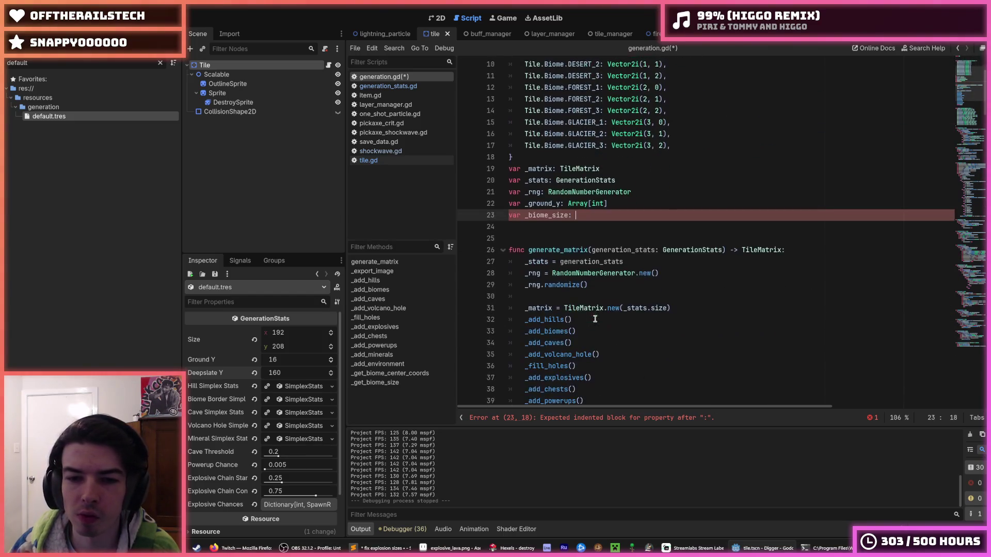
pyautogui.scroll(2, 618, 289)
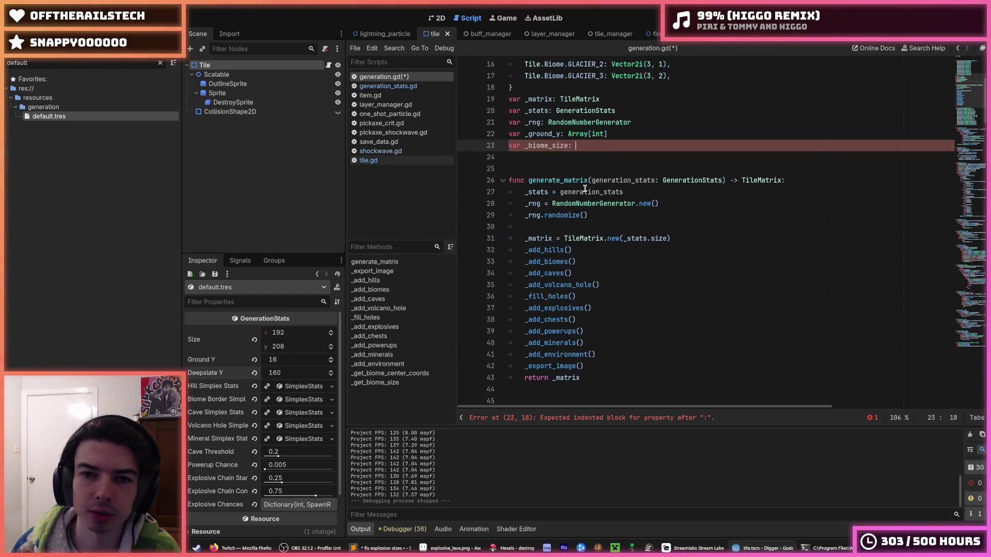
pyautogui.write('Vector2i')
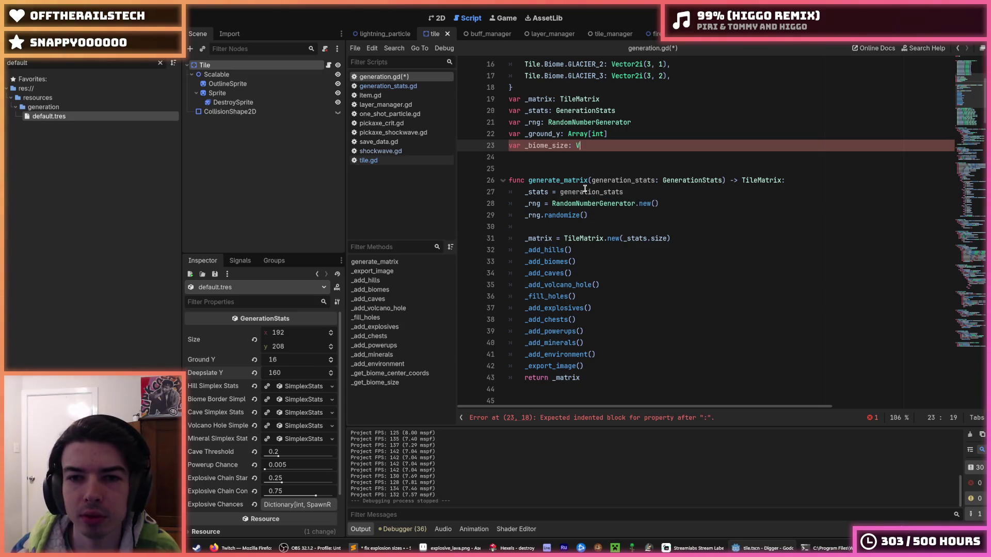
pyautogui.scroll(-13, 588, 248)
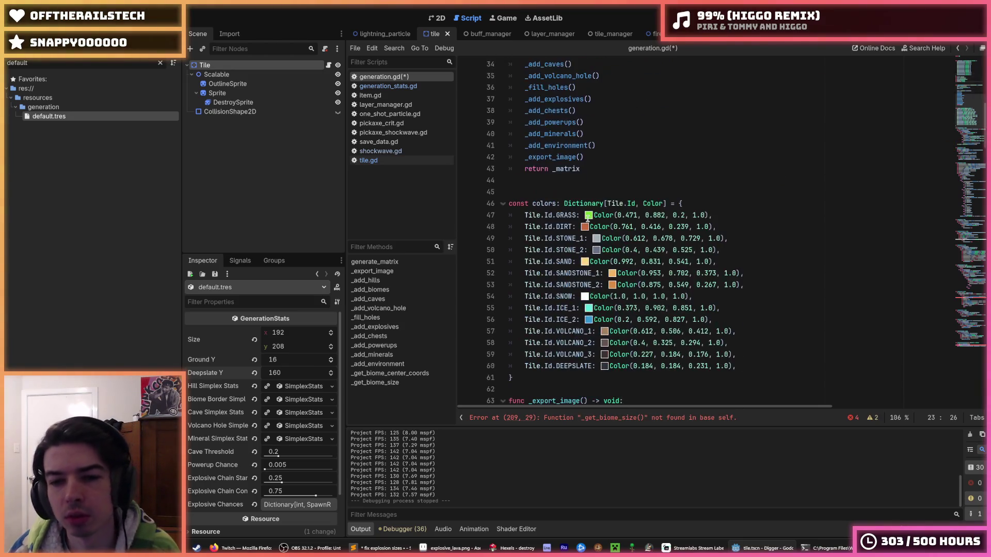
pyautogui.scroll(13, 604, 237)
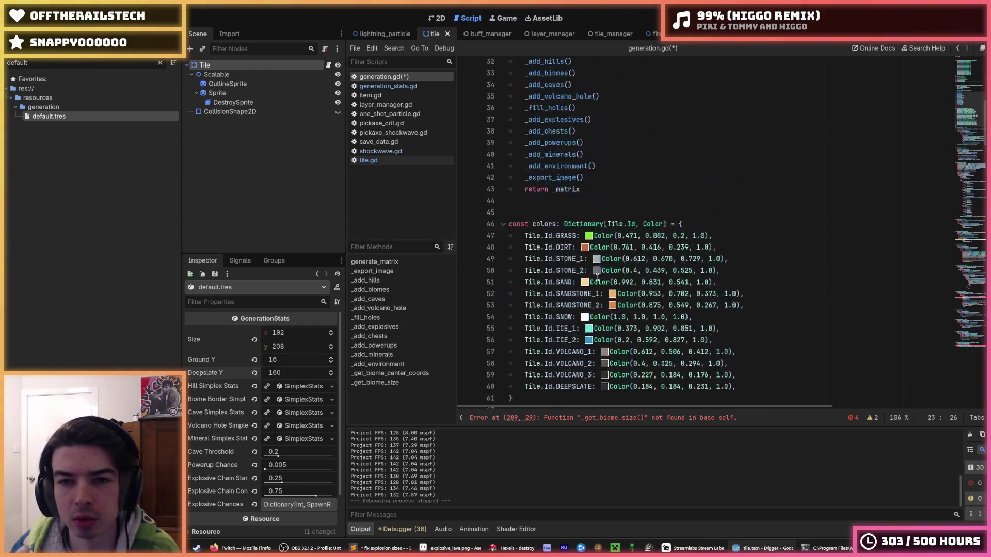
# Assign the pasted expression to _biome_size after _rng.randomize() in generate_matrix and save.
pyautogui.click(619, 212)
pyautogui.press('Return')
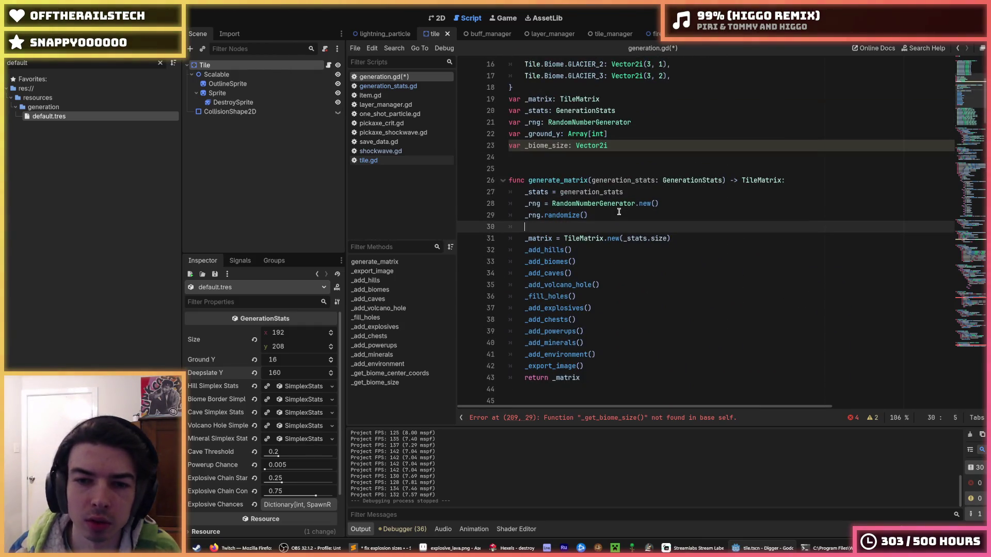
pyautogui.hotkey('ctrl', 'v')
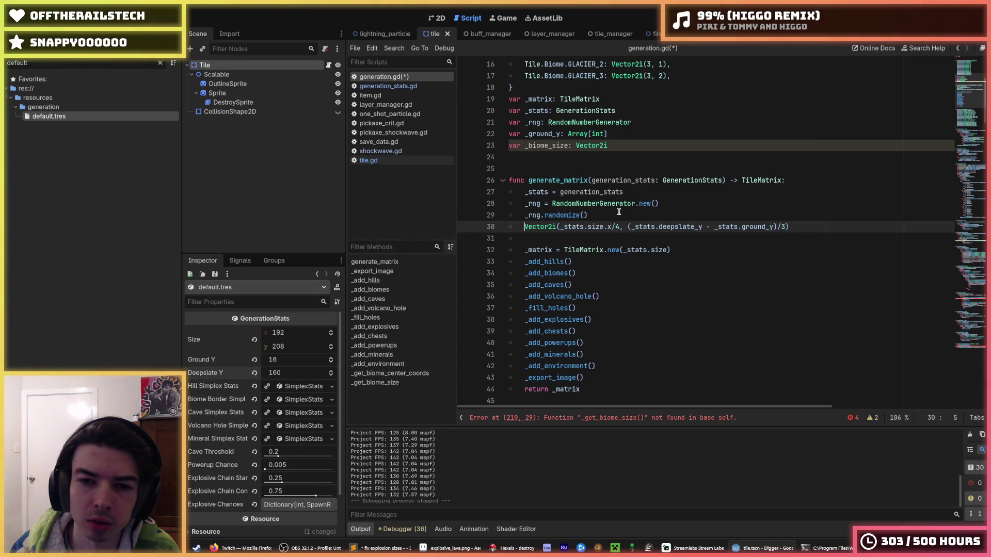
pyautogui.write('_biome_size =')
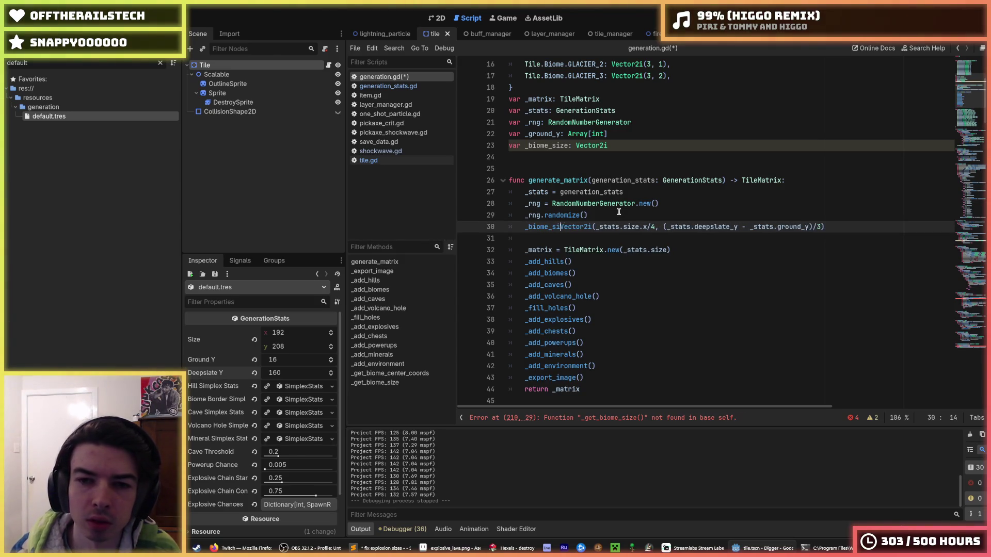
pyautogui.press('End')
pyautogui.hotkey('ctrl', 's')
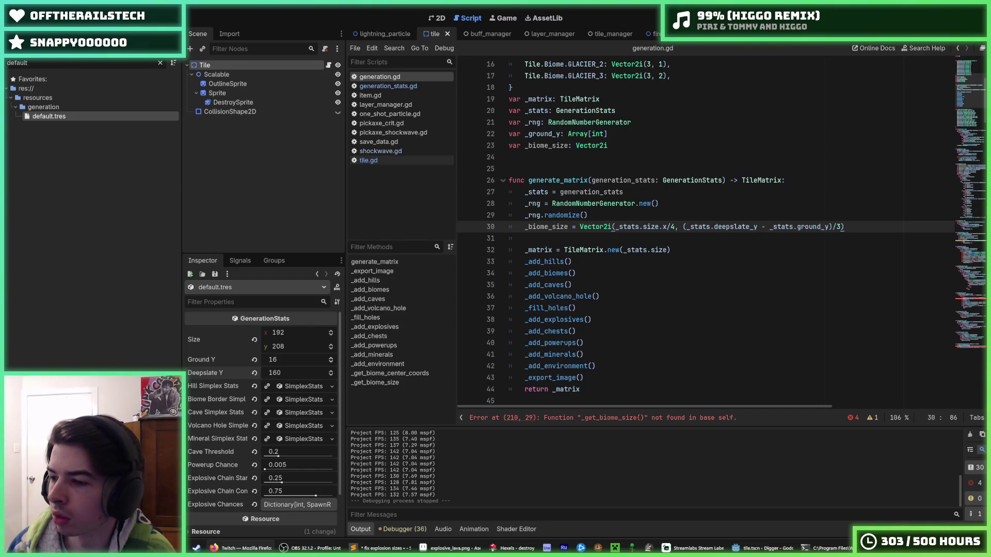
# Replace the _get_biome_size() call in _add_chests with _biome_size.
pyautogui.click(699, 212)
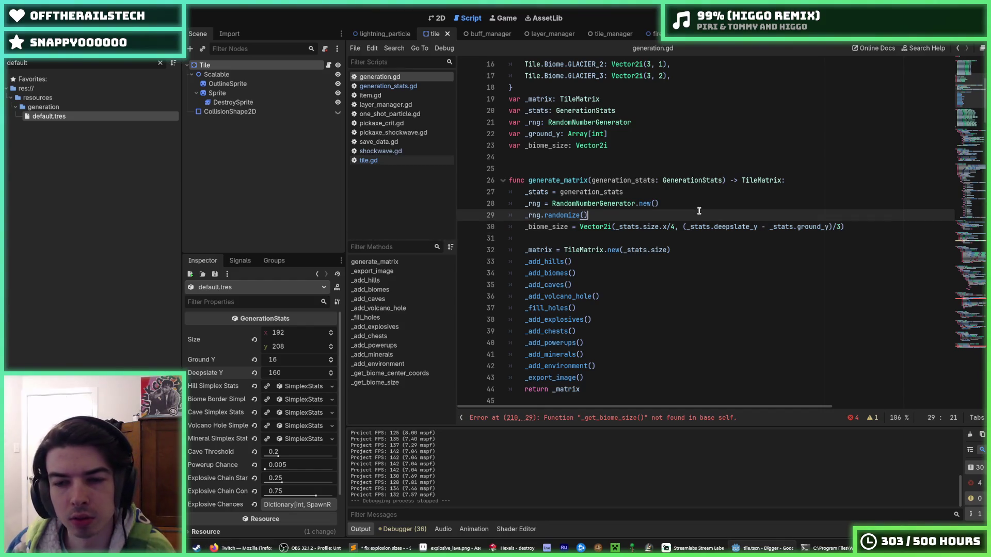
pyautogui.click(854, 226)
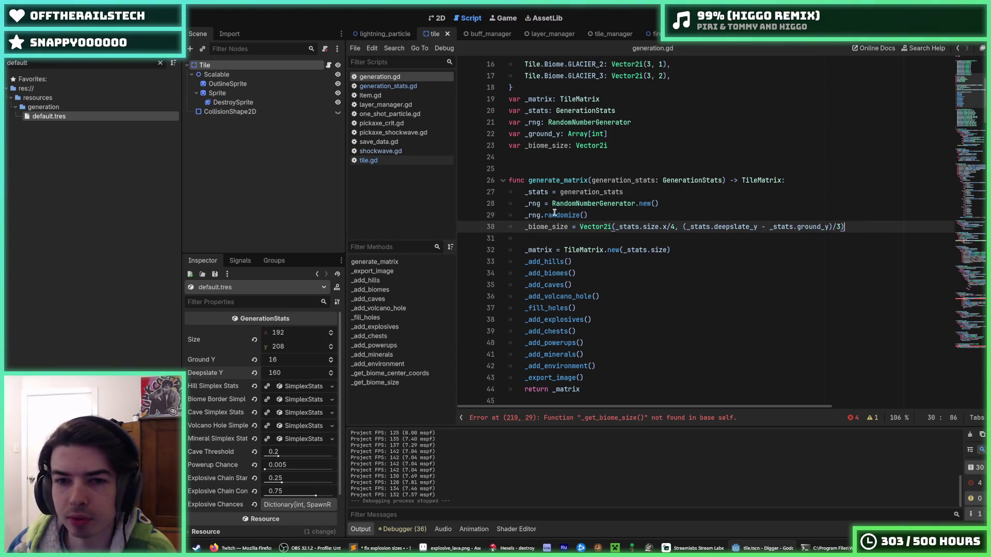
pyautogui.doubleClick(546, 226)
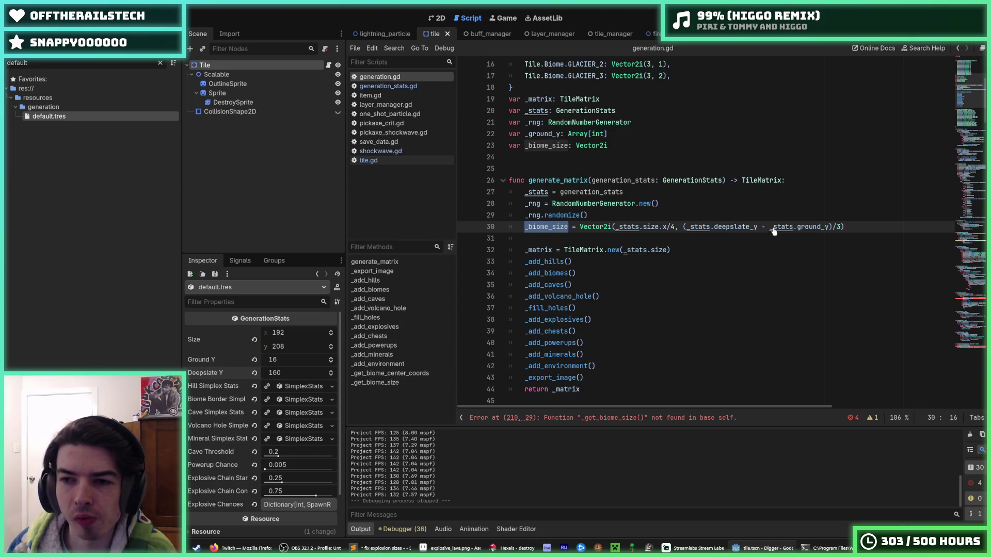
pyautogui.click(878, 227)
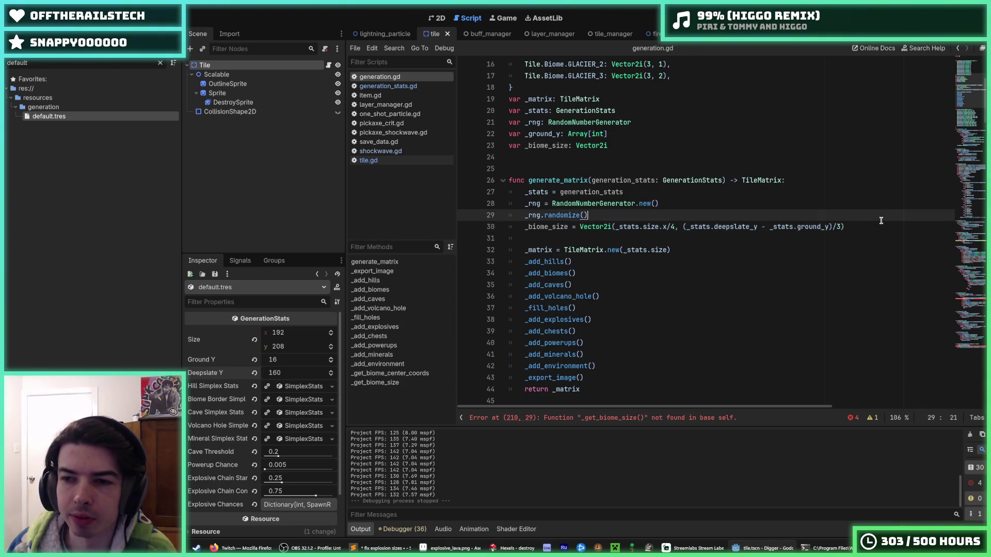
pyautogui.scroll(-20, 671, 373)
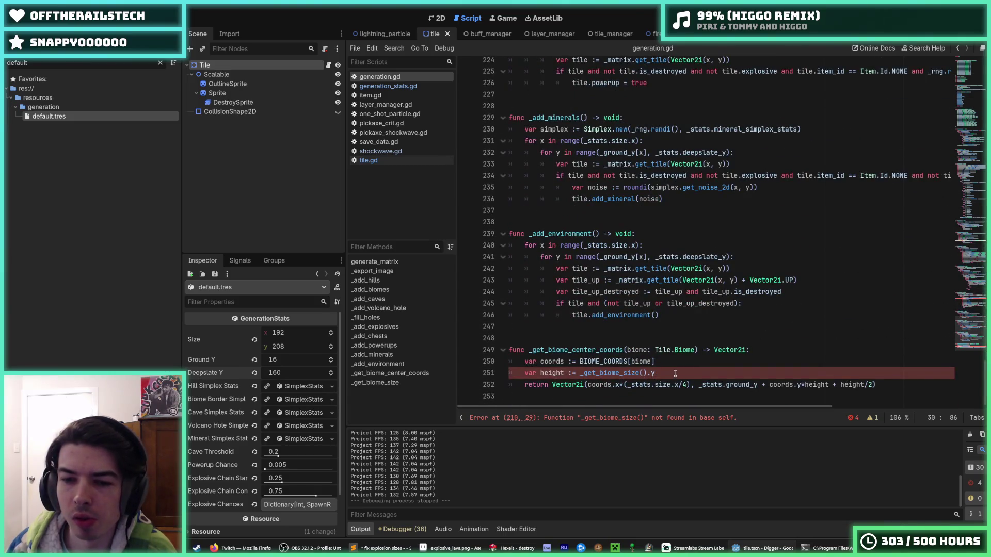
pyautogui.moveTo(580, 373)
pyautogui.mouseDown()
pyautogui.moveTo(646, 373)
pyautogui.moveTo(609, 372)
pyautogui.mouseUp()
pyautogui.write('_biome_size')
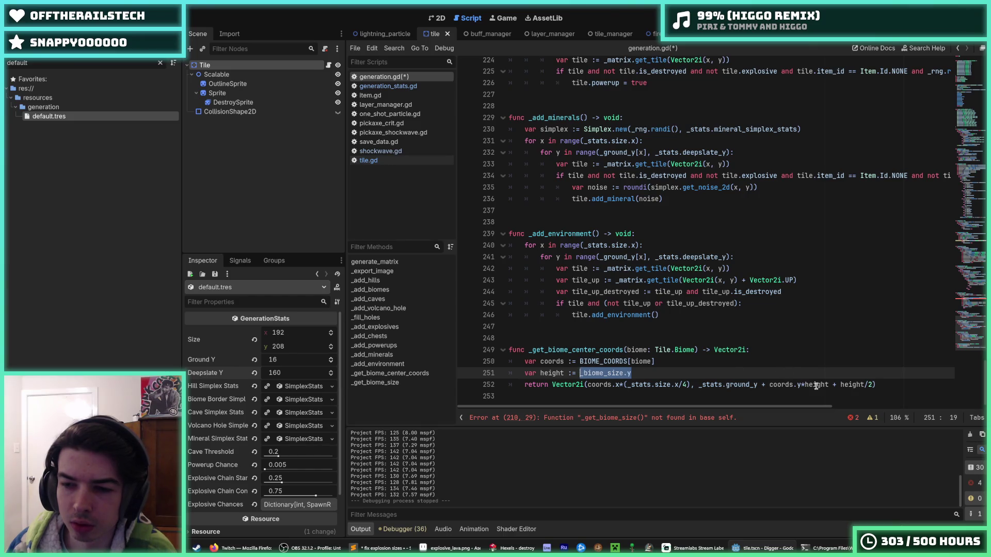
# Swap both height uses for _biome_size.y and delete the unused height variable line.
pyautogui.doubleClick(817, 384)
pyautogui.hotkey('ctrl', 'd')
pyautogui.hotkey('ctrl', 'v')
pyautogui.moveTo(632, 373); pyautogui.dragTo(472, 376)
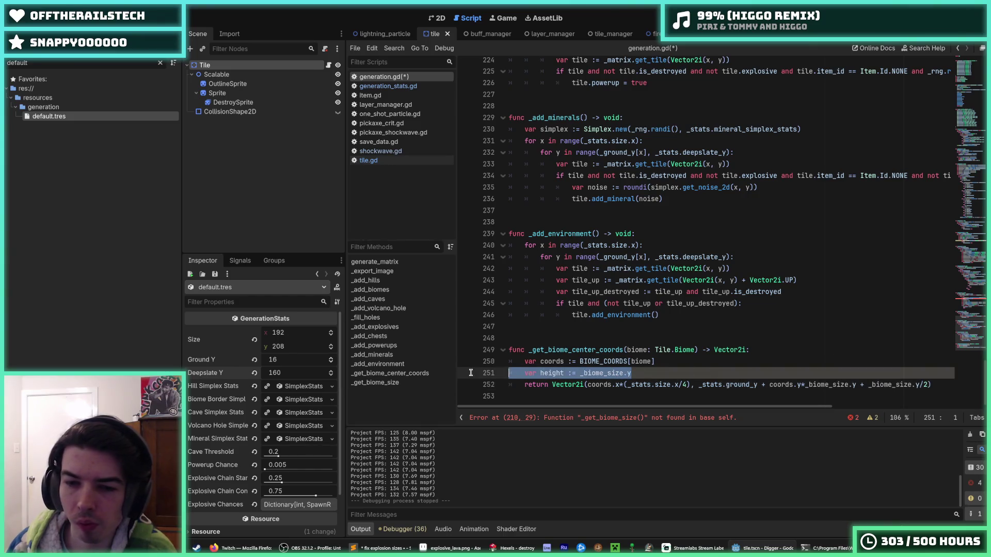
pyautogui.press('BackSpace')
pyautogui.press('BackSpace')
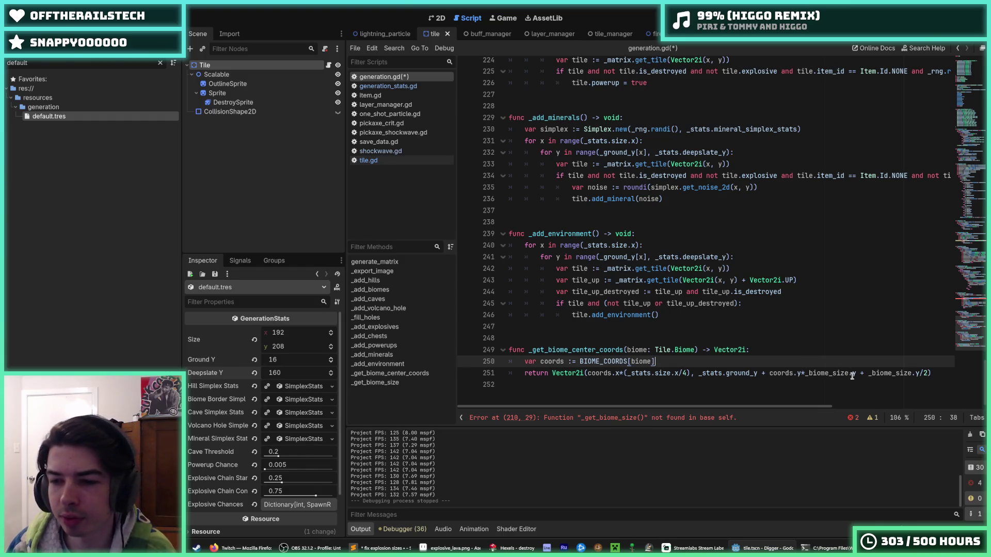
# Use _biome_size in _get_biome_center_coords as well, and save generation.gd.
pyautogui.doubleClick(846, 373)
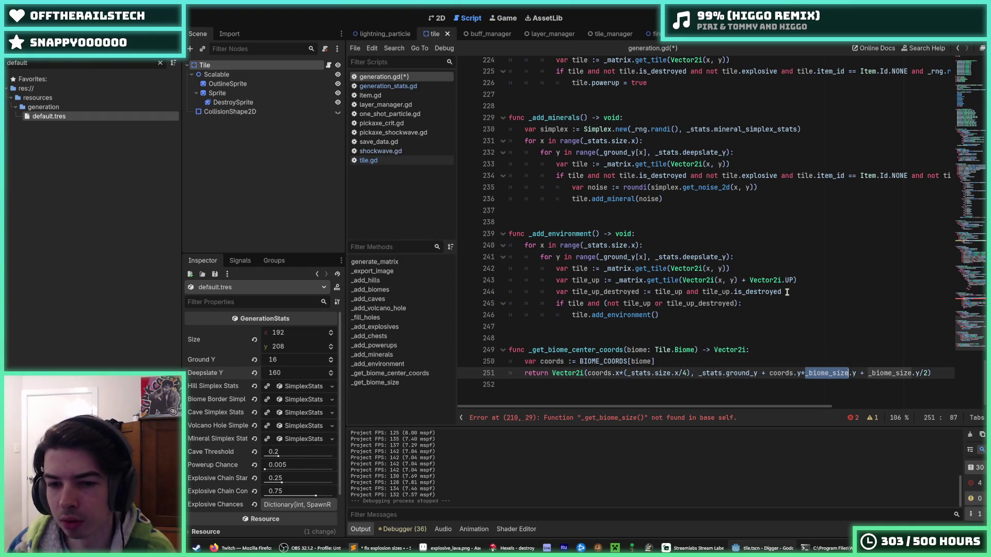
pyautogui.scroll(8, 786, 291)
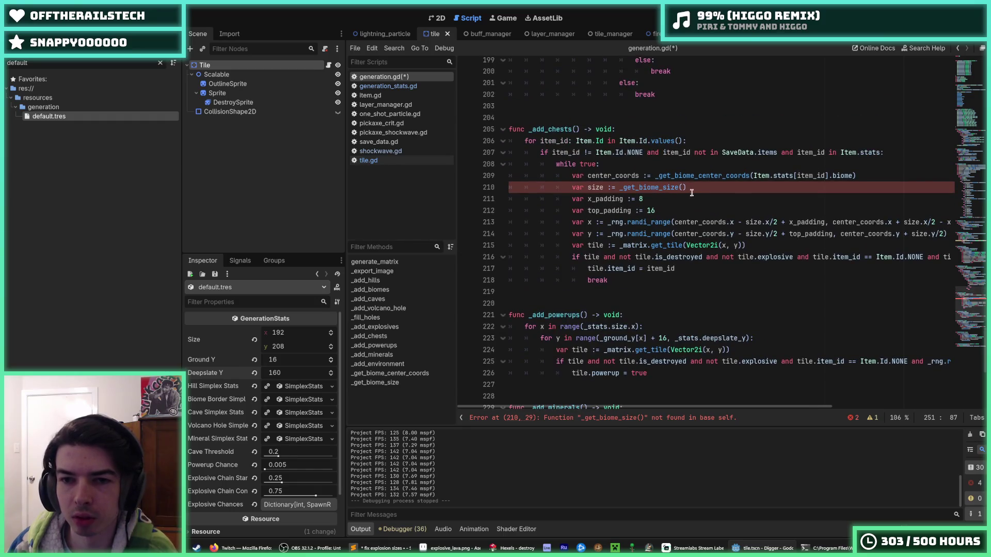
pyautogui.moveTo(690, 191); pyautogui.dragTo(619, 190)
pyautogui.write('_biome_size')
pyautogui.hotkey('ctrl', 's')
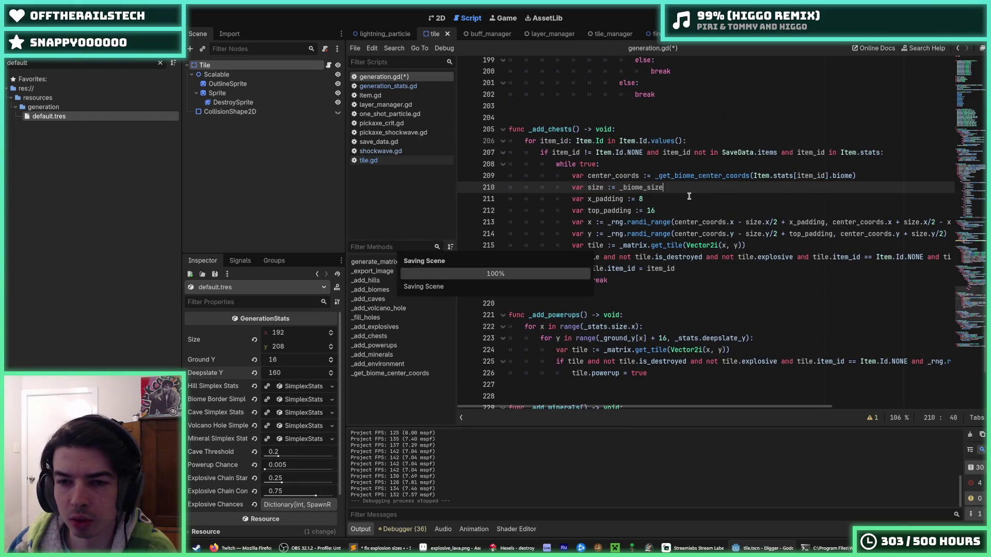
pyautogui.hotkey('ctrl', 's')
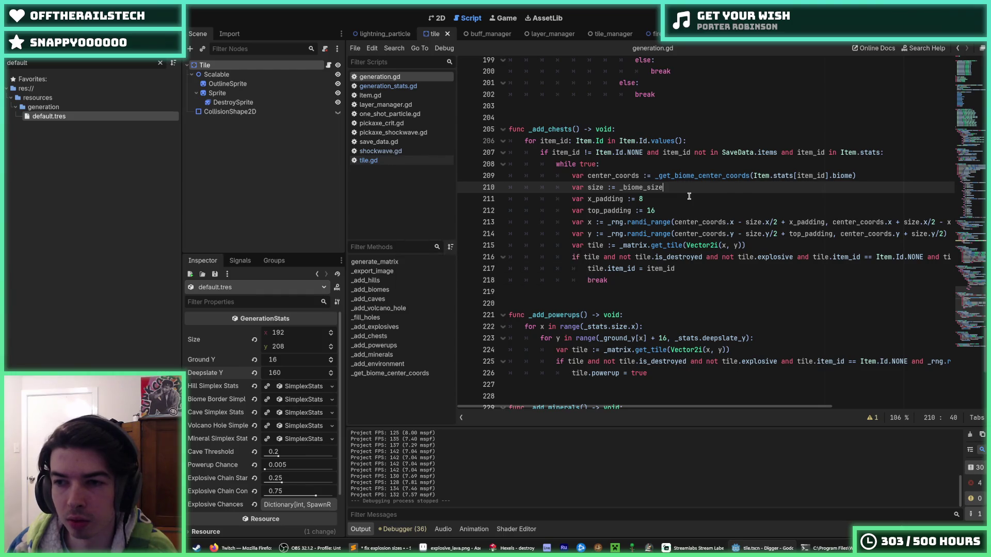
# Replace every size in the chest ranges with _biome_size, delete the size line, and save.
pyautogui.moveTo(817, 224); pyautogui.dragTo(952, 223)
pyautogui.doubleClick(714, 222)
pyautogui.hotkey('ctrl', 'd')
pyautogui.hotkey('ctrl', 'd')
pyautogui.hotkey('ctrl', 'd')
pyautogui.write('_biome_size')
pyautogui.click(699, 204)
pyautogui.moveTo(661, 192); pyautogui.dragTo(475, 187)
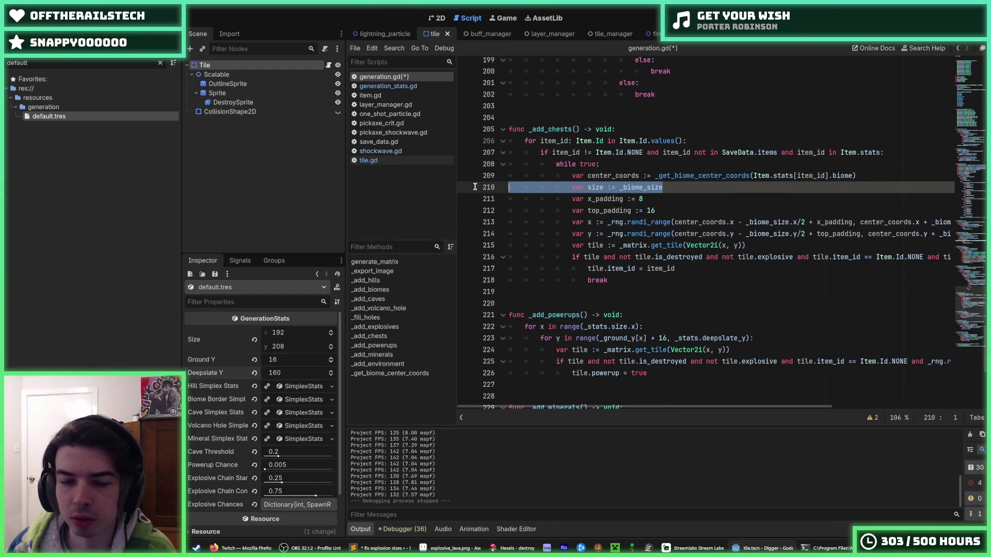
pyautogui.press('BackSpace')
pyautogui.press('BackSpace')
pyautogui.hotkey('ctrl', 's')
pyautogui.click(678, 199)
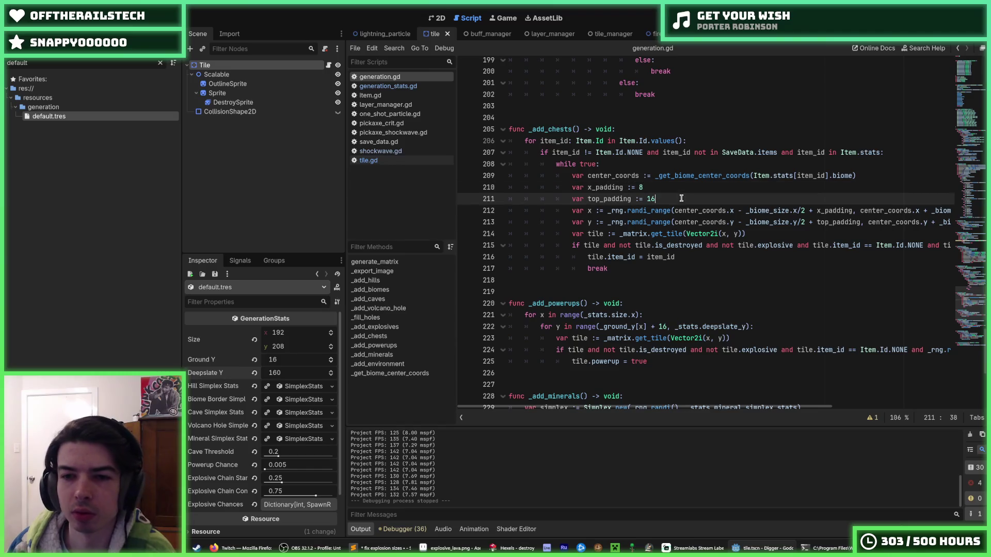
pyautogui.scroll(-2, 677, 196)
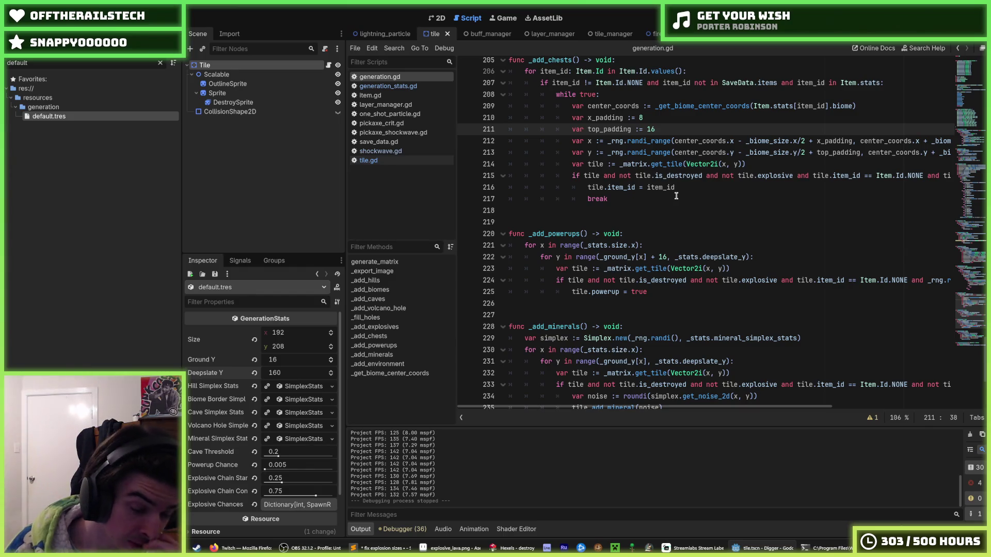
pyautogui.scroll(1, 677, 196)
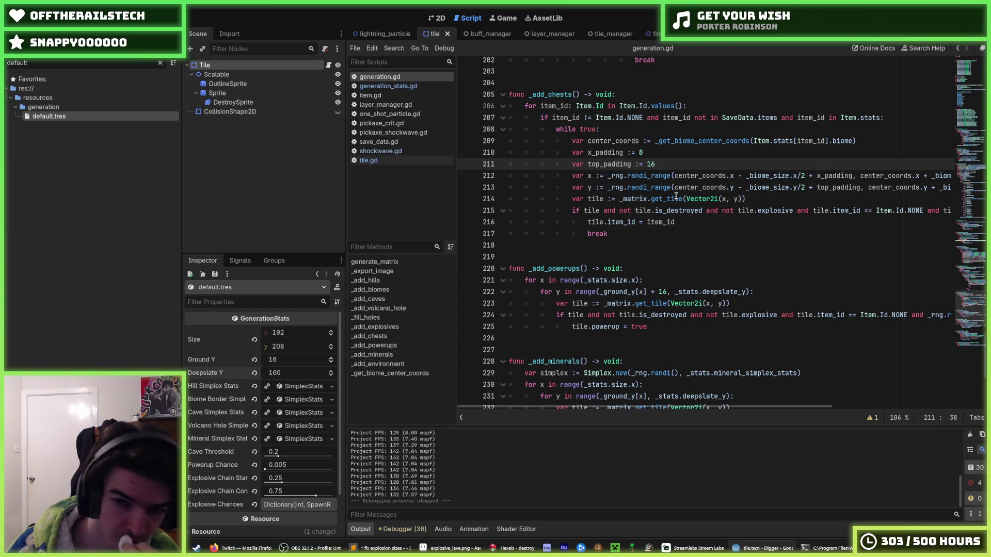
pyautogui.click(661, 232)
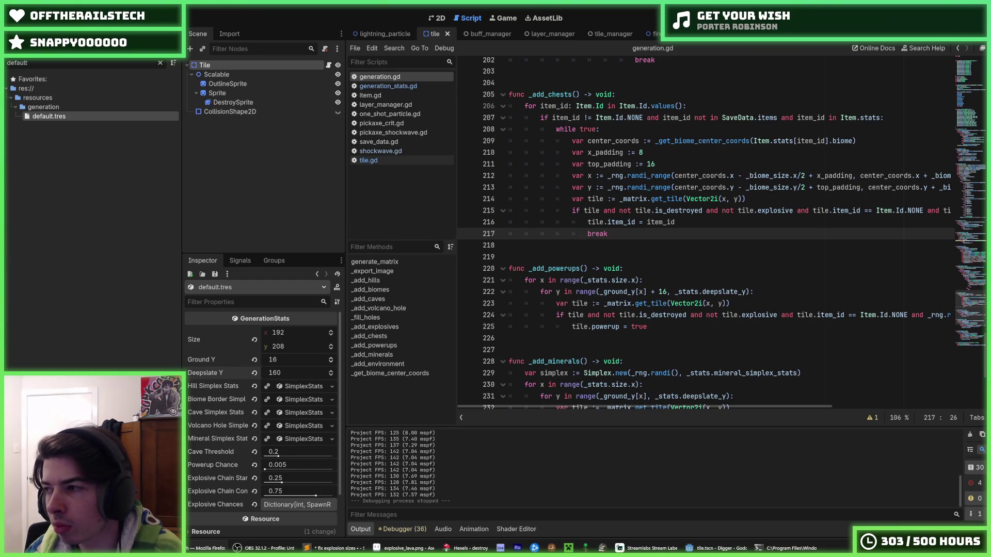
pyautogui.click(631, 252)
pyautogui.press('Up')
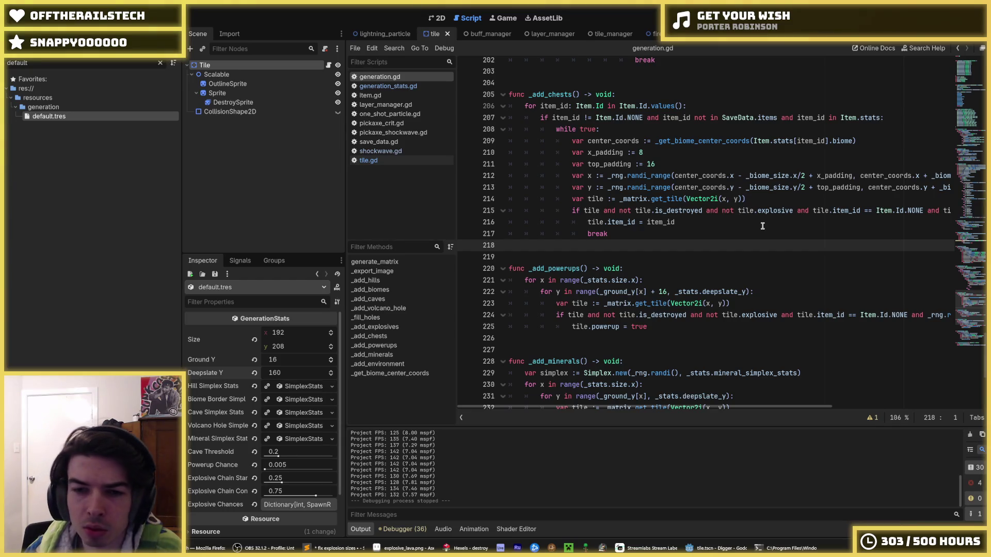
pyautogui.click(682, 222)
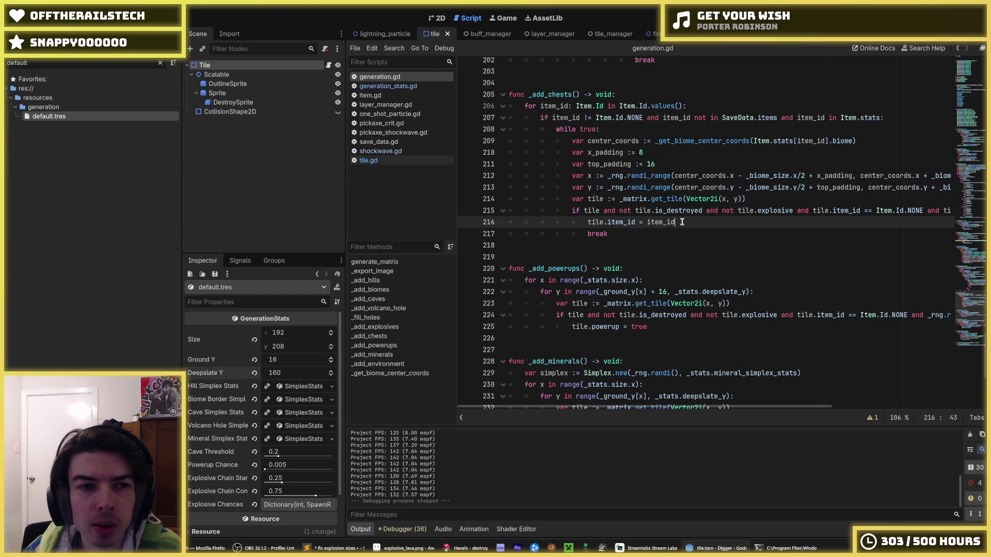
# Check the chest loop's break, then add an indented line below func _add_powerups().
pyautogui.press('Down')
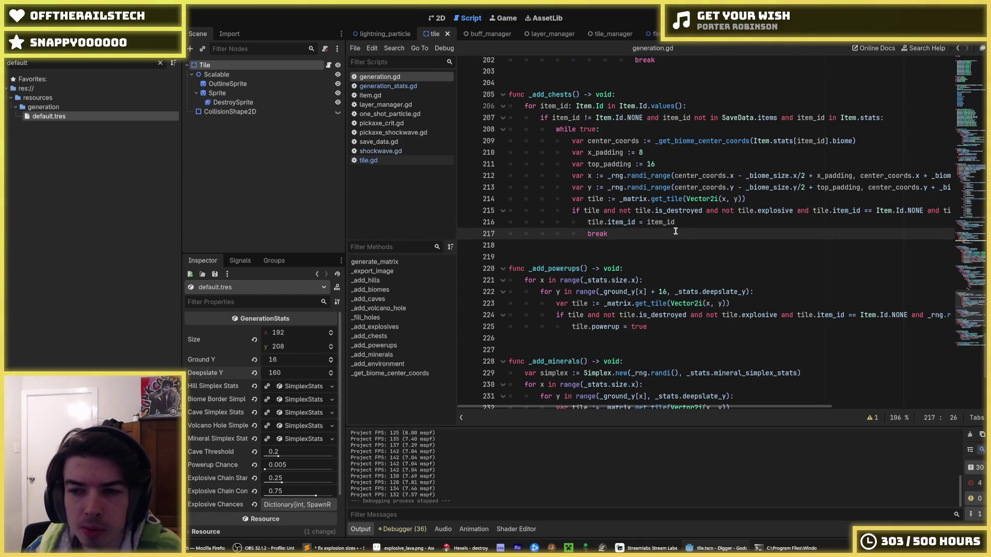
pyautogui.press('Up')
pyautogui.press('Down')
pyautogui.press('Up')
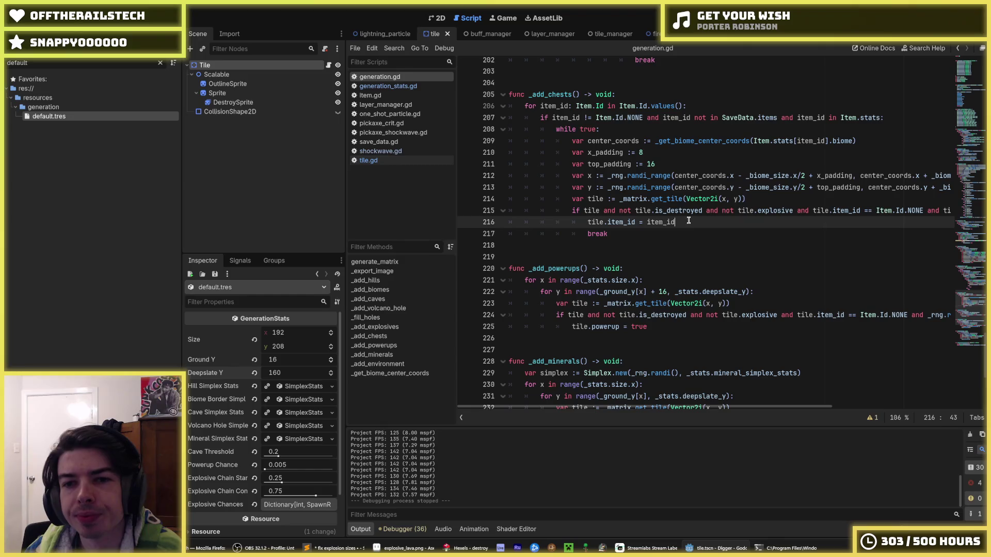
pyautogui.press('Down')
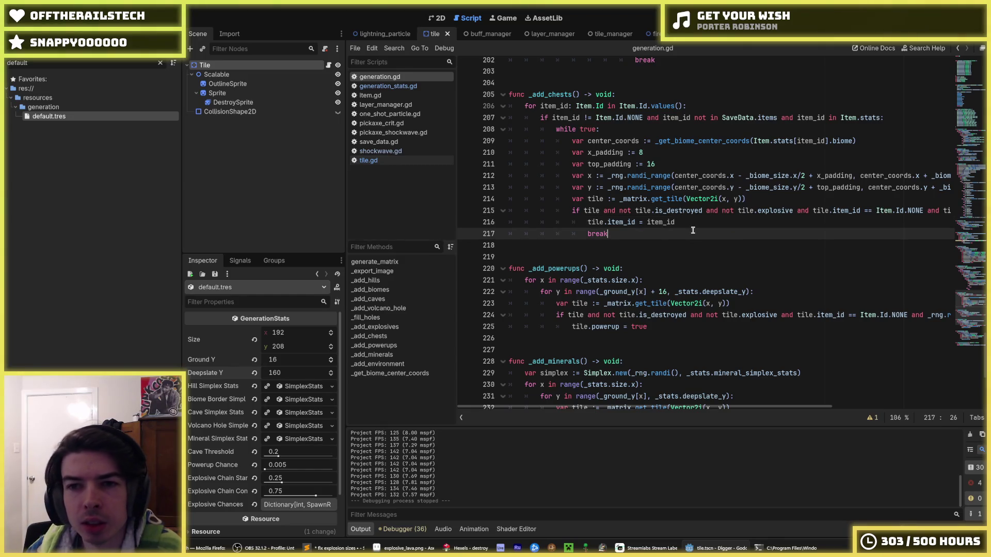
pyautogui.scroll(-2, 690, 230)
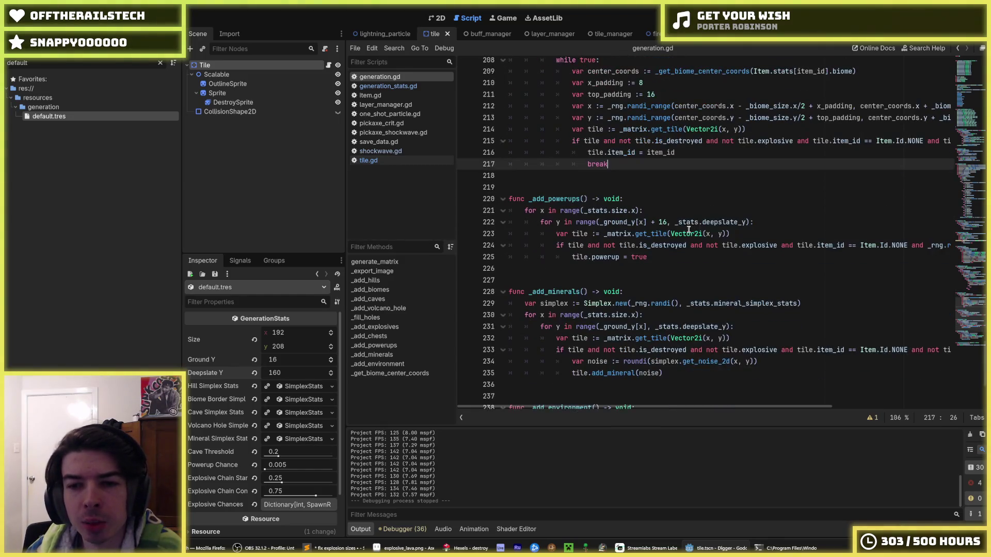
pyautogui.click(667, 234)
pyautogui.scroll(2, 661, 225)
pyautogui.click(648, 230)
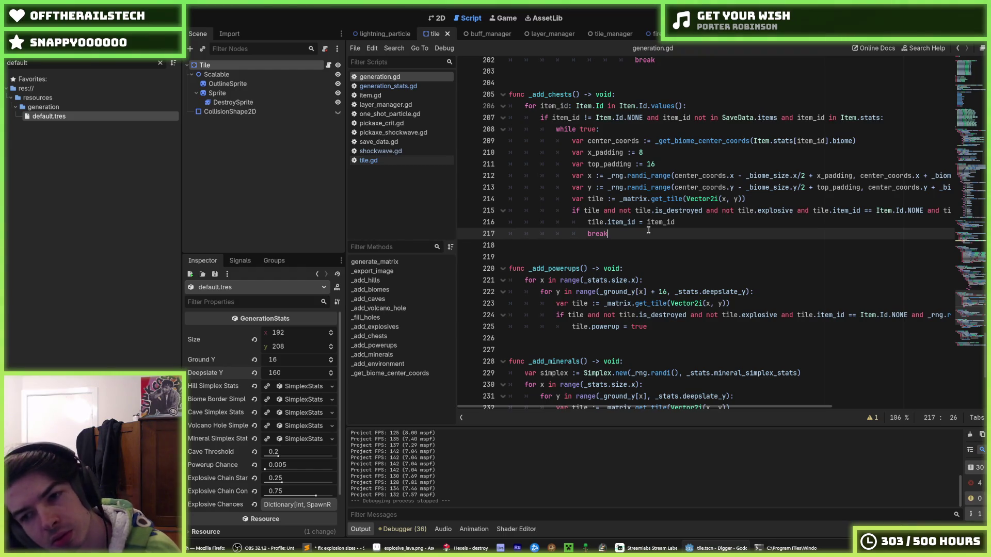
pyautogui.press('Down')
pyautogui.press('Down')
pyautogui.press('Down')
pyautogui.press('End')
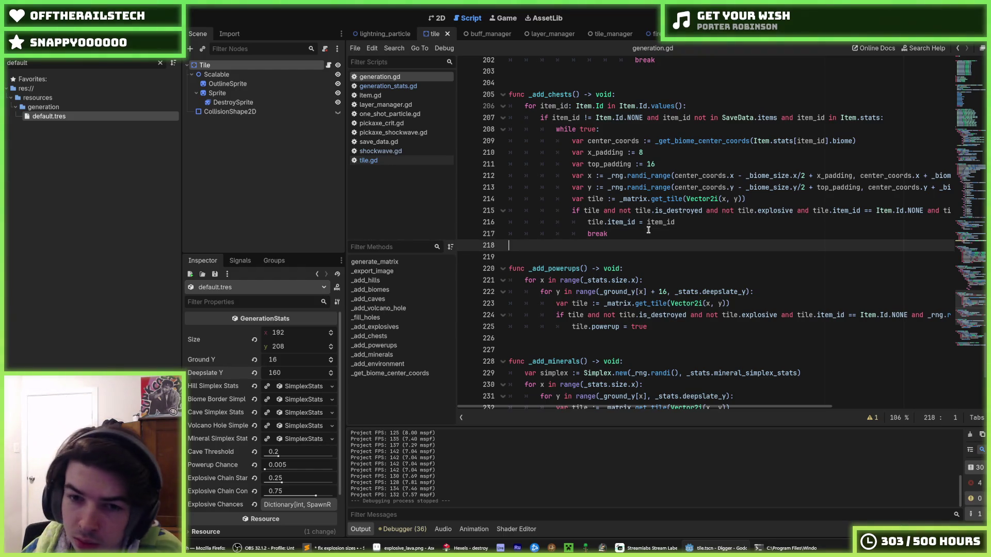
pyautogui.press('Return')
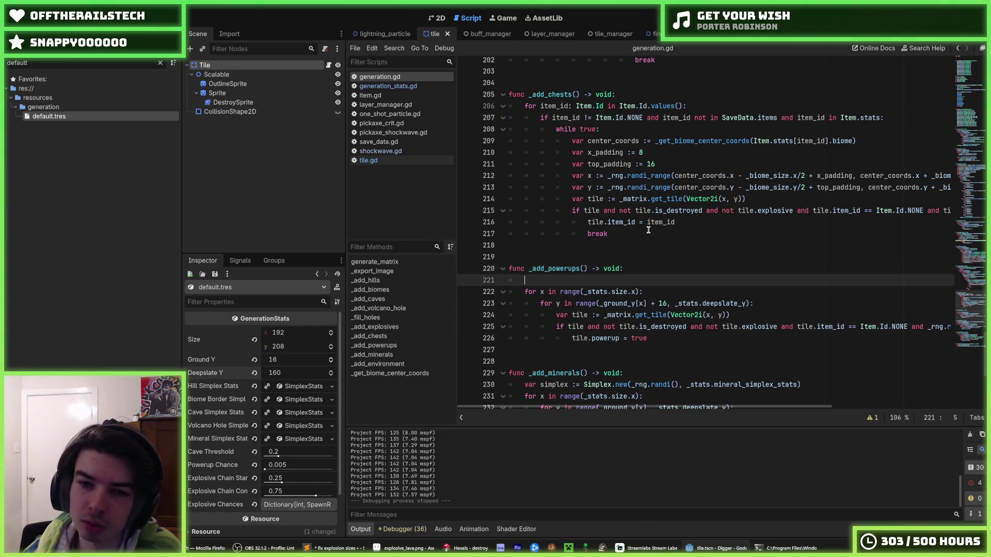
# Begin a 'for' line, remove the + 16 offset from the y range, and save.
pyautogui.write('for')
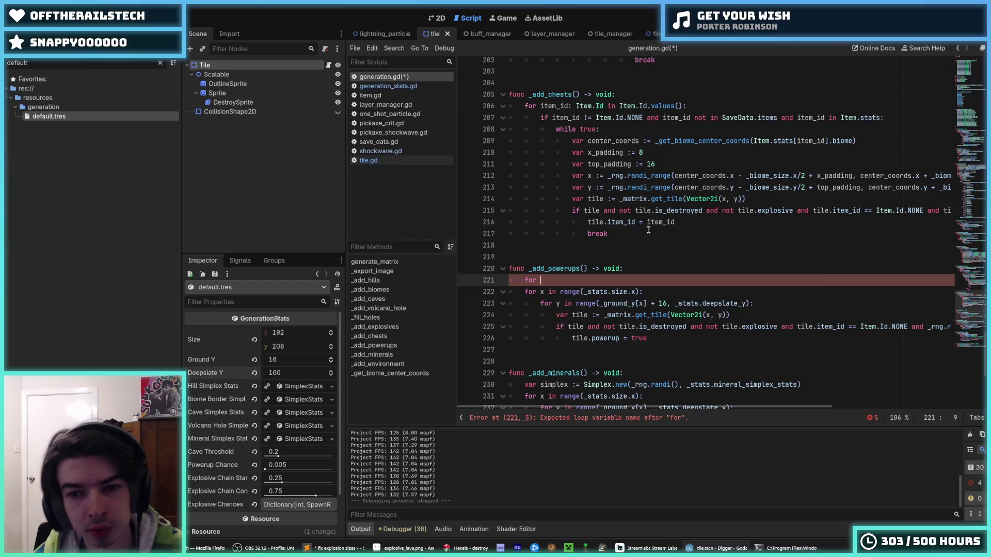
pyautogui.press('Down')
pyautogui.press('Down')
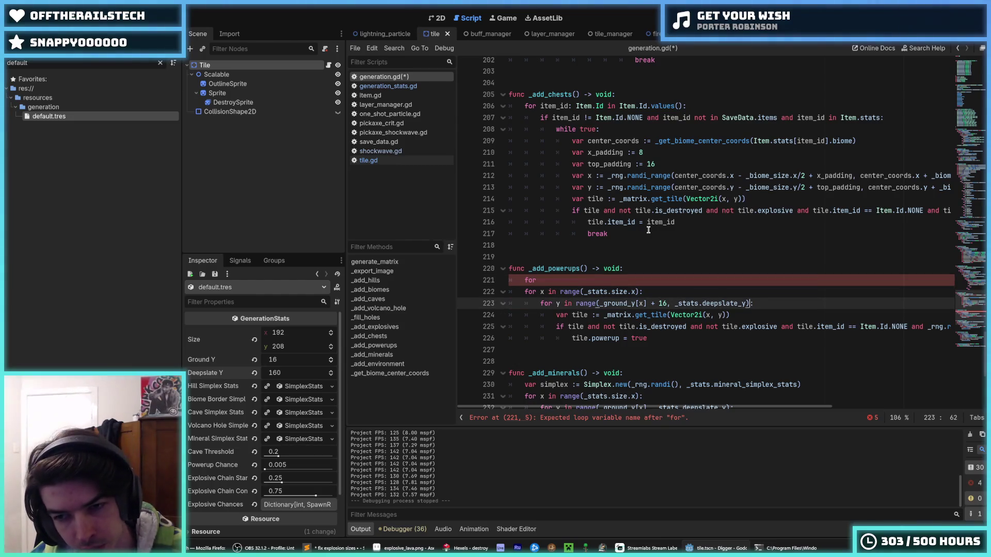
pyautogui.press('BackSpace')
pyautogui.press('BackSpace')
pyautogui.press('BackSpace')
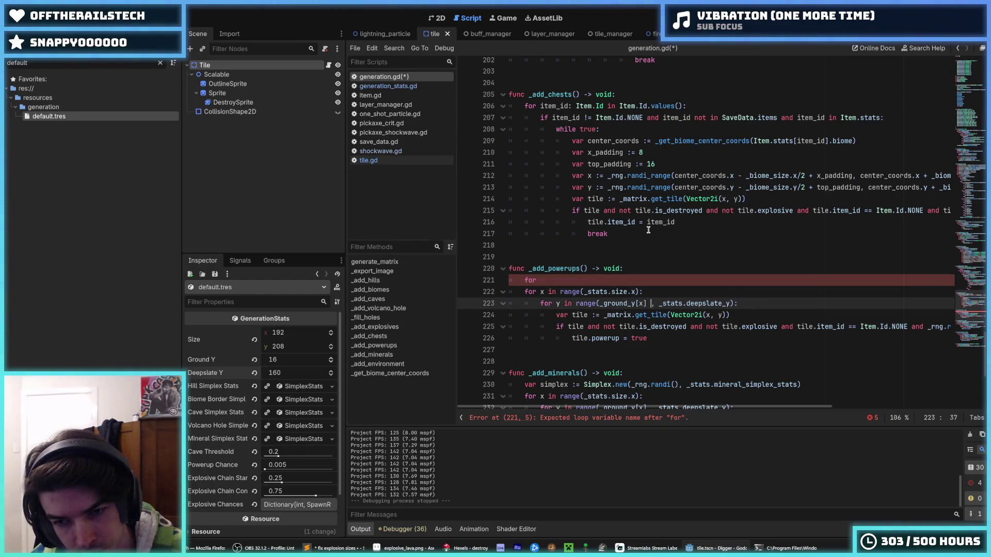
pyautogui.hotkey('ctrl', 's')
pyautogui.press('Up')
pyautogui.press('Up')
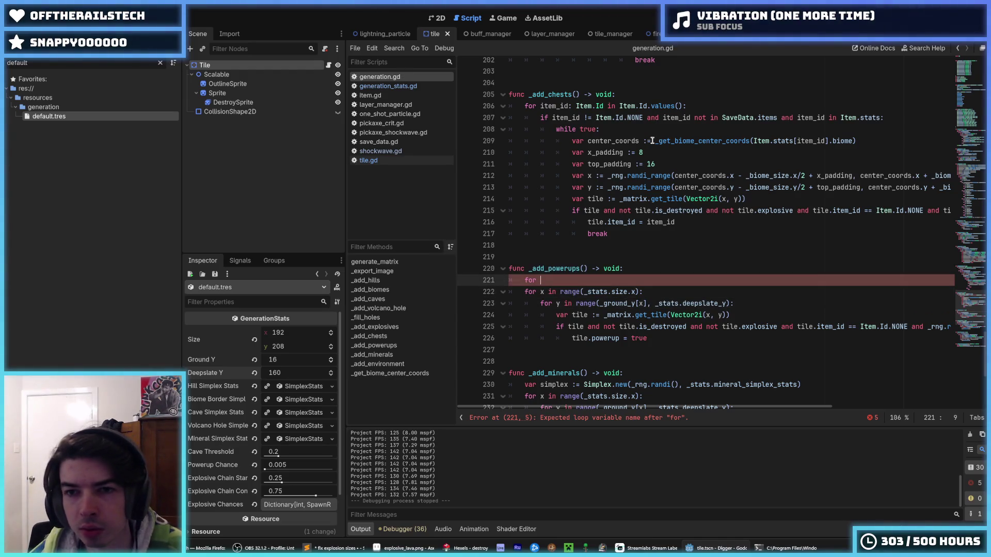
# Extend the unfinished line to 'for Item.' and scroll back to _add_powerups.
pyautogui.moveTo(753, 141)
pyautogui.mouseDown()
pyautogui.moveTo(853, 141)
pyautogui.moveTo(827, 141)
pyautogui.mouseUp()
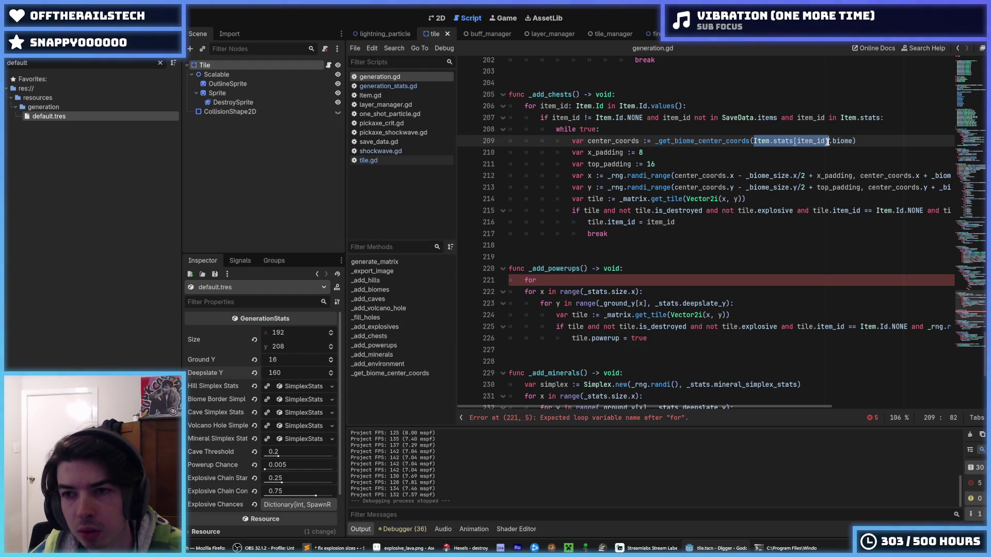
pyautogui.click(609, 281)
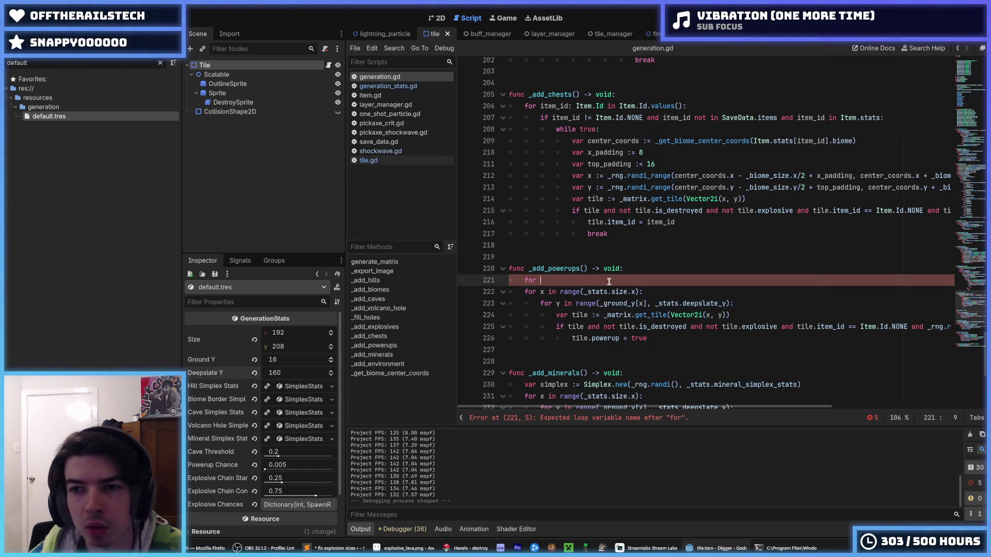
pyautogui.write('Item.')
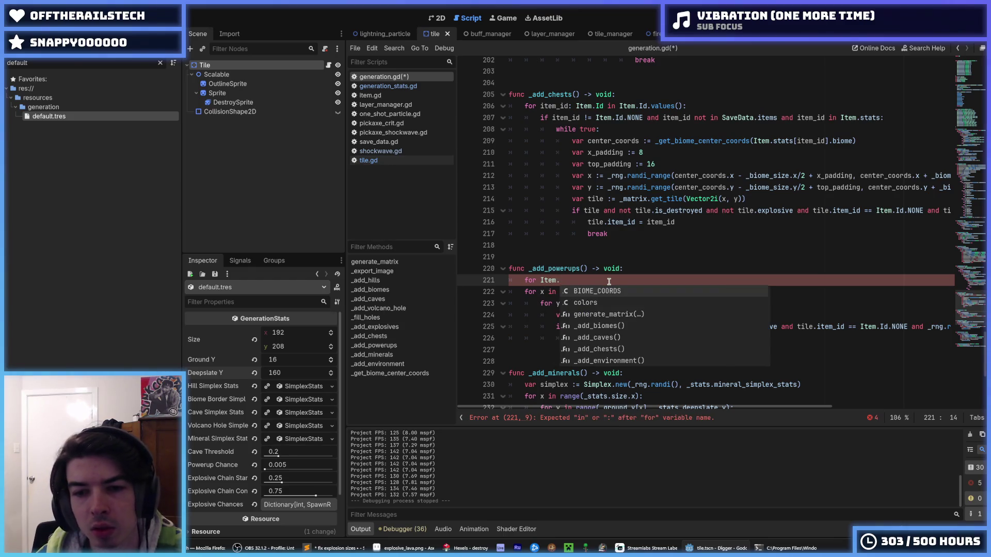
pyautogui.scroll(-7, 835, 294)
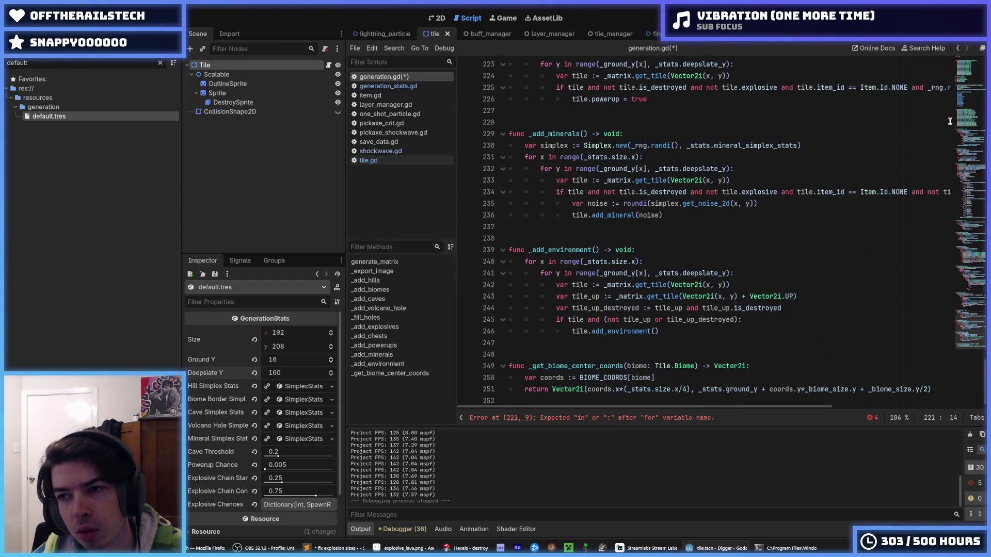
pyautogui.moveTo(973, 277); pyautogui.dragTo(974, 122)
pyautogui.scroll(13, 556, 112)
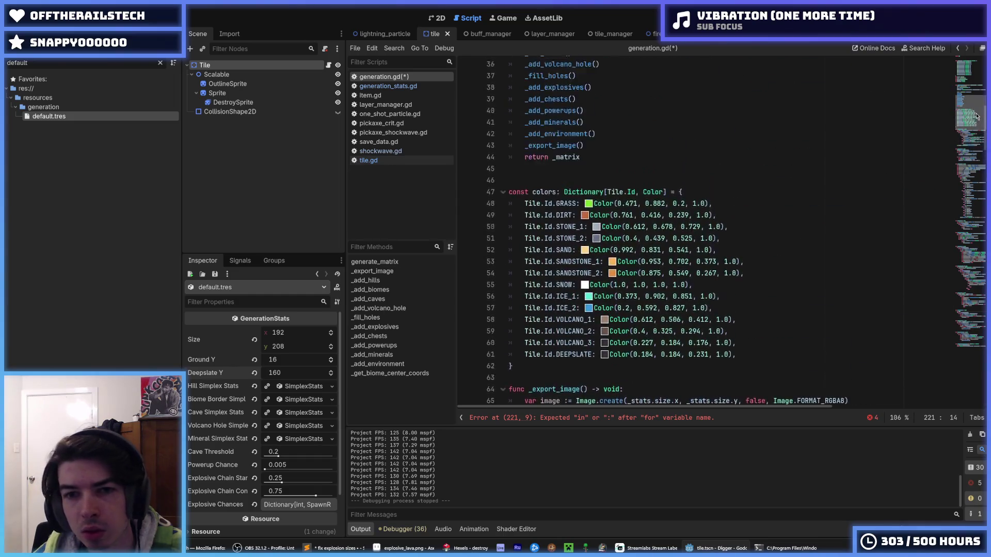
pyautogui.moveTo(599, 120)
pyautogui.mouseDown()
pyautogui.moveTo(525, 128)
pyautogui.moveTo(525, 119)
pyautogui.mouseUp()
pyautogui.scroll(-8, 643, 276)
pyautogui.scroll(-20, 643, 276)
pyautogui.scroll(-20, 645, 284)
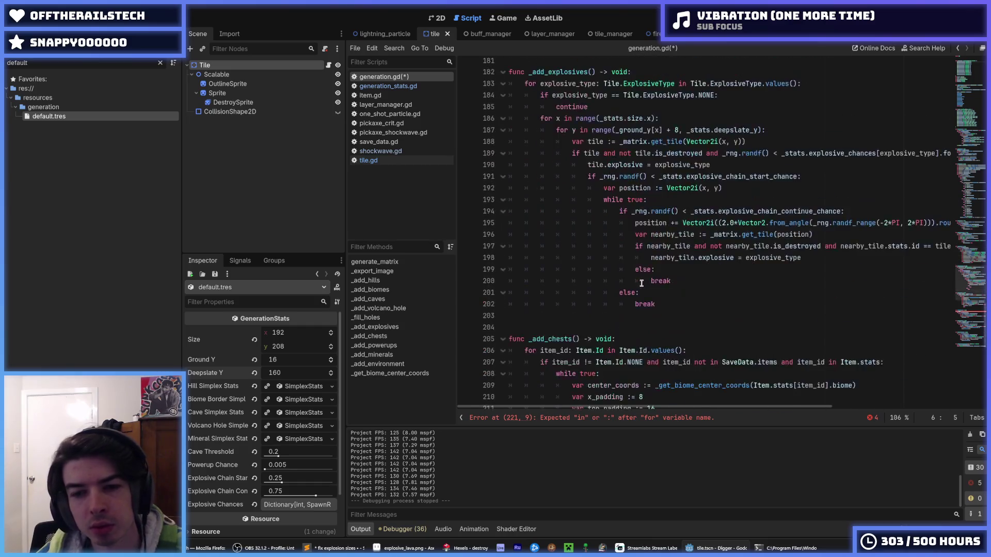
pyautogui.scroll(-7, 641, 283)
pyautogui.click(572, 273)
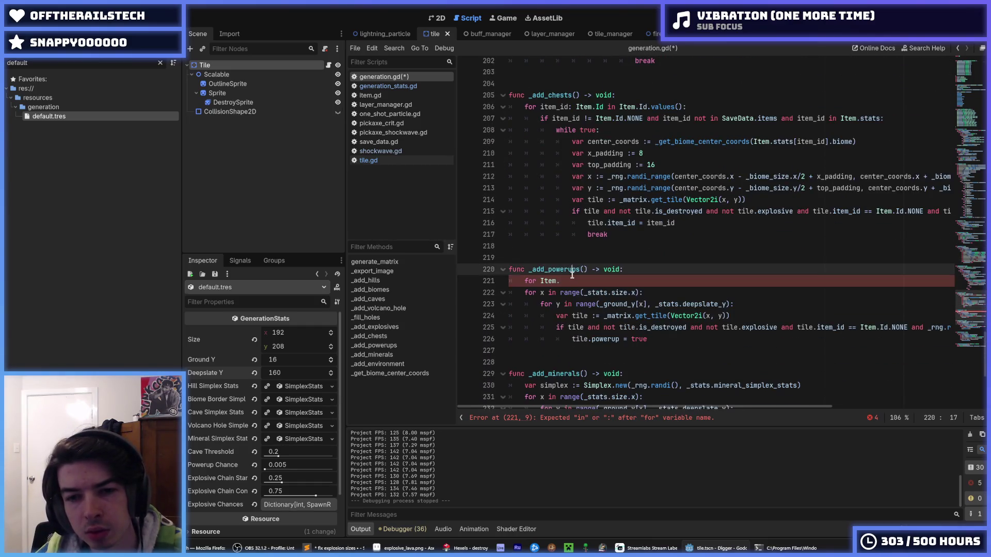
# Rewrite the line as 'for biome: Tile.Biome in Tile.Biome.values():' and open a line inside it.
pyautogui.doubleClick(550, 280)
pyautogui.write('Tile.Biome.VOLCANO_1')
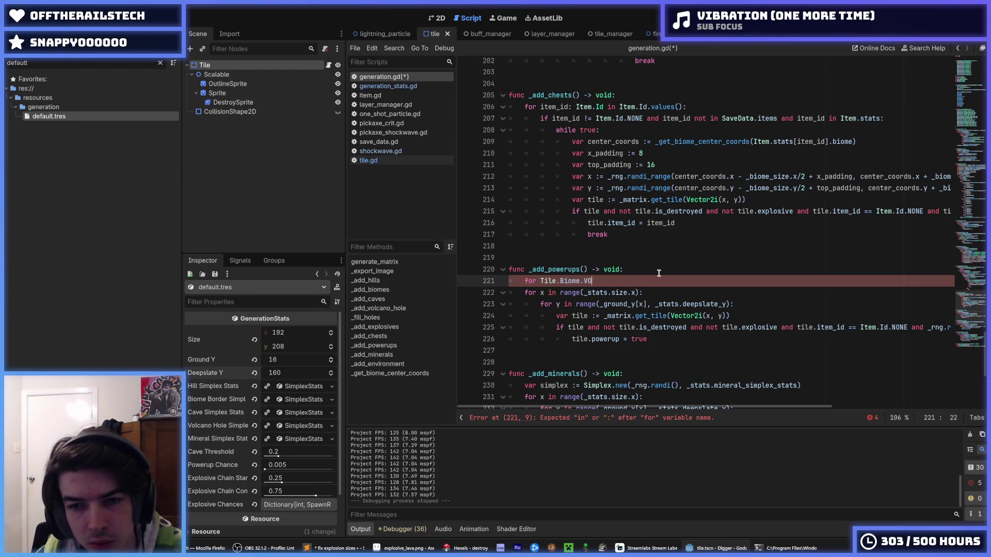
pyautogui.press('Home')
pyautogui.press('Right')
pyautogui.write('biome: Til')
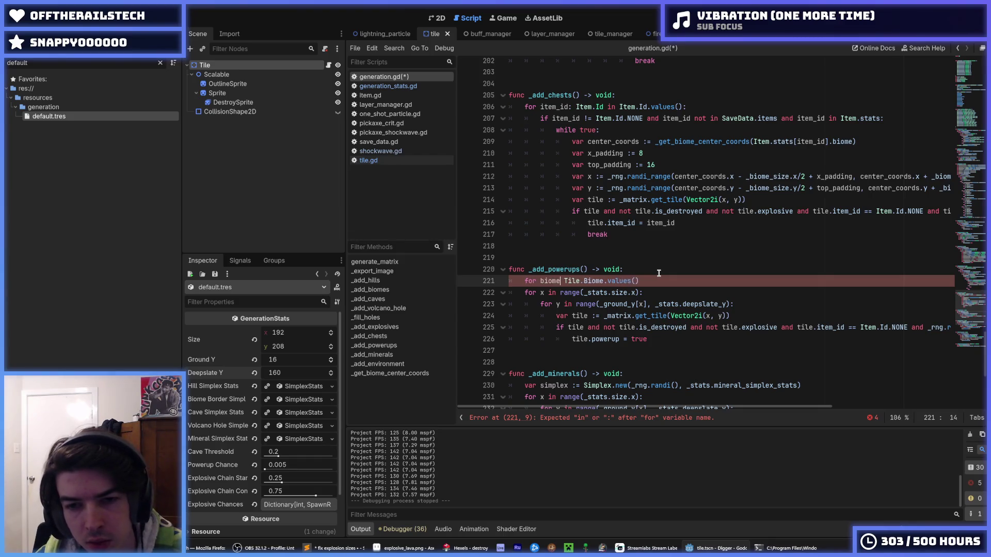
pyautogui.write('e.Biome in')
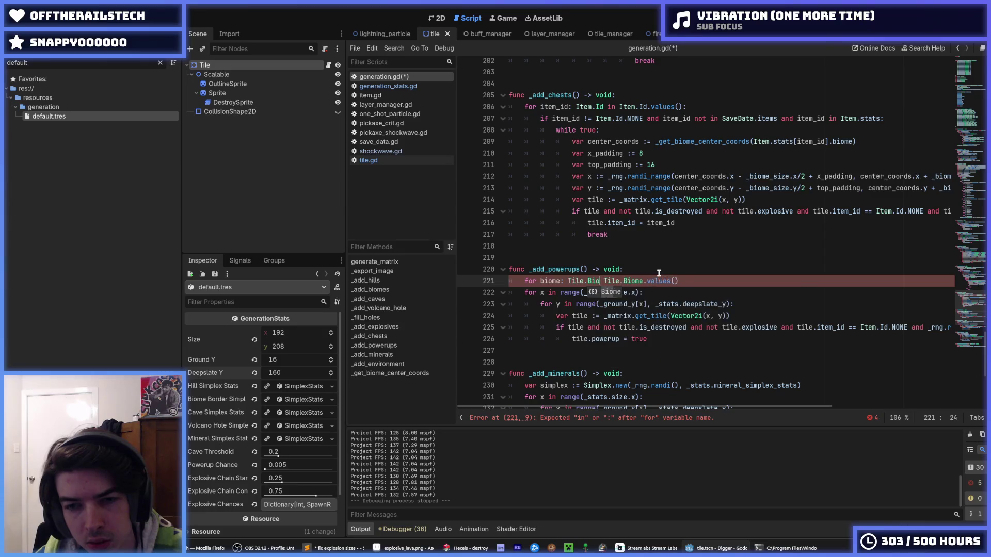
pyautogui.press('End')
pyautogui.write(':')
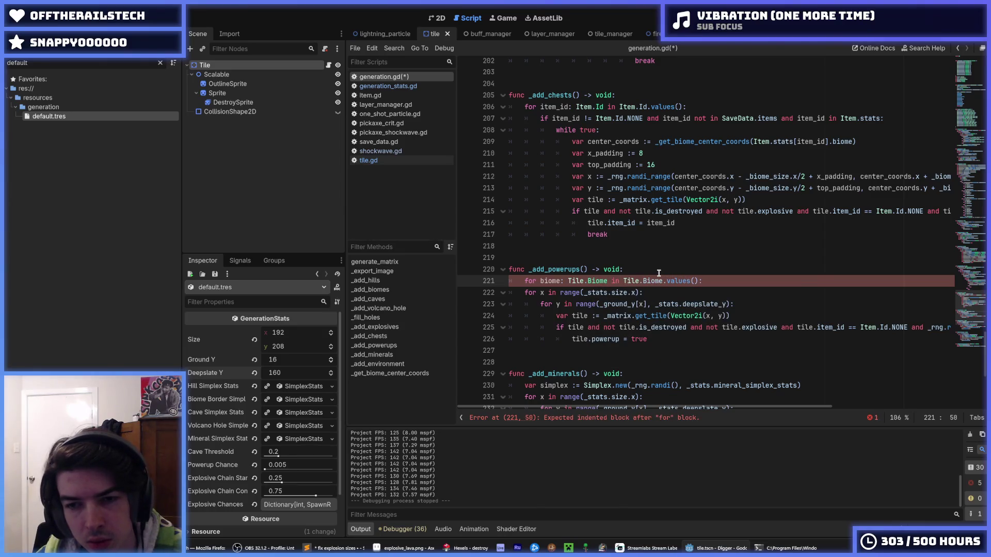
pyautogui.press('Return')
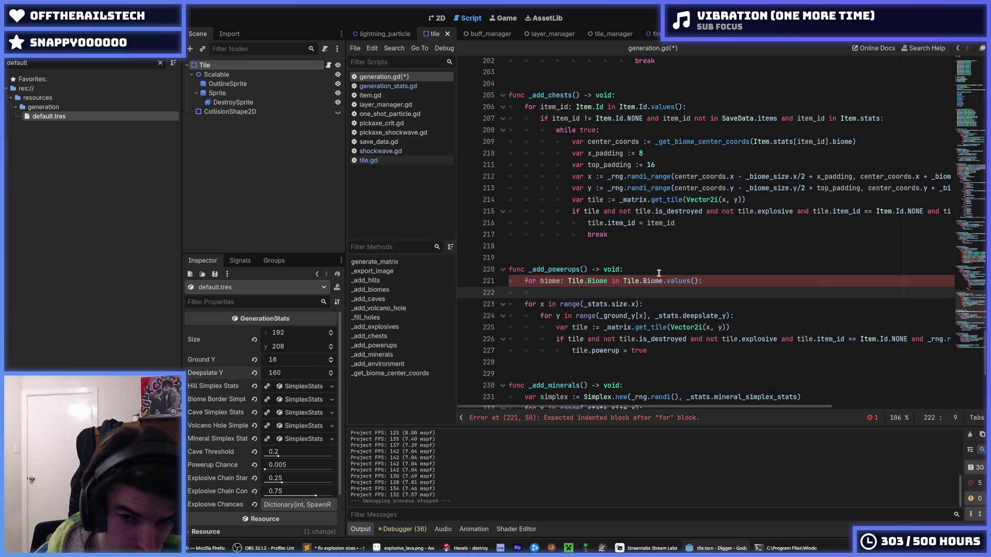
# Indent the existing x loop under the new biome loop.
pyautogui.scroll(-2, 651, 269)
pyautogui.scroll(-1, 651, 269)
pyautogui.moveTo(575, 233); pyautogui.dragTo(601, 280)
pyautogui.press('Tab')
pyautogui.click(596, 227)
# Copy the center_coords line from _add_chests into the biome loop.
pyautogui.scroll(3, 596, 227)
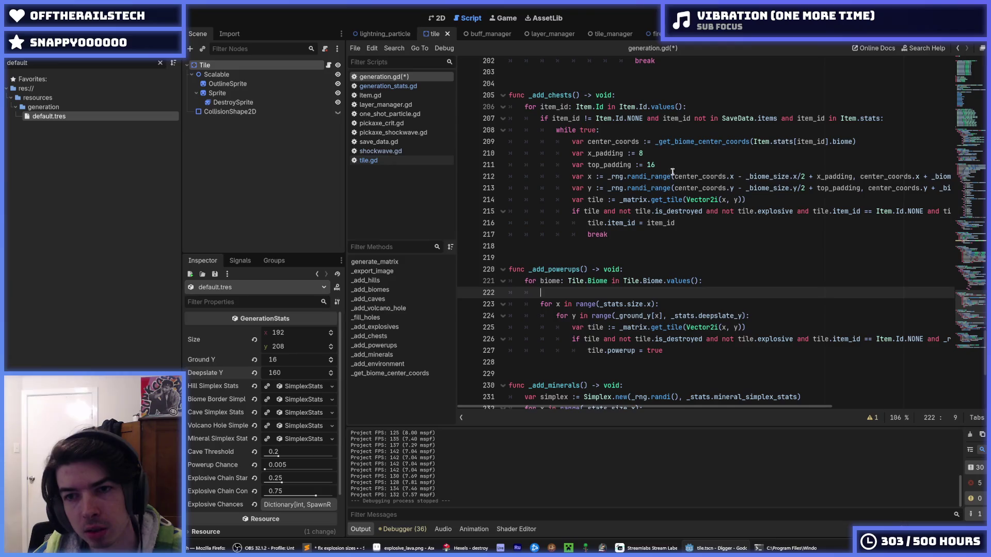
pyautogui.moveTo(872, 141); pyautogui.dragTo(569, 143)
pyautogui.hotkey('ctrl', 'c')
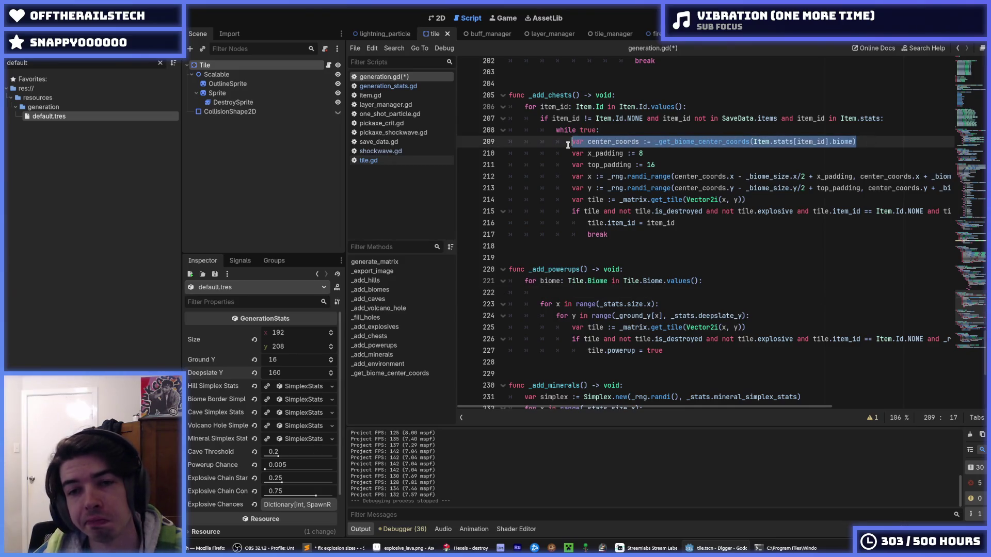
pyautogui.click(566, 290)
pyautogui.hotkey('ctrl', 'v')
pyautogui.doubleClick(581, 292)
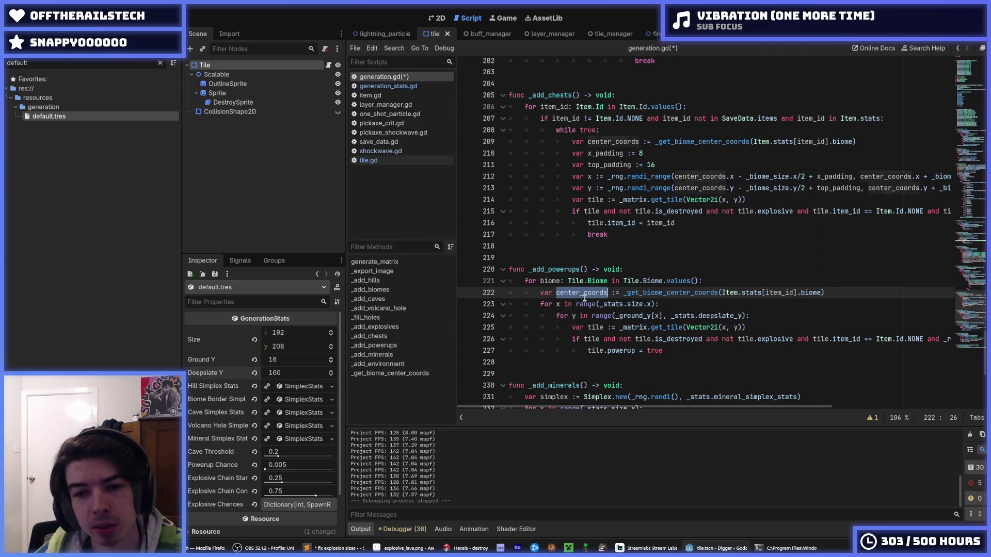
pyautogui.click(659, 304)
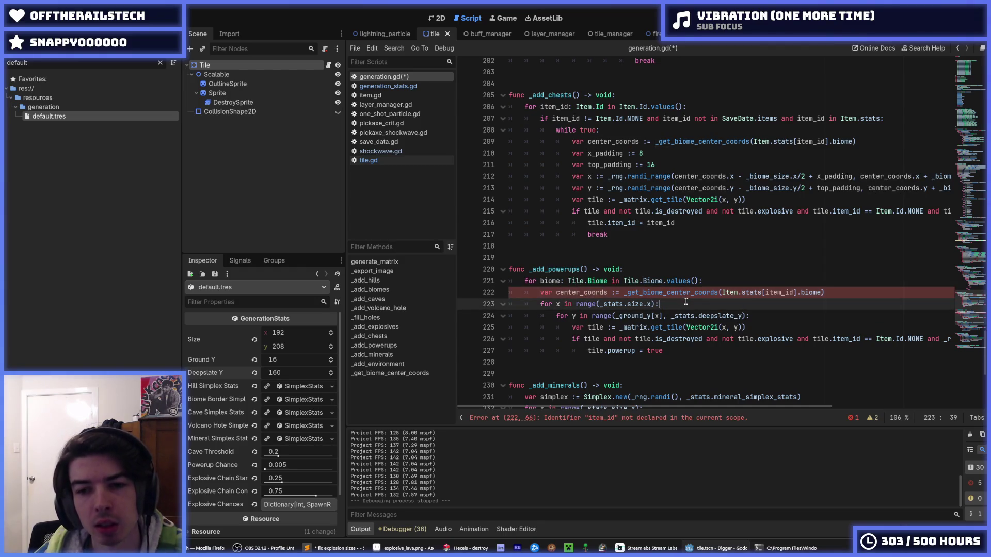
pyautogui.click(838, 292)
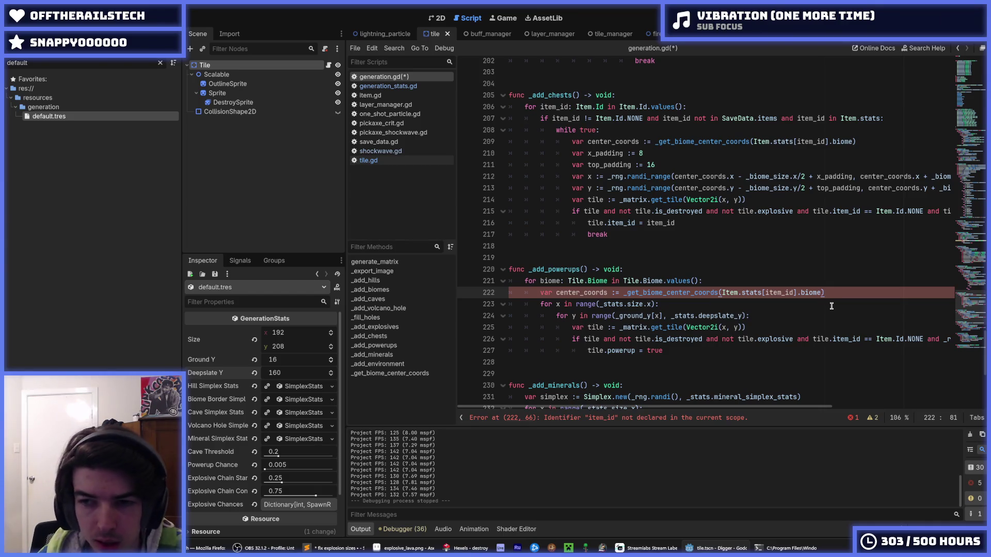
# Replace the x loop's _stats.size.x limit with center_coords - _biome_size.x/2.
pyautogui.press('Return')
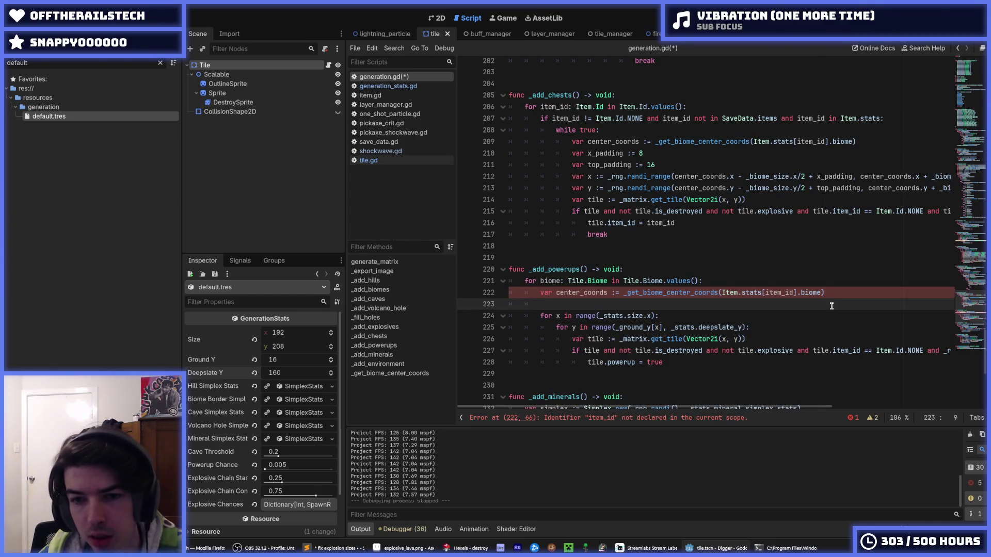
pyautogui.hotkey('ctrl', 'z')
pyautogui.press('Down')
pyautogui.press('Left')
pyautogui.press('Left')
pyautogui.press('Left')
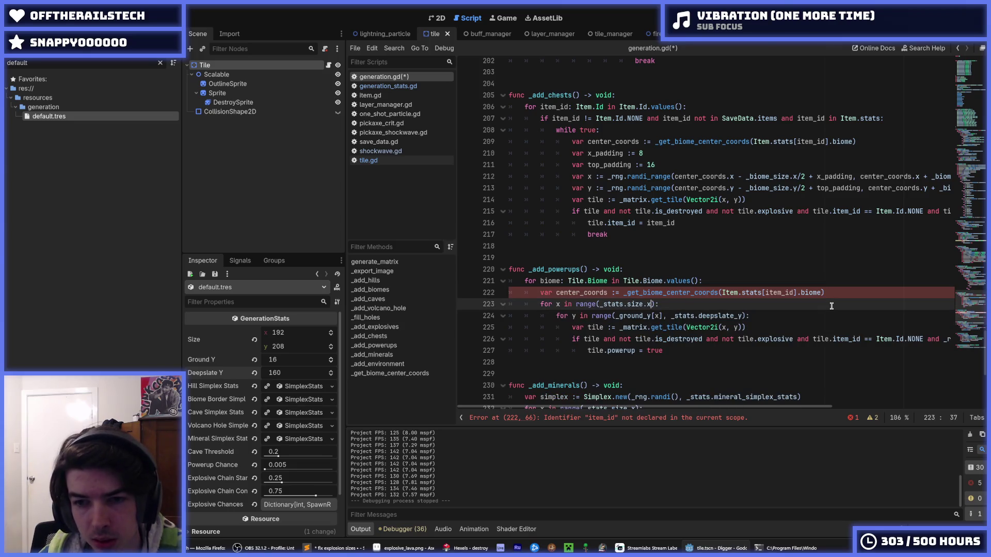
pyautogui.hotkey('shift', 'Left')
pyautogui.hotkey('shift', 'Left')
pyautogui.hotkey('shift', 'Left')
pyautogui.hotkey('shift', 'Left')
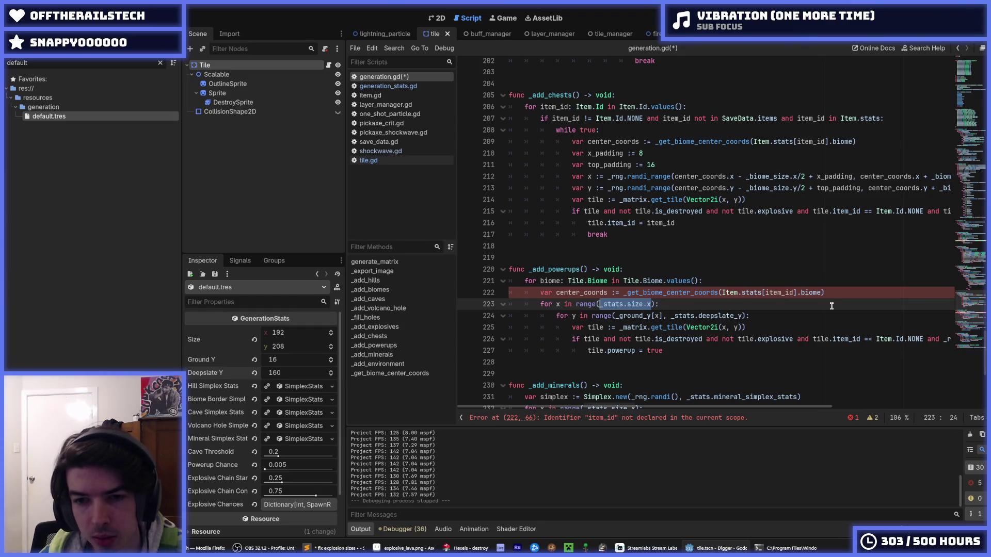
pyautogui.write('center_coords')
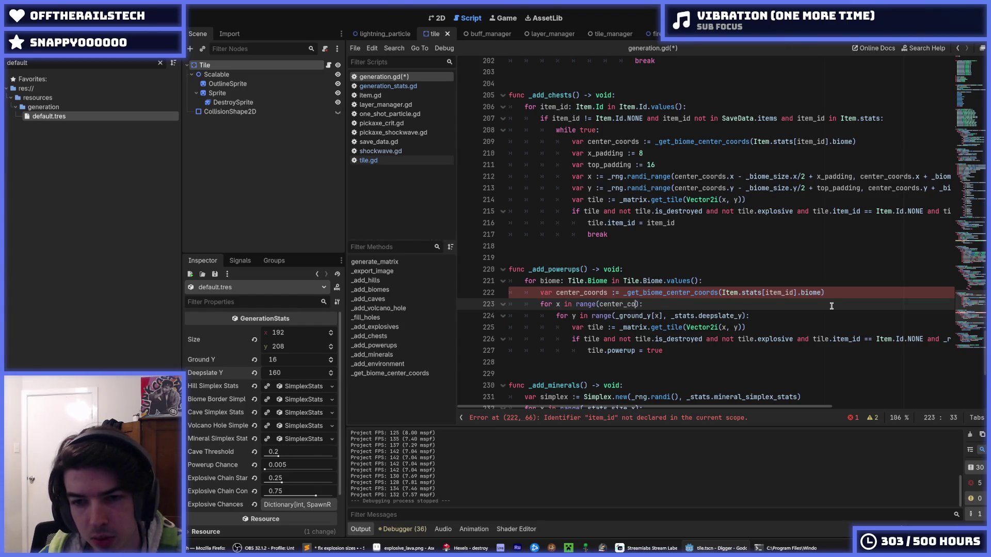
pyautogui.write(' - _')
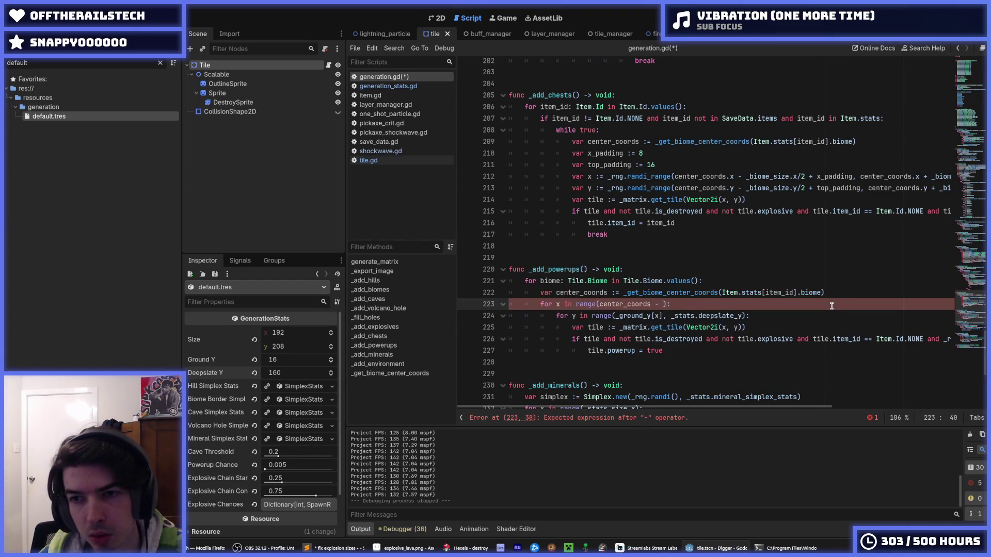
pyautogui.write('biome_size.x')
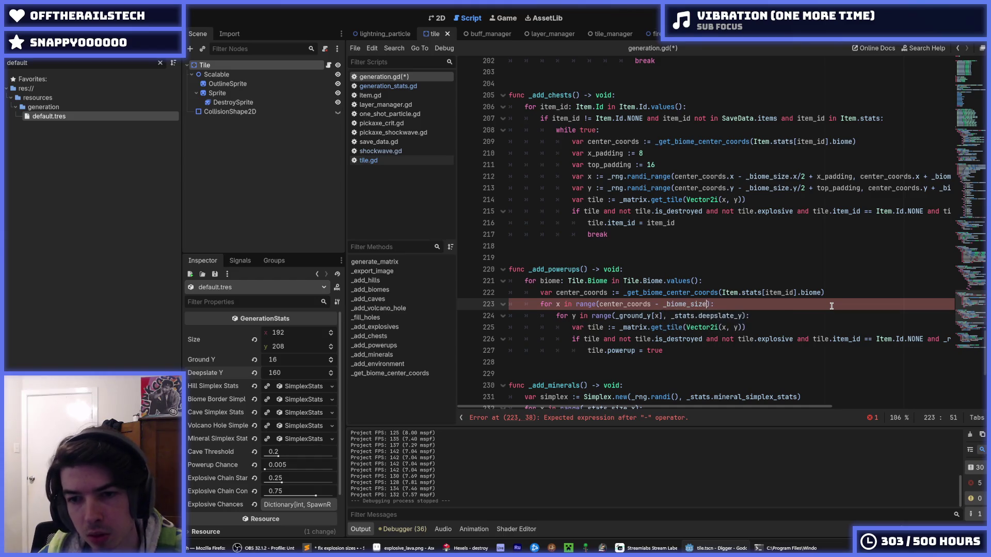
pyautogui.write('/2')
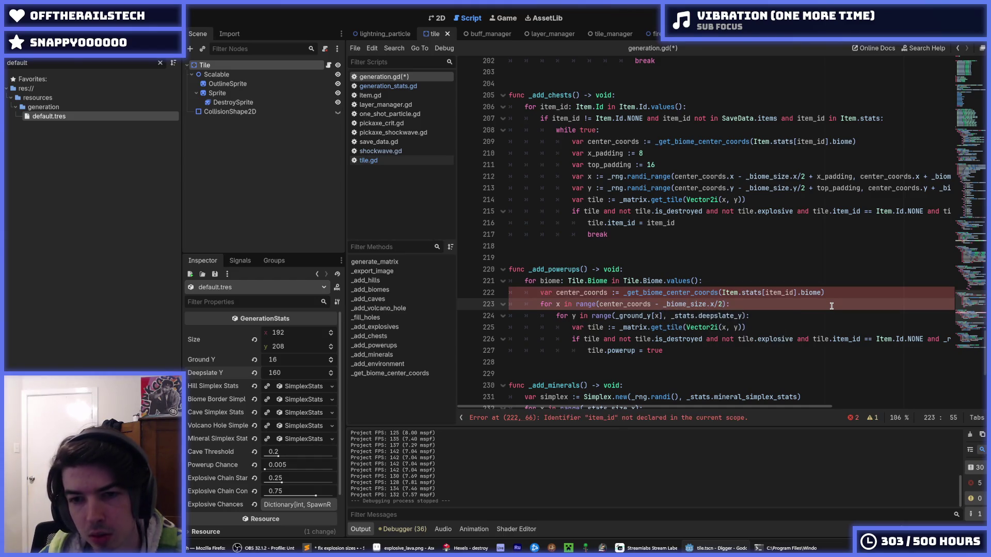
# Add center_coords + _biome_size.x/2 as the x loop's upper bound.
pyautogui.hotkey('shift', 'Left')
pyautogui.hotkey('shift', 'Left')
pyautogui.hotkey('shift', 'Left')
pyautogui.hotkey('ctrl', 'c')
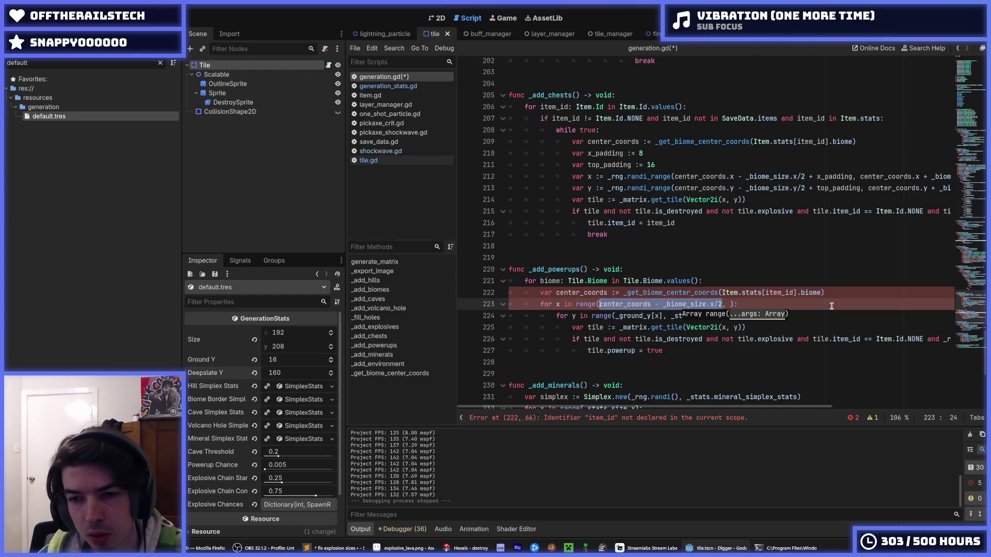
pyautogui.hotkey('ctrl', 'Right')
pyautogui.hotkey('ctrl', 'Right')
pyautogui.hotkey('ctrl', 'Right')
pyautogui.hotkey('ctrl', 'v')
pyautogui.press('BackSpace')
pyautogui.write('+')
pyautogui.press('End')
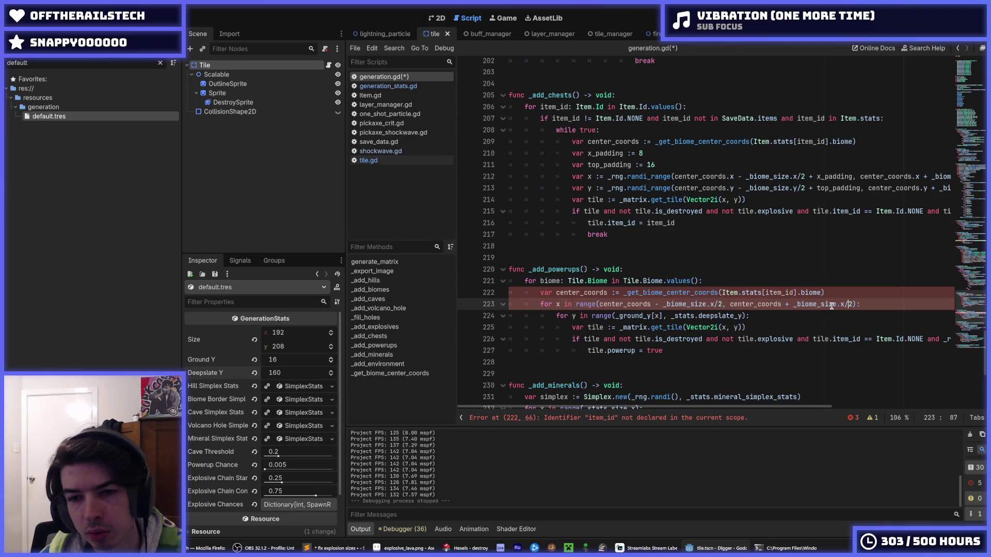
pyautogui.press('Left')
pyautogui.press('Left')
pyautogui.press('Left')
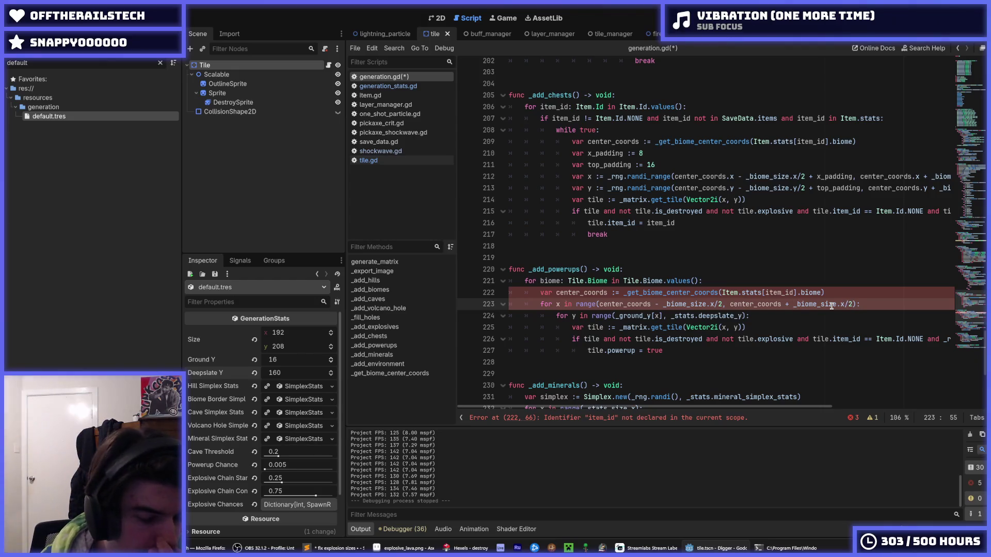
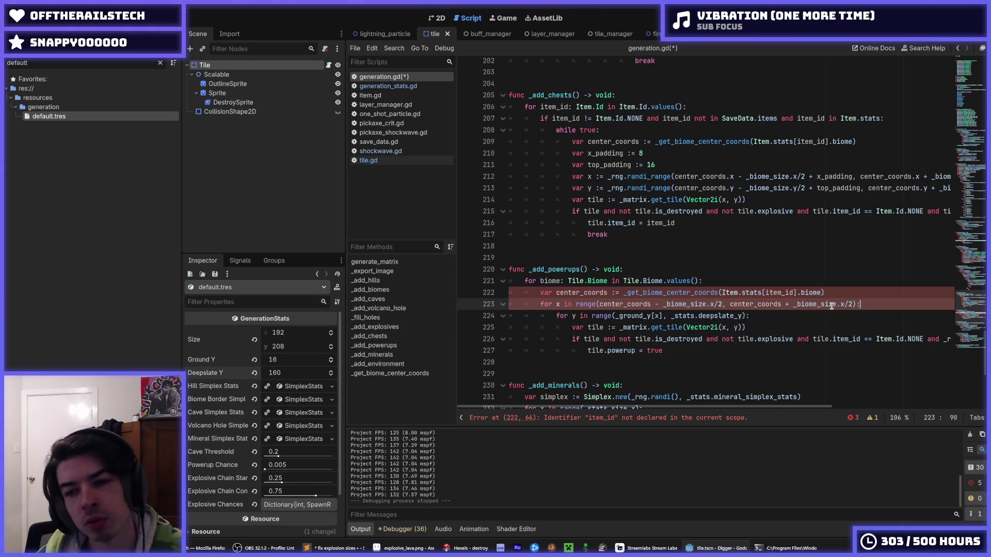
# Reuse the biome x-range bounds in the row loop and pass biome to _get_biome_center_coords, then save.
pyautogui.press('Down')
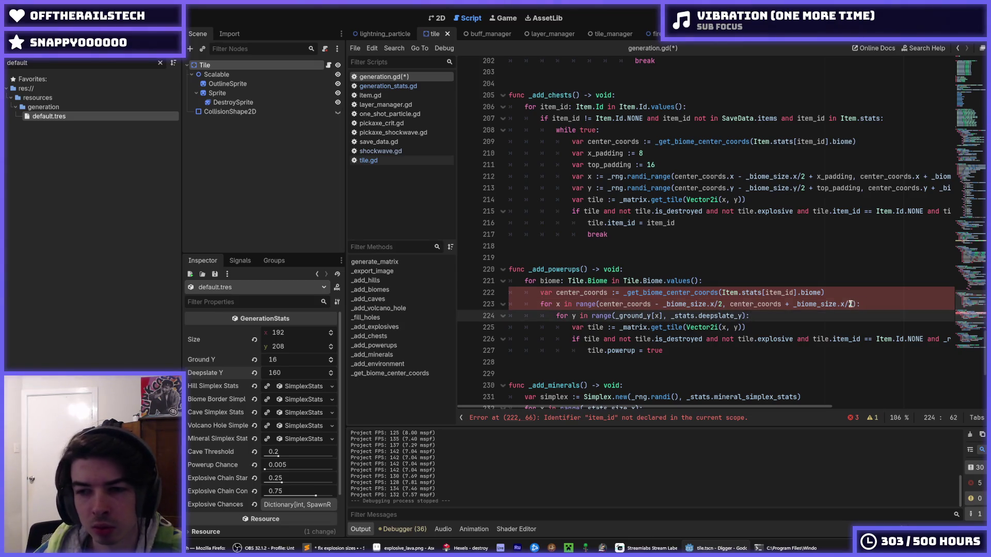
pyautogui.moveTo(850, 304); pyautogui.dragTo(601, 304)
pyautogui.hotkey('ctrl', 'c')
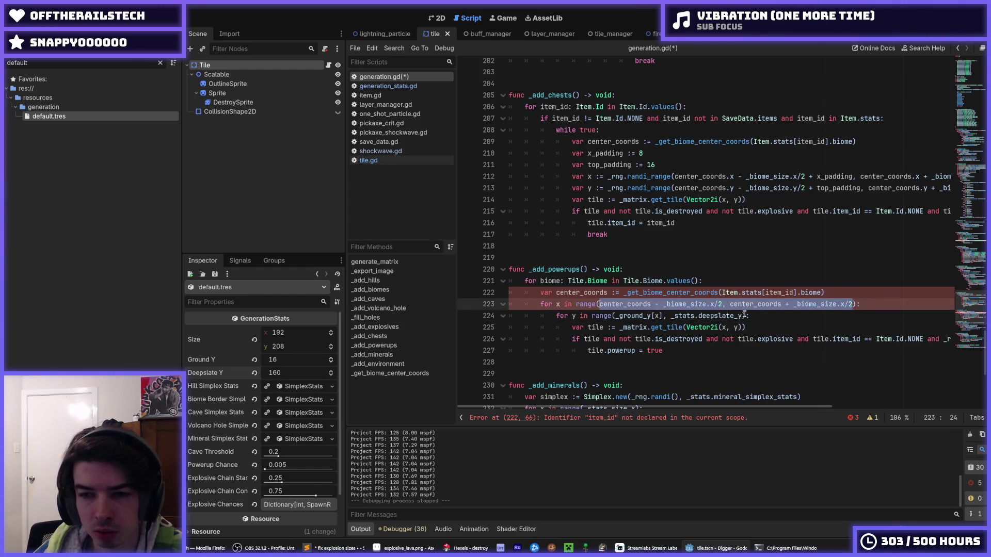
pyautogui.moveTo(742, 316); pyautogui.dragTo(614, 316)
pyautogui.hotkey('ctrl', 'v')
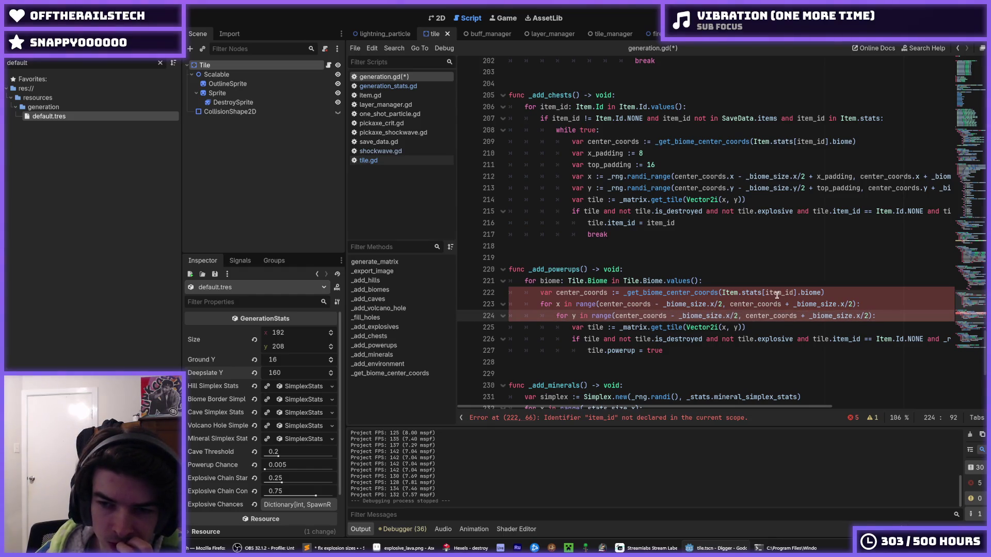
pyautogui.doubleClick(551, 281)
pyautogui.hotkey('ctrl', 'c')
pyautogui.moveTo(822, 292); pyautogui.dragTo(723, 293)
pyautogui.hotkey('ctrl', 'v')
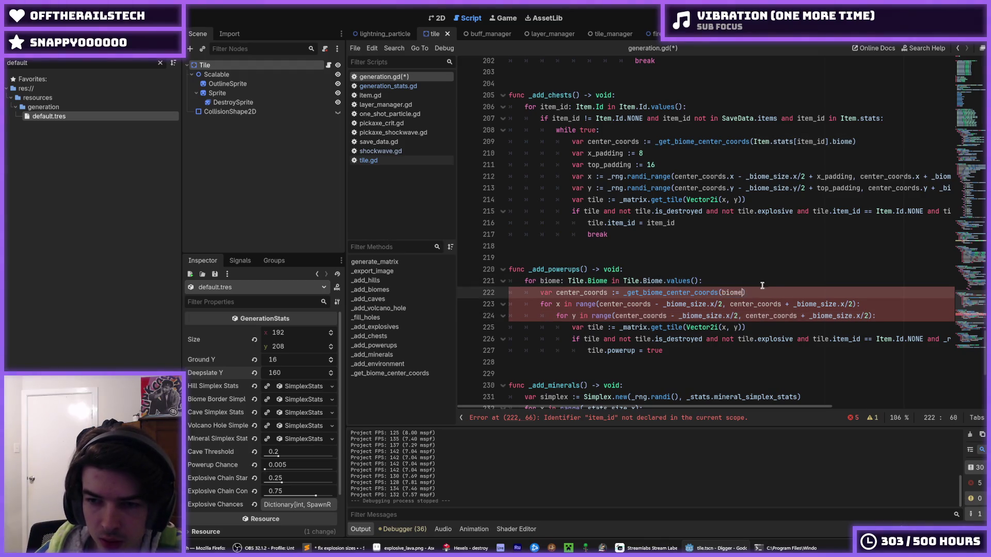
pyautogui.write(')')
pyautogui.hotkey('ctrl', 's')
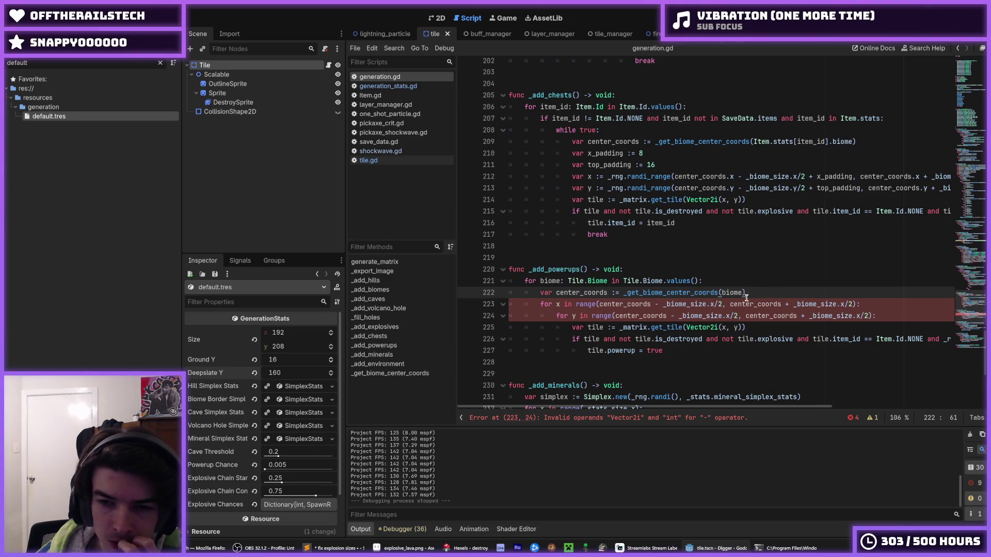
# Append .x and .y to the center_coords references in the loop ranges and save.
pyautogui.click(674, 309)
pyautogui.write('.x')
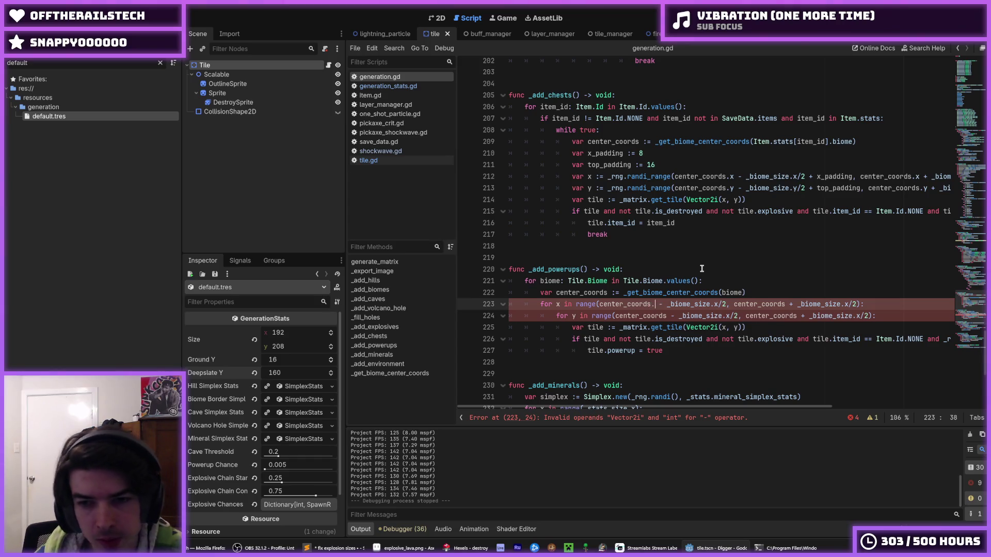
pyautogui.press('End')
pyautogui.press('Left')
pyautogui.write('.x')
pyautogui.press('Down')
pyautogui.press('Left')
pyautogui.press('Left')
pyautogui.press('Left')
pyautogui.write('.y')
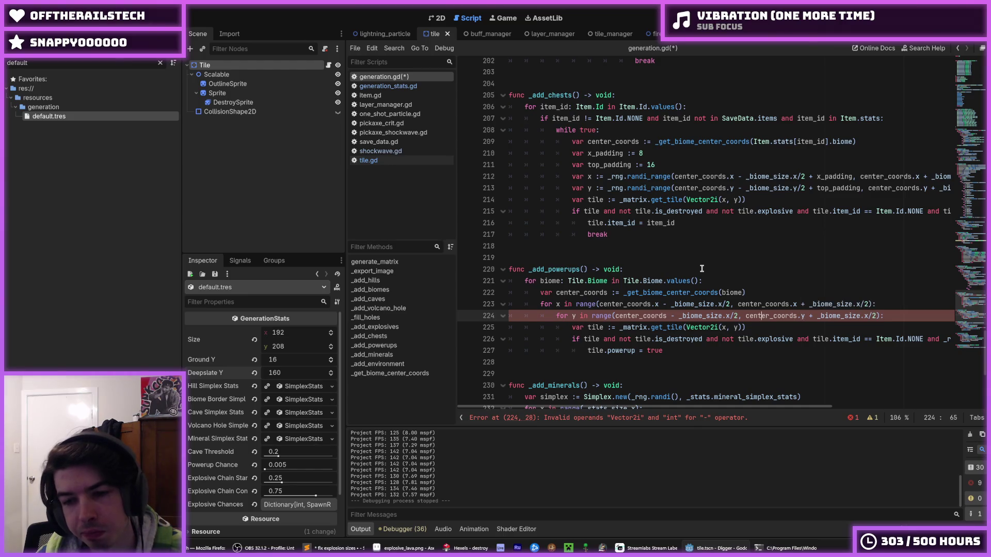
pyautogui.write('.y')
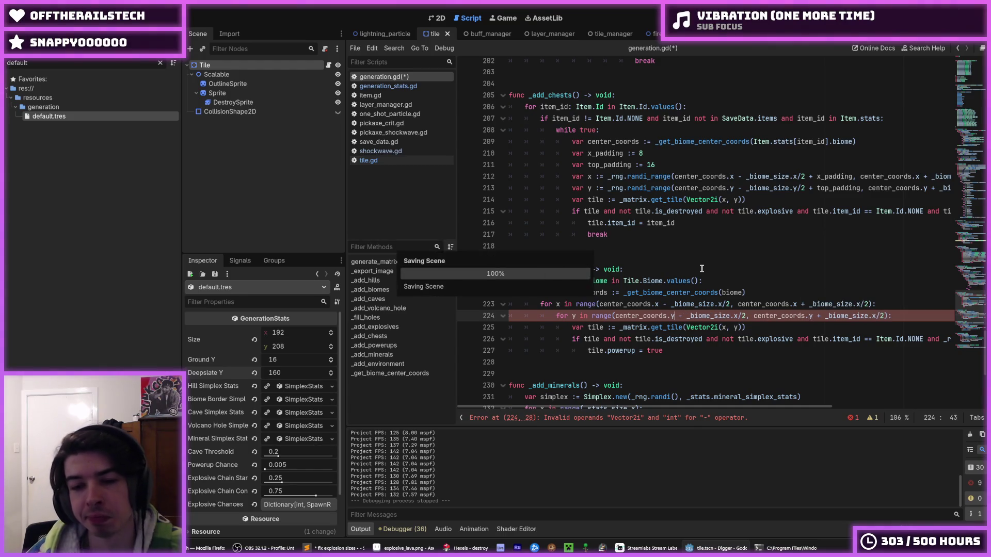
pyautogui.hotkey('ctrl', 's')
pyautogui.scroll(-1, 700, 268)
pyautogui.click(768, 260)
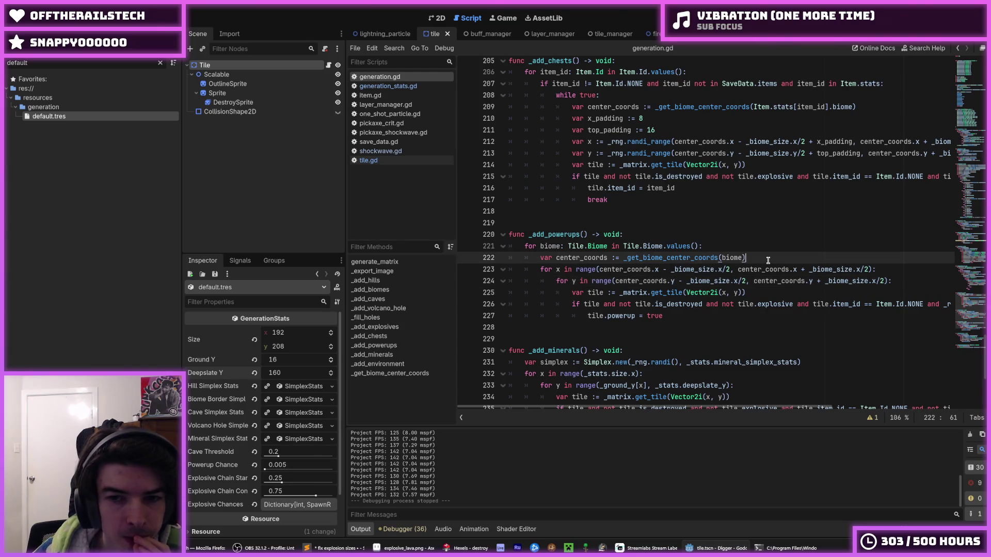
# Add + 16 to the row loop start bound on line 224 of _add_powerups.
pyautogui.click(746, 281)
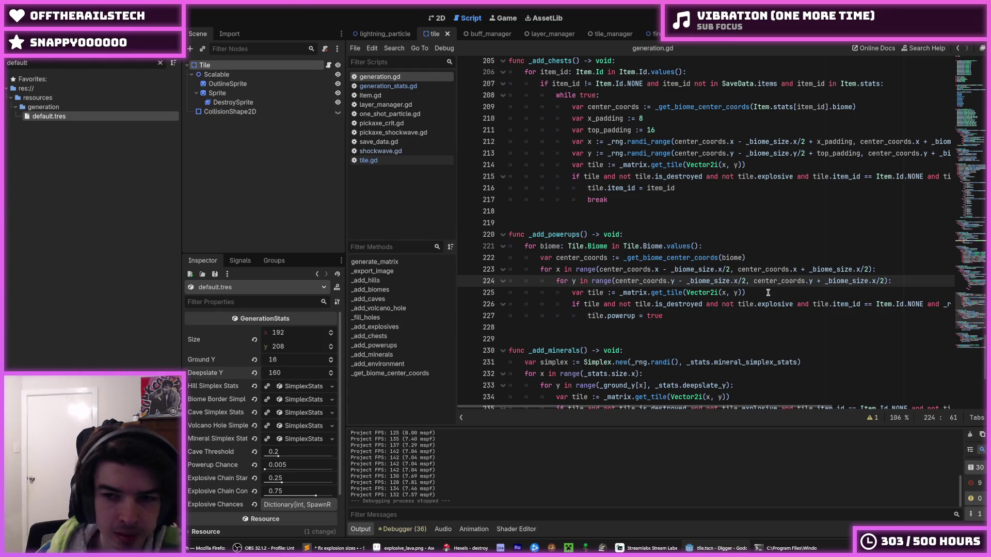
pyautogui.write('+ ')
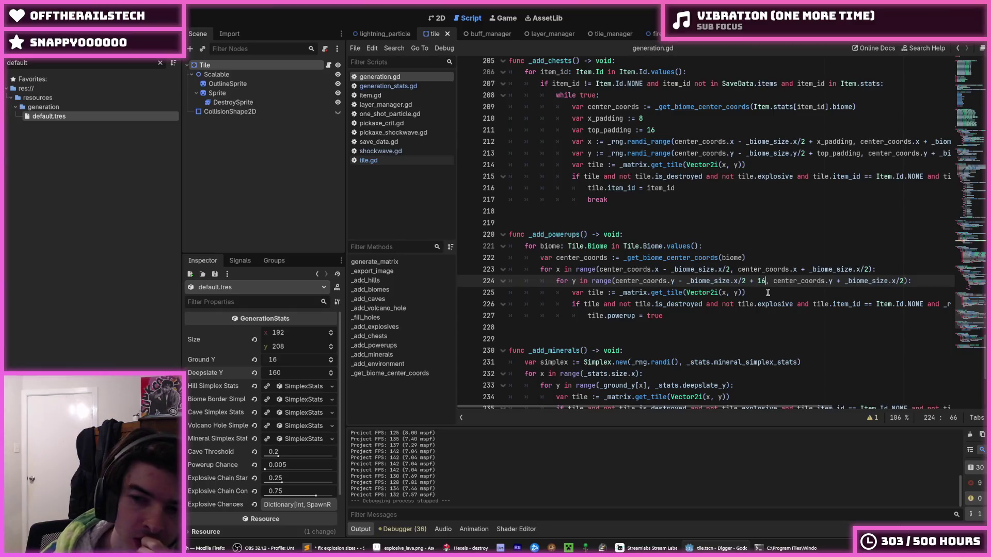
pyautogui.write('16')
pyautogui.scroll(-3, 753, 284)
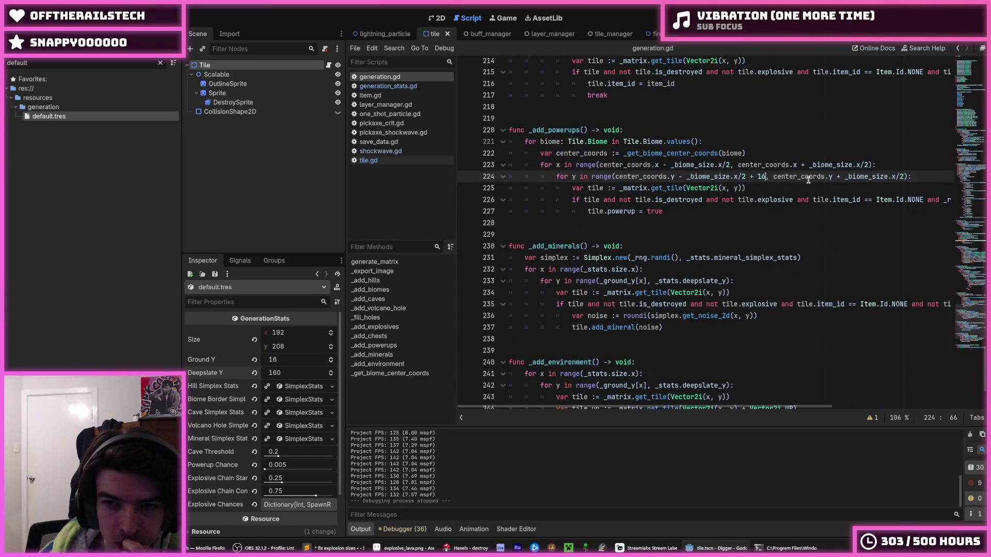
pyautogui.moveTo(924, 177)
pyautogui.mouseDown()
pyautogui.moveTo(530, 163)
pyautogui.moveTo(450, 146)
pyautogui.mouseUp()
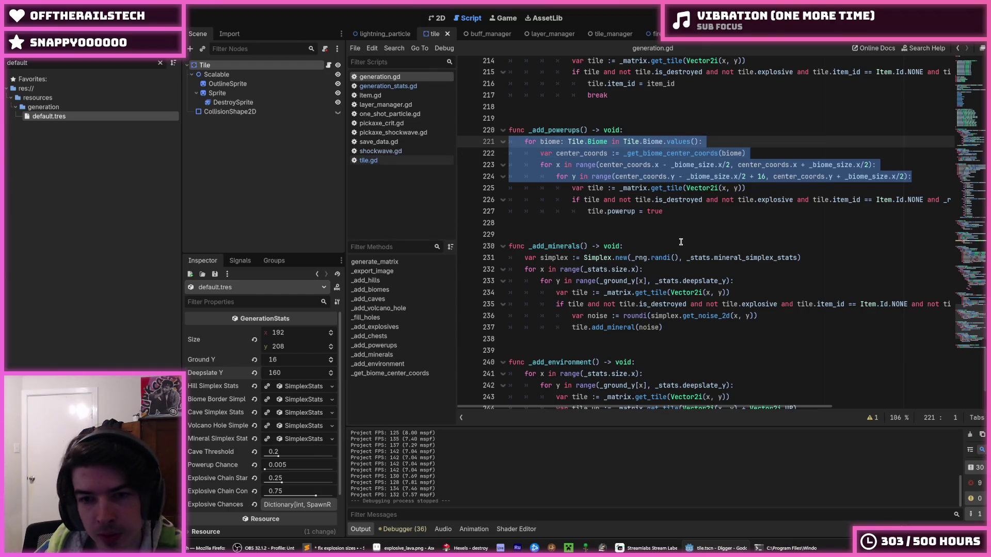
# Review the _add_minerals loops and select the ground start bound in _add_environment.
pyautogui.click(761, 280)
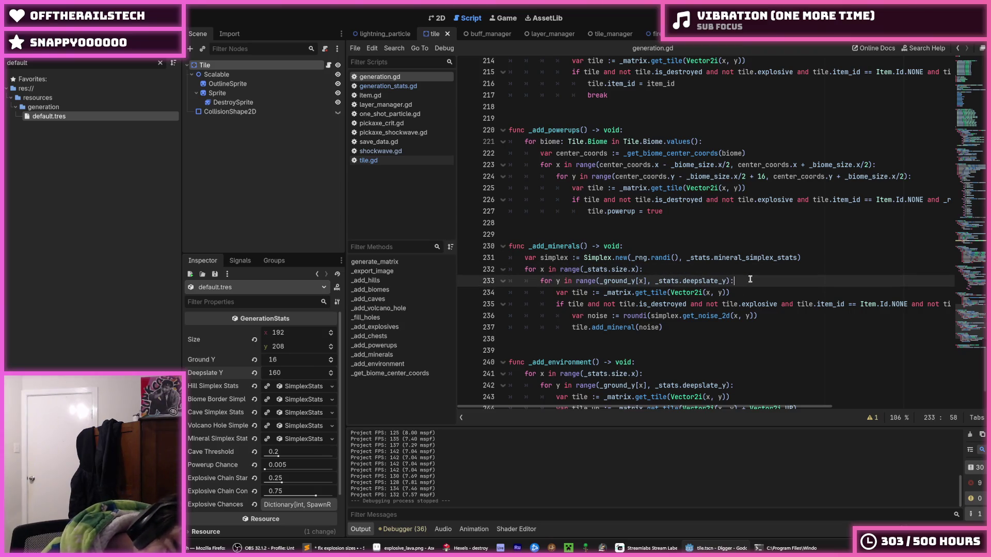
pyautogui.press('Up')
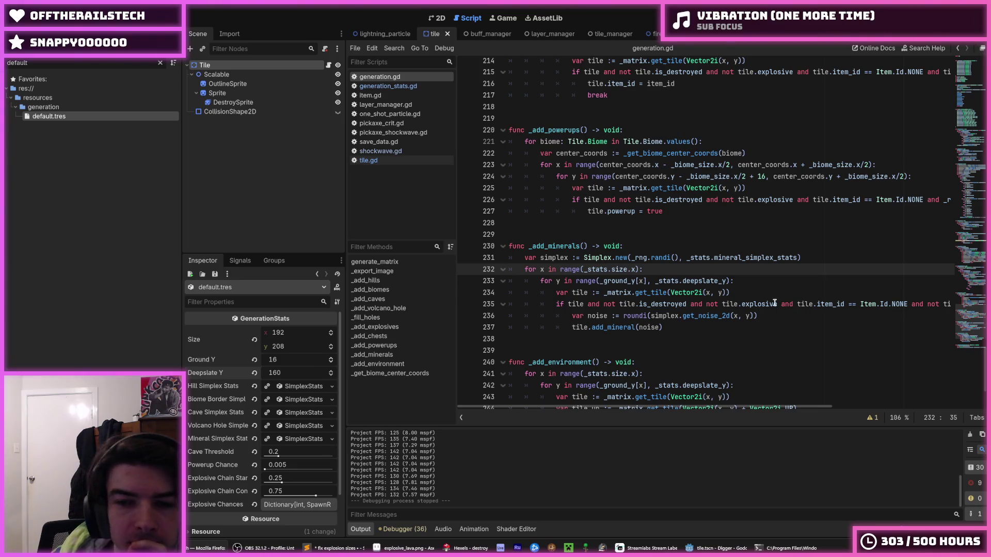
pyautogui.click(731, 282)
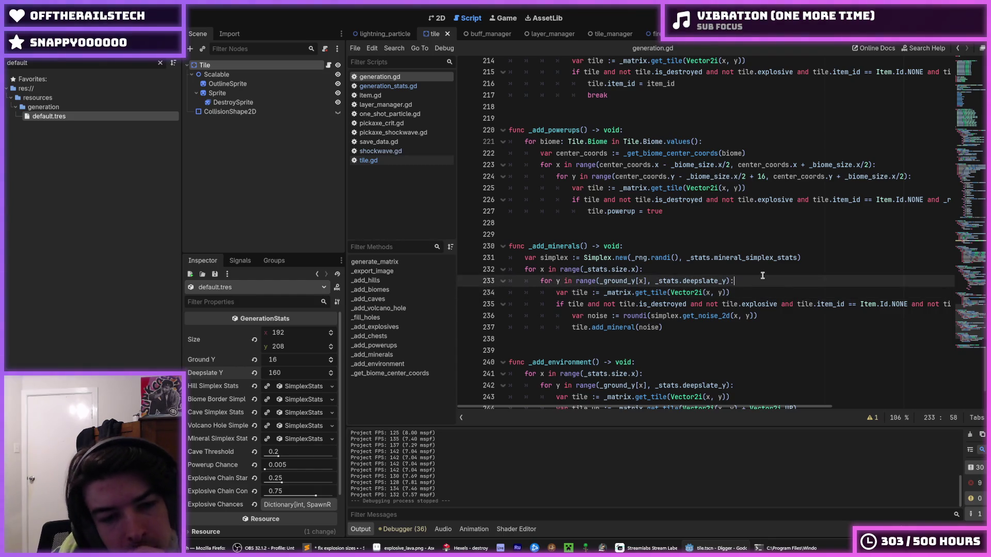
pyautogui.scroll(-1, 762, 276)
pyautogui.click(752, 253)
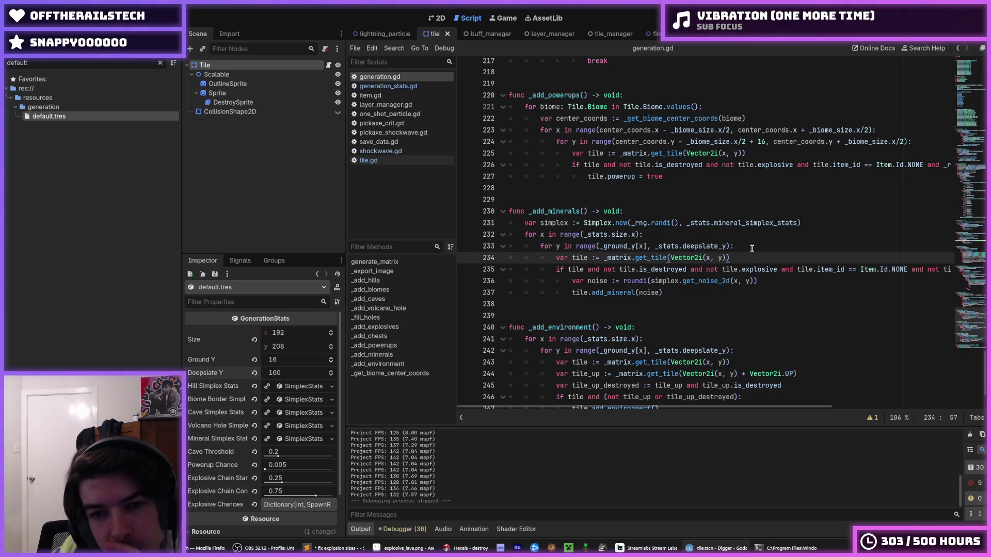
pyautogui.click(752, 248)
pyautogui.scroll(-1, 752, 249)
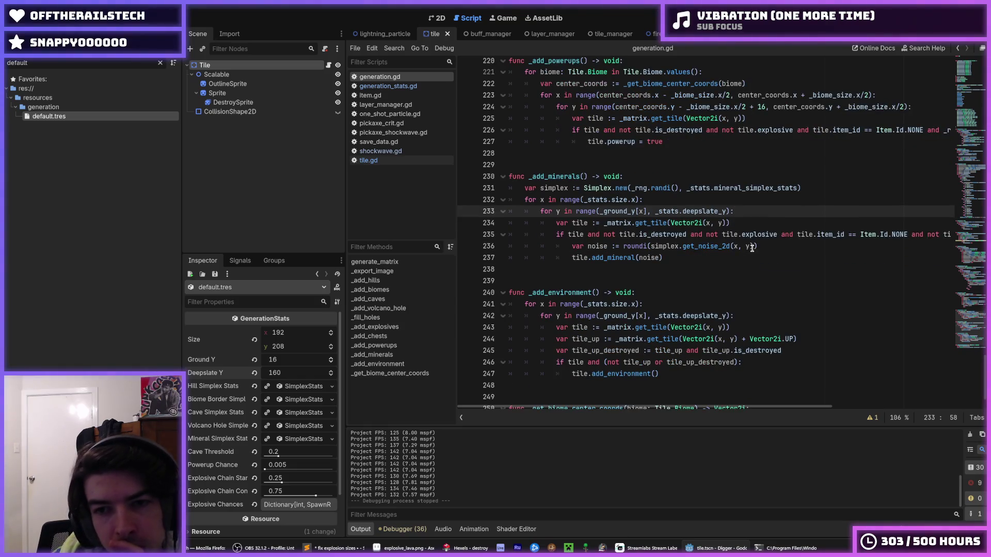
pyautogui.click(753, 221)
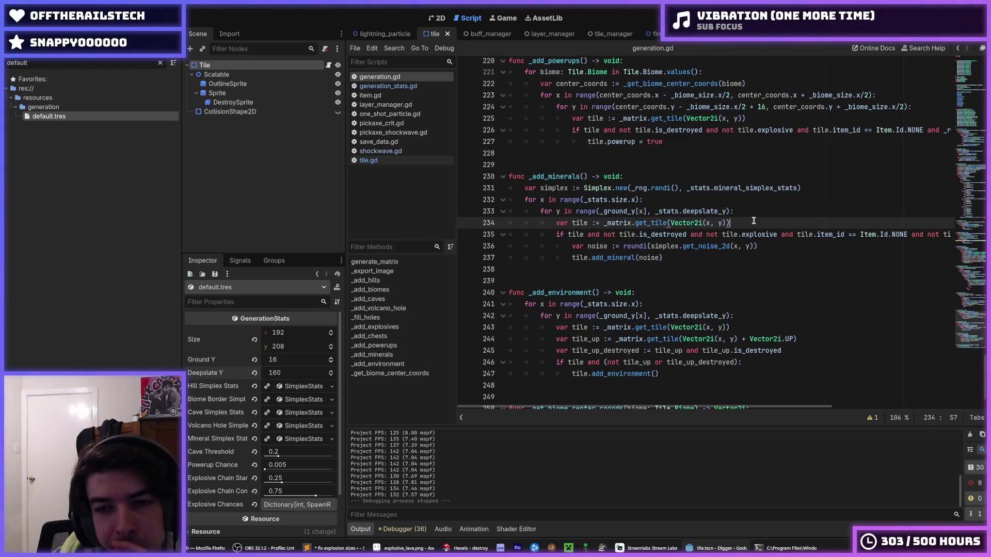
pyautogui.scroll(-1, 754, 221)
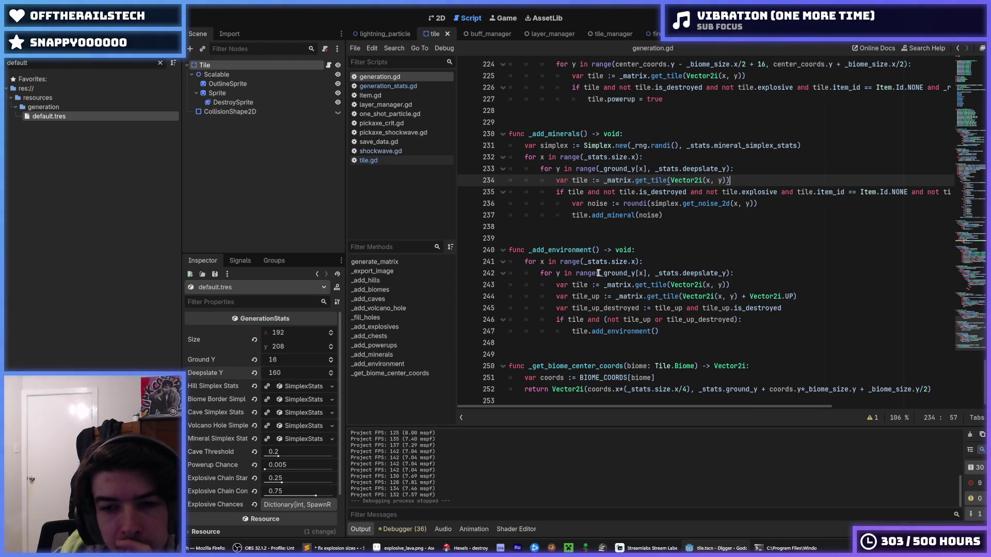
pyautogui.moveTo(599, 273); pyautogui.dragTo(649, 276)
# Change the _add_environment row range on line 242 to range(_stats.size.y) and save.
pyautogui.click(649, 276)
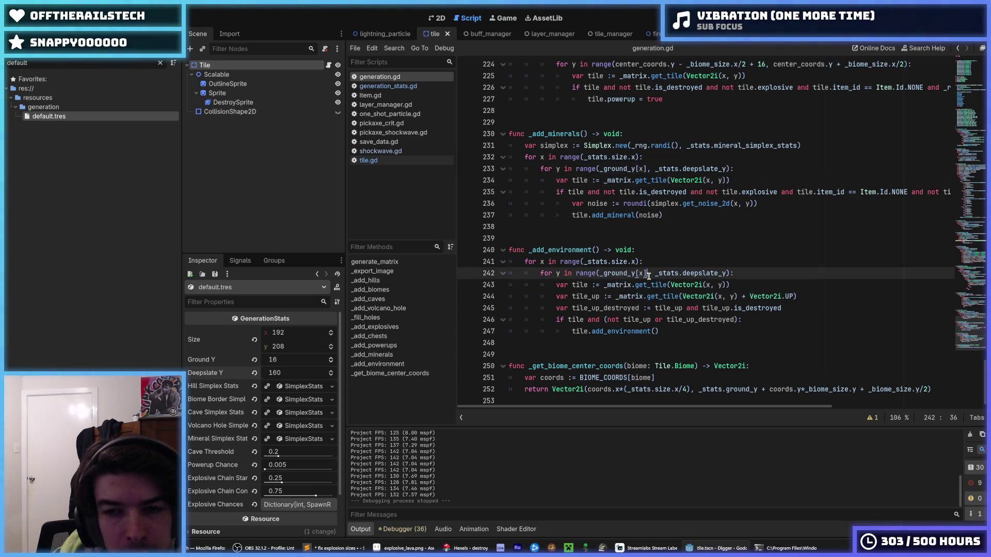
pyautogui.moveTo(649, 276); pyautogui.dragTo(600, 275)
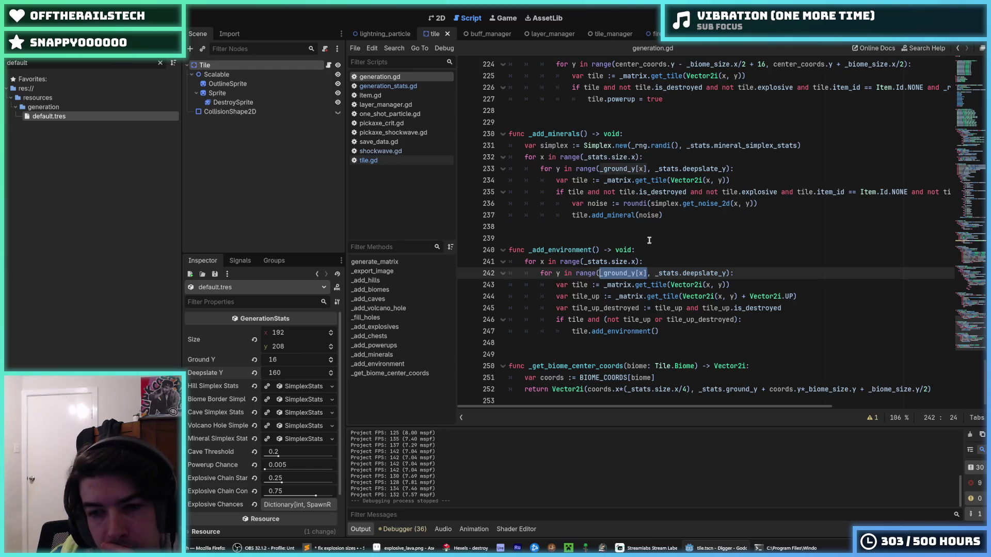
pyautogui.write('0')
pyautogui.press('End')
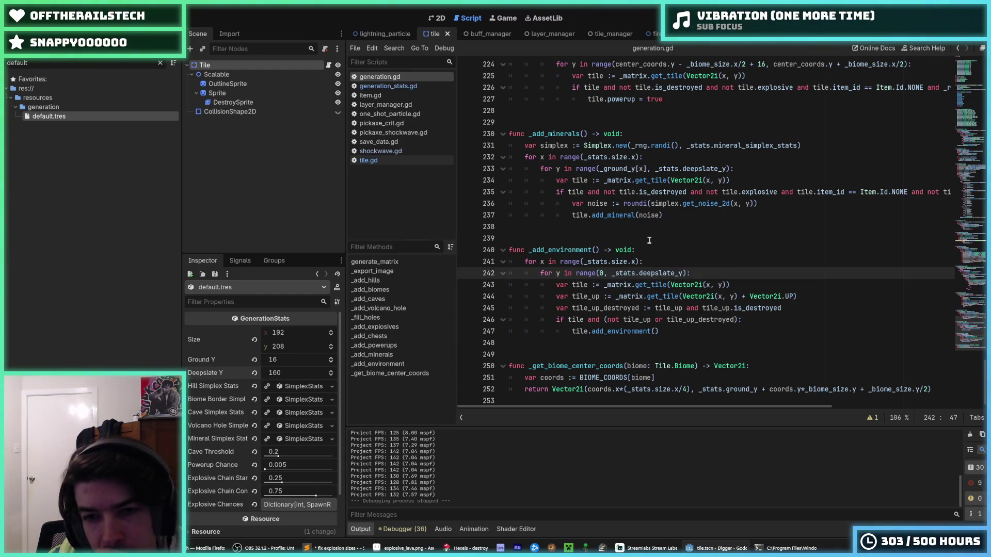
pyautogui.press('Down')
pyautogui.press('Down')
pyautogui.press('Down')
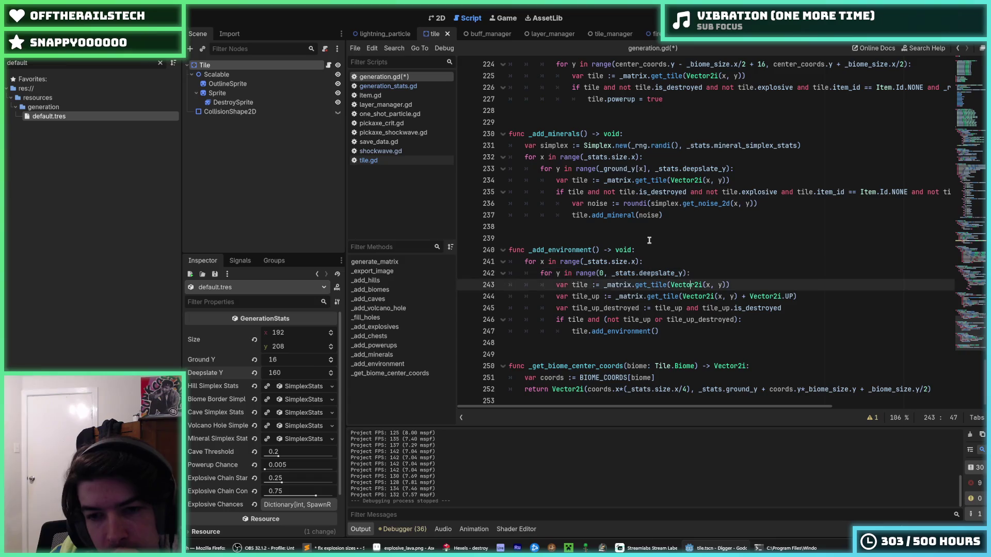
pyautogui.press('End')
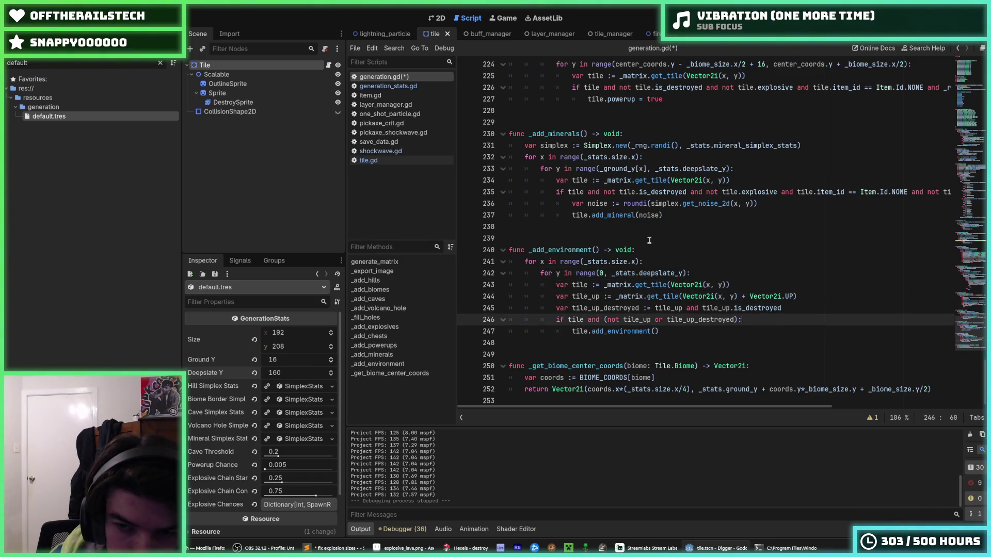
pyautogui.press('Up')
pyautogui.press('Up')
pyautogui.press('Up')
pyautogui.press('Left')
pyautogui.hotkey('ctrl', 'z')
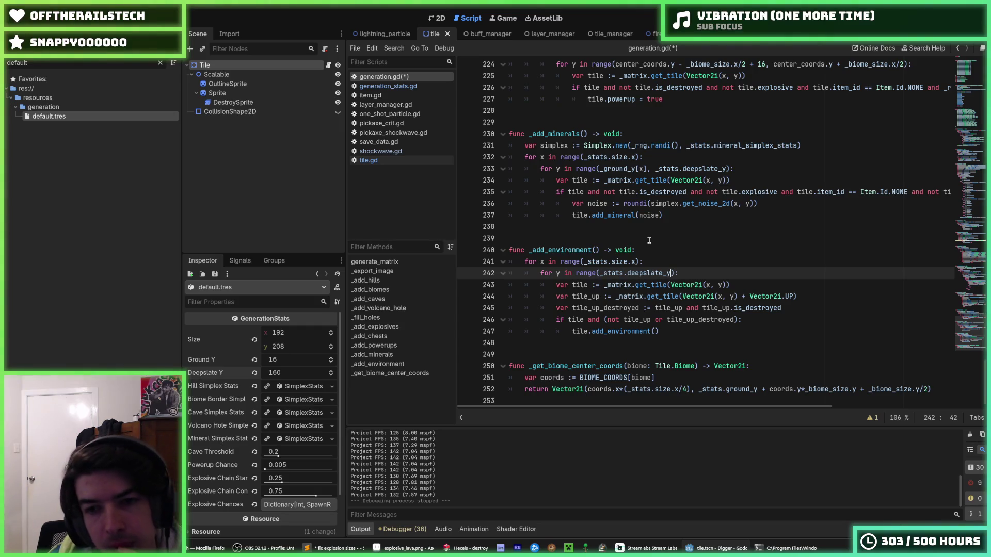
pyautogui.hotkey('ctrl', 'BackSpace')
pyautogui.write('size.y')
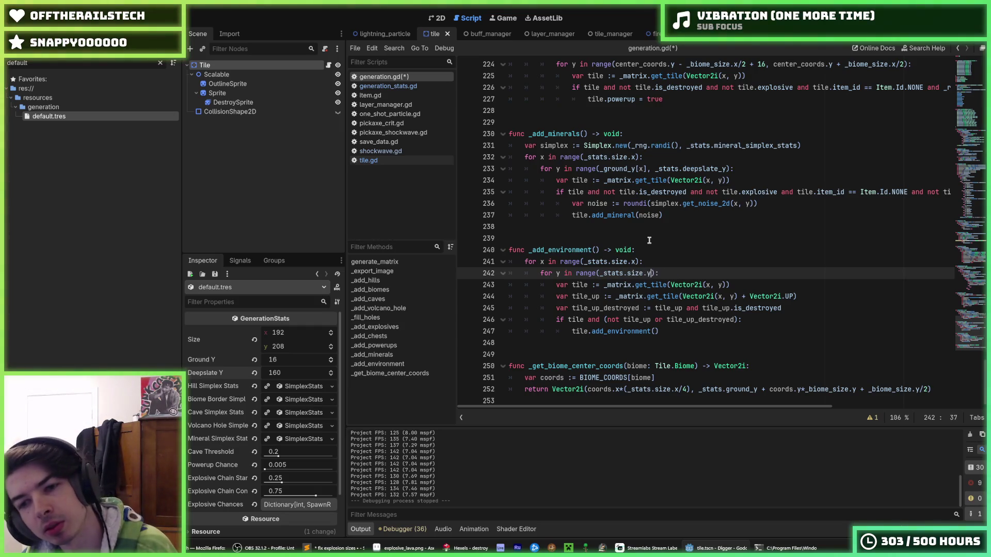
pyautogui.hotkey('ctrl', 's')
pyautogui.click(678, 254)
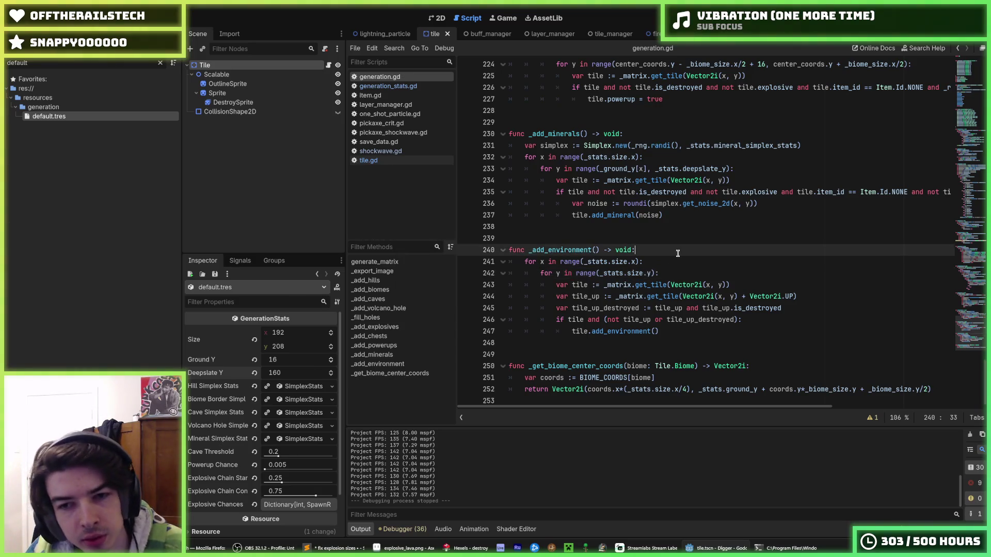
# Move the _add_powerups function above _add_chests.
pyautogui.scroll(2, 677, 253)
pyautogui.scroll(3, 659, 247)
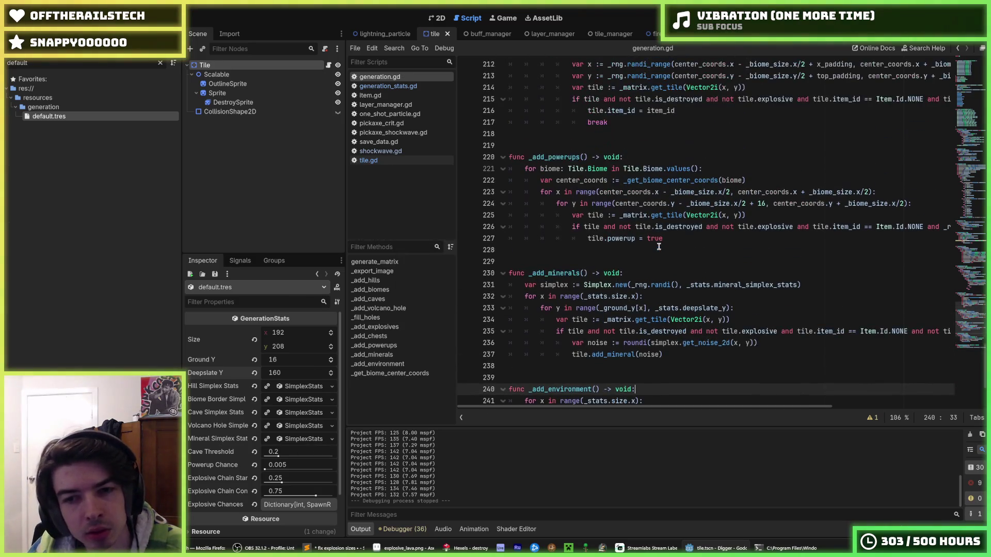
pyautogui.click(658, 271)
pyautogui.scroll(1, 656, 271)
pyautogui.scroll(6, 646, 283)
pyautogui.scroll(-5, 646, 283)
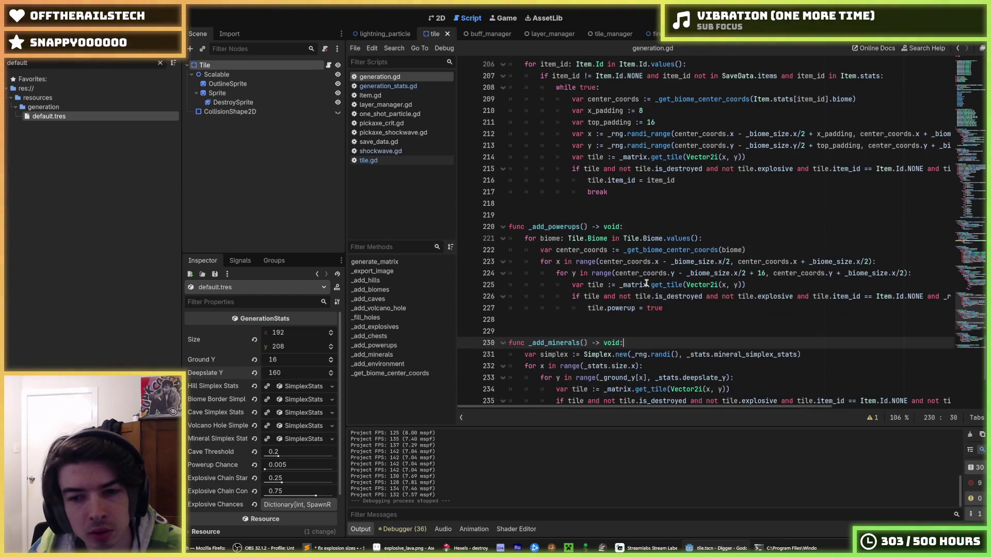
pyautogui.scroll(6, 646, 283)
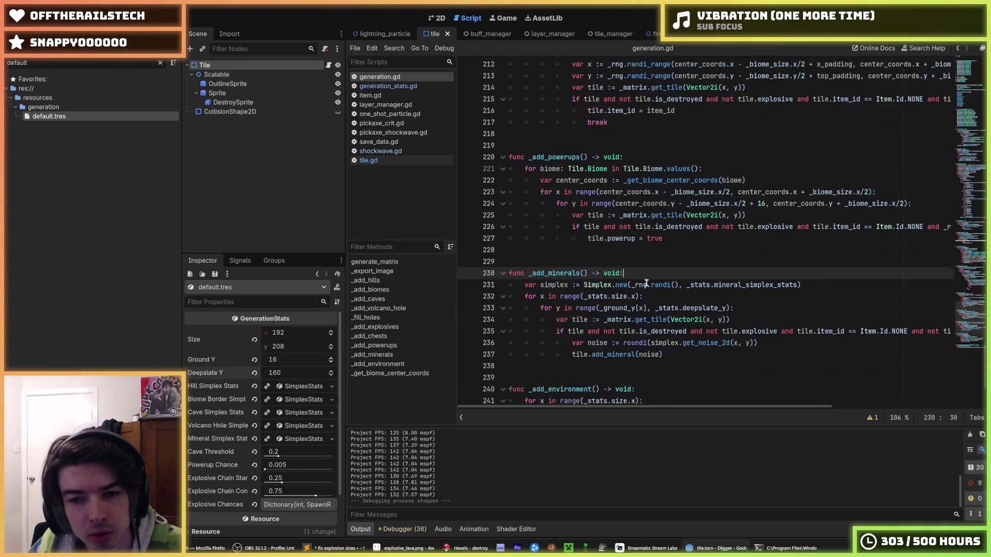
pyautogui.scroll(-2, 647, 283)
pyautogui.scroll(-3, 647, 283)
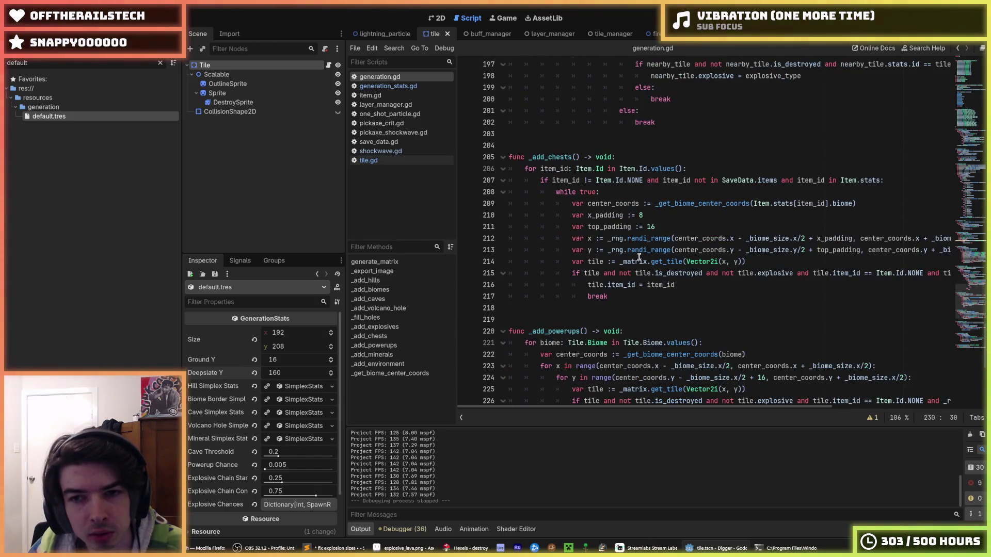
pyautogui.scroll(-2, 610, 232)
pyautogui.scroll(9, 609, 232)
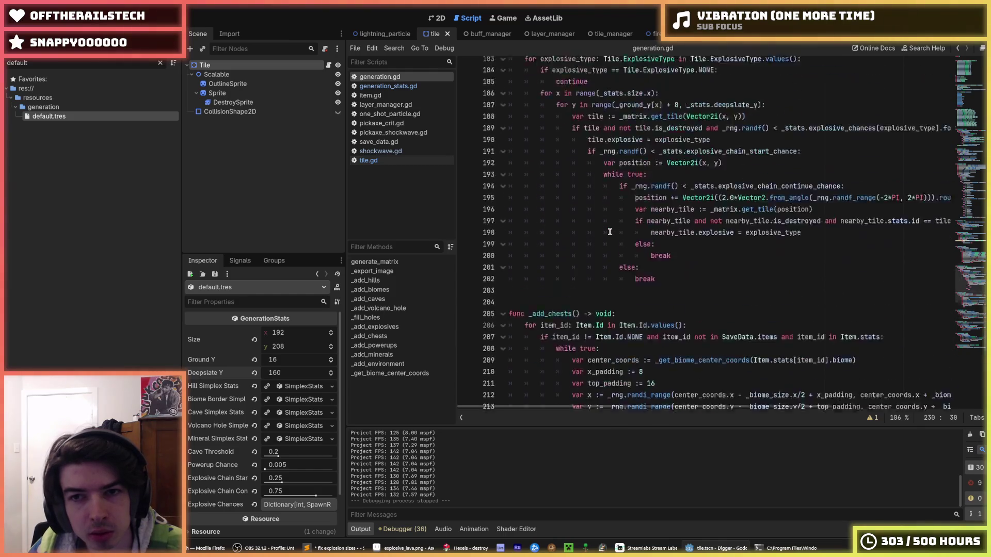
pyautogui.scroll(-6, 630, 207)
pyautogui.scroll(-3, 630, 207)
pyautogui.moveTo(638, 308)
pyautogui.mouseDown()
pyautogui.moveTo(620, 232)
pyautogui.moveTo(597, 285)
pyautogui.moveTo(597, 271)
pyautogui.mouseUp()
pyautogui.scroll(3, 620, 233)
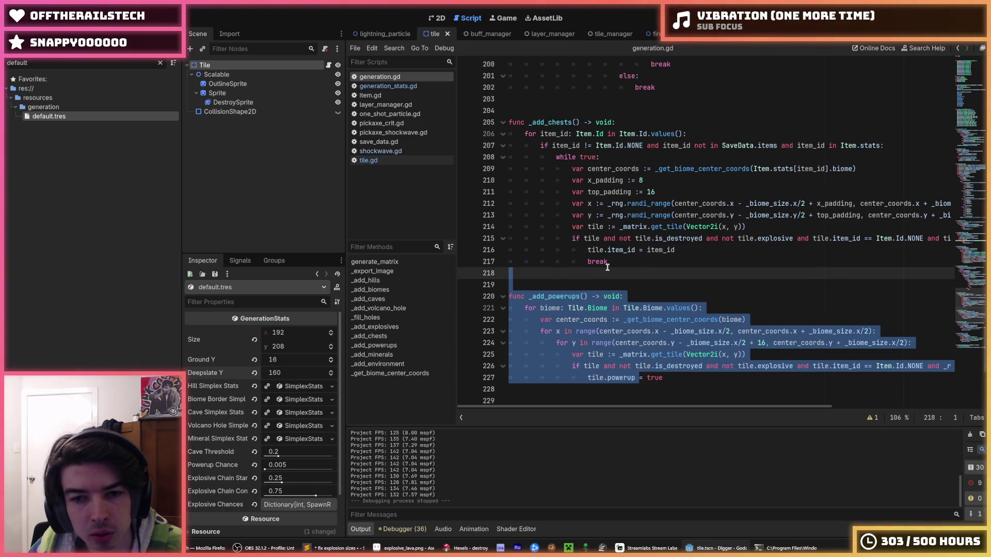
pyautogui.hotkey('alt', 'Up')
pyautogui.hotkey('alt', 'Up')
pyautogui.hotkey('alt', 'Up')
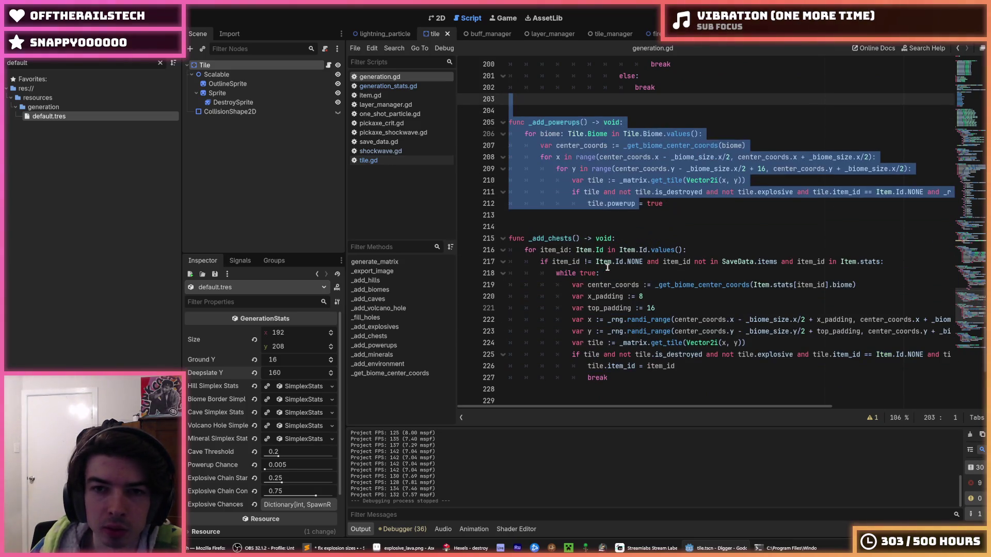
pyautogui.scroll(-3, 598, 263)
pyautogui.click(598, 262)
pyautogui.scroll(10, 560, 269)
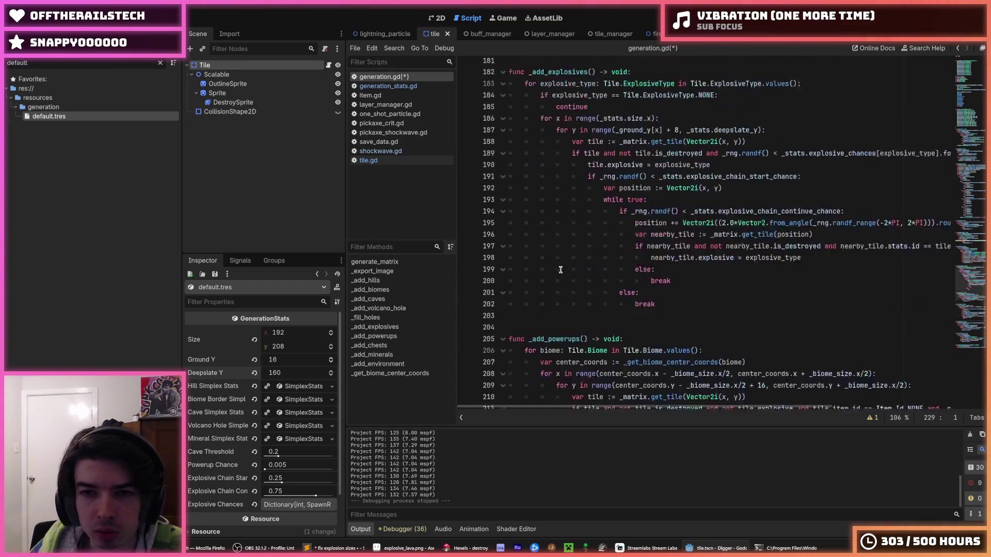
pyautogui.scroll(1, 560, 269)
# Paste the per-biome loops into _add_explosives after continue and delete the old whole-map x/y loops.
pyautogui.click(679, 99)
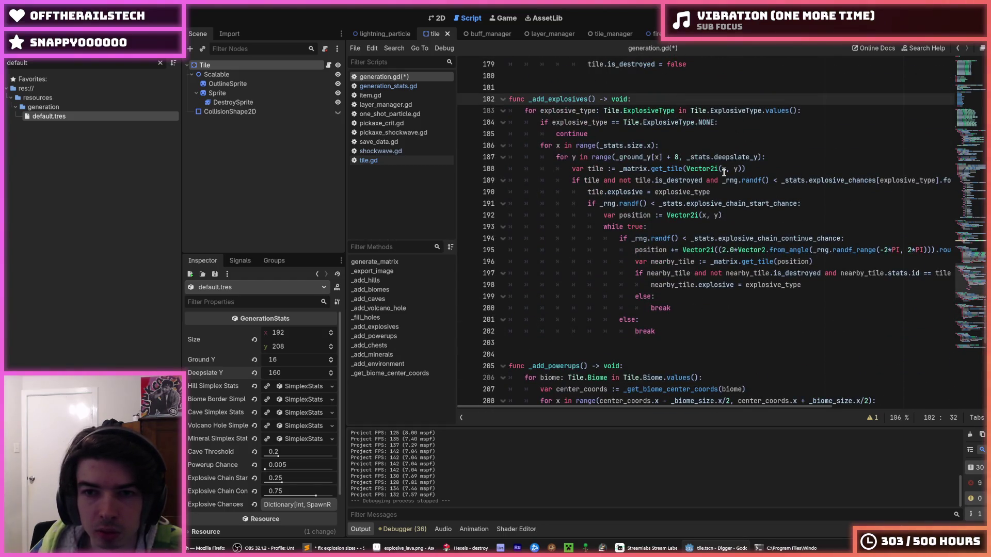
pyautogui.press('Down')
pyautogui.press('Down')
pyautogui.press('Down')
pyautogui.scroll(1, 666, 173)
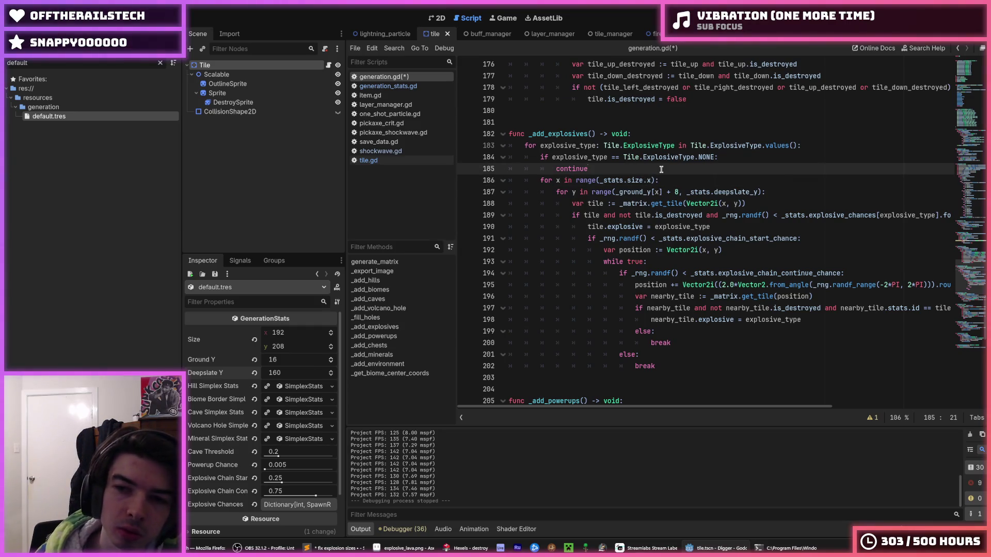
pyautogui.press('Return')
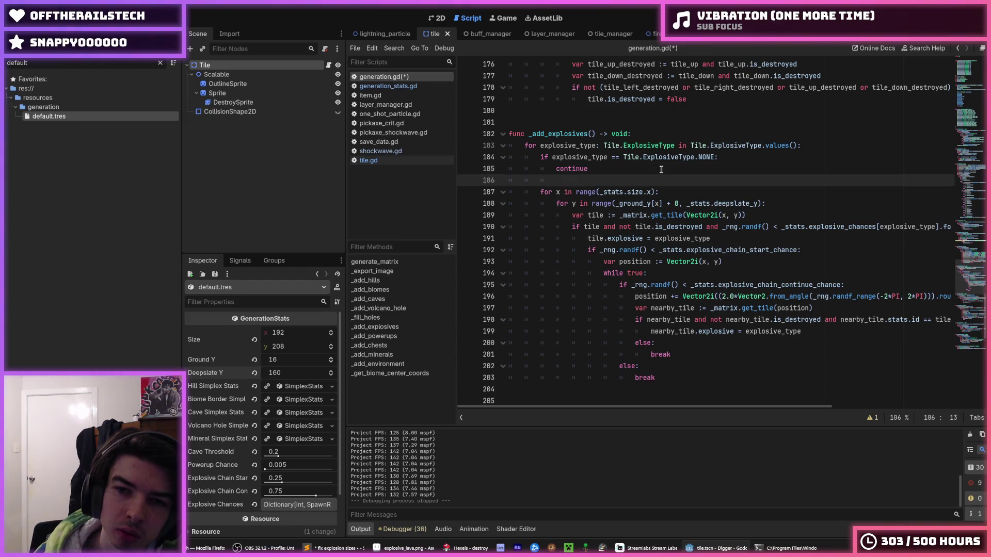
pyautogui.write('for biome: Tile.Biome in Tile.Biome.values(): \t\tvar center_coords := _get_biome_center_coords(biome) \t\tfor x in range(center_coords.x - _biome_size.x/2, center_coords.x + _biome_size.x/2): \t\t\tfor y in range(center_coords.y - _biome_size.y/2 + 16, center_coords.y + _biome_size.x/2):')
pyautogui.press('Up')
pyautogui.press('Up')
pyautogui.press('Up')
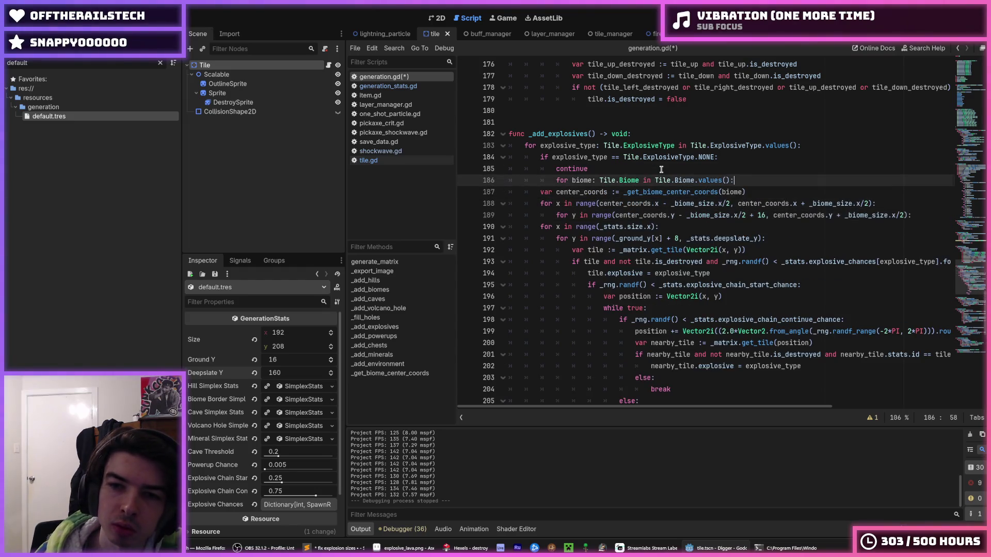
pyautogui.hotkey('shift', 'Tab')
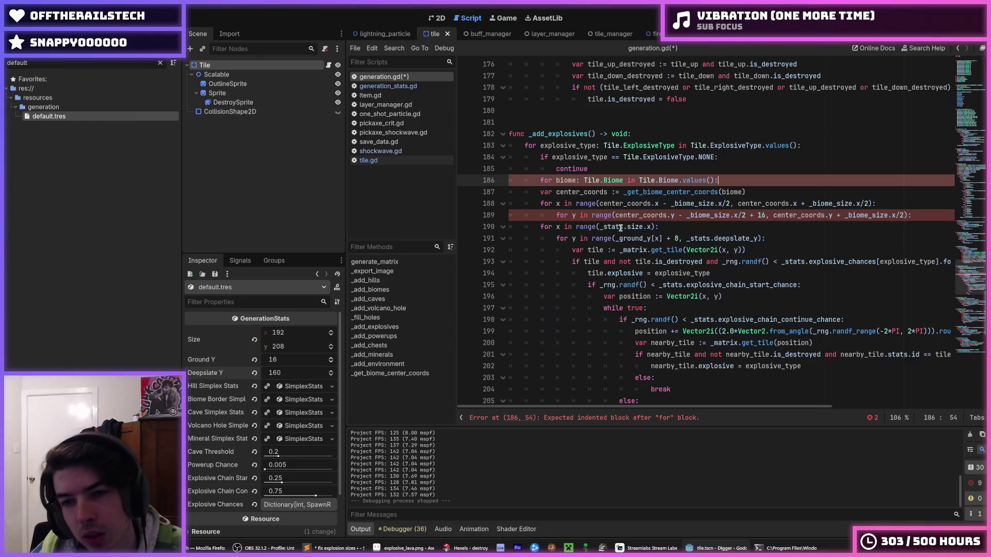
pyautogui.moveTo(784, 239)
pyautogui.mouseDown()
pyautogui.moveTo(490, 243)
pyautogui.moveTo(439, 233)
pyautogui.mouseUp()
pyautogui.press('BackSpace')
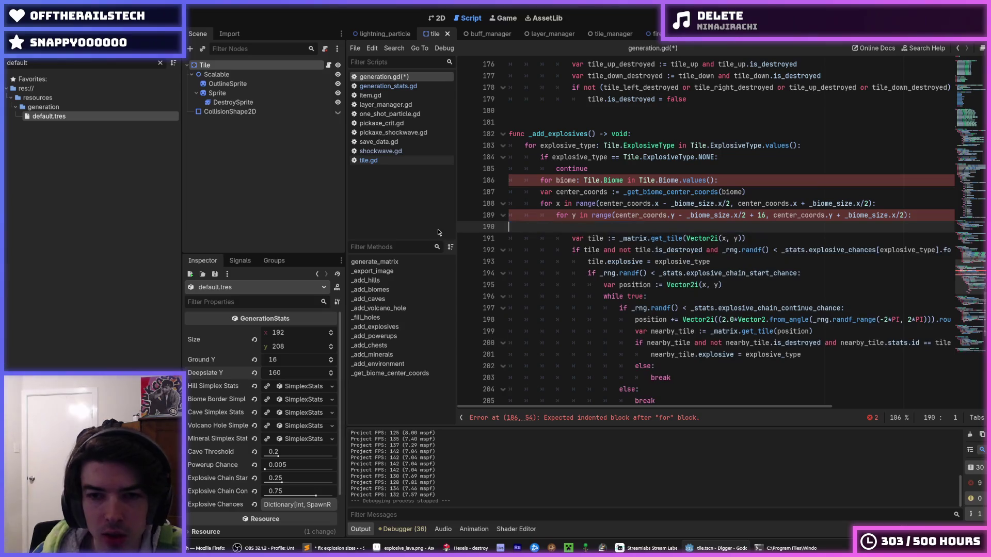
pyautogui.press('BackSpace')
pyautogui.press('Up')
pyautogui.press('Up')
pyautogui.press('Up')
# Indent the coordinate loops and loop body under the new biome loop.
pyautogui.press('Down')
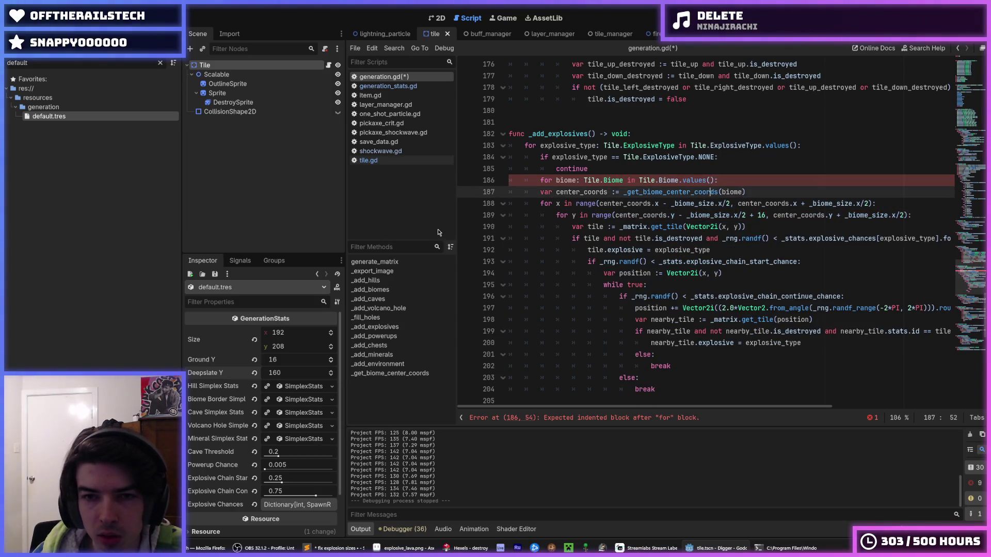
pyautogui.hotkey('shift', 'Down')
pyautogui.hotkey('shift', 'Down')
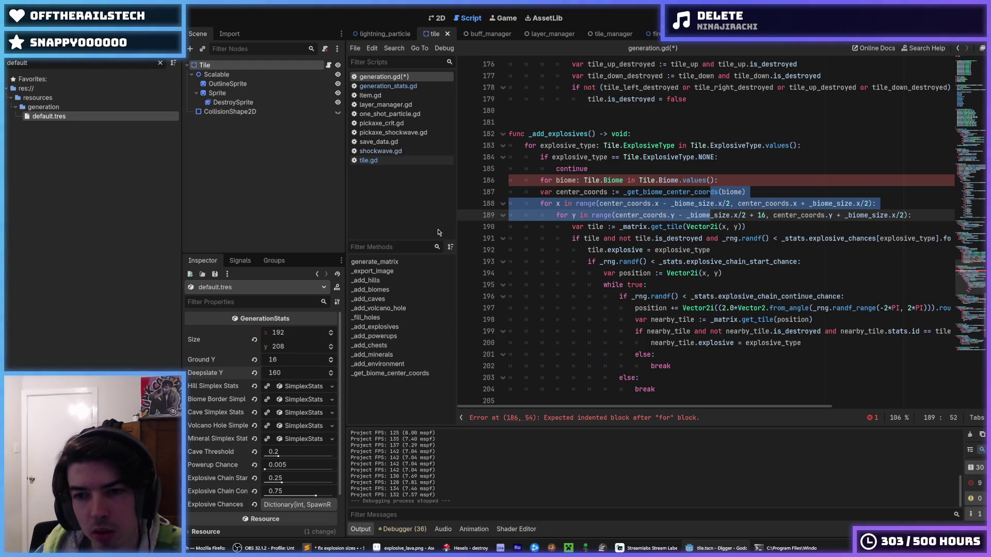
pyautogui.press('Tab')
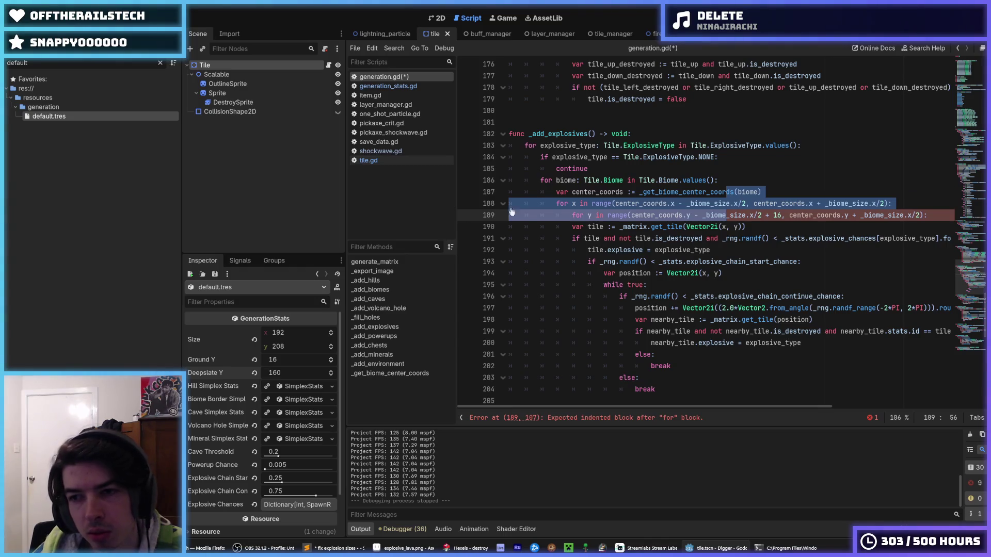
pyautogui.moveTo(828, 204); pyautogui.dragTo(911, 209)
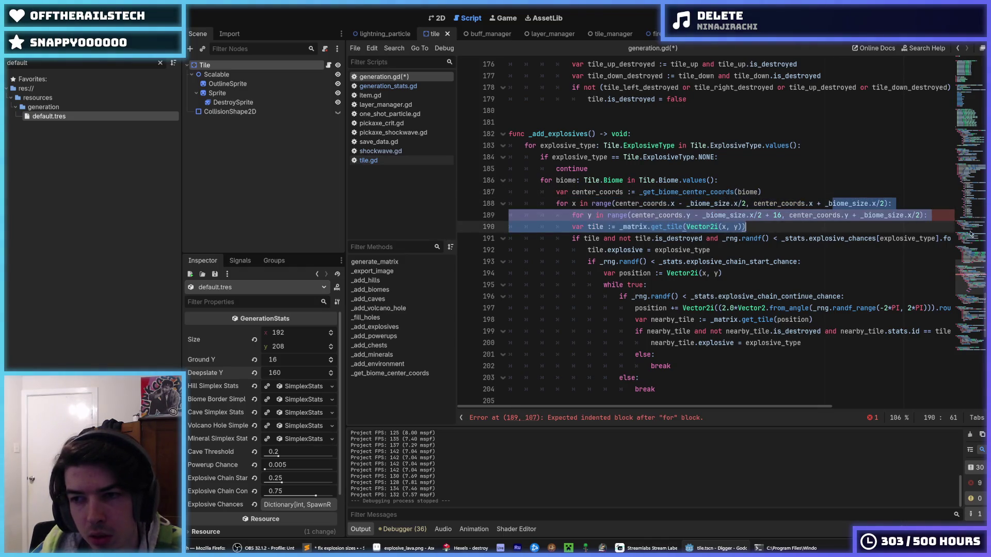
pyautogui.click(936, 239)
pyautogui.moveTo(682, 227)
pyautogui.mouseDown()
pyautogui.moveTo(671, 408)
pyautogui.moveTo(671, 319)
pyautogui.mouseUp()
# Inspect the explosive chance lookup on line 191 and save generation.gd.
pyautogui.moveTo(801, 170)
pyautogui.mouseDown()
pyautogui.moveTo(955, 170)
pyautogui.moveTo(906, 171)
pyautogui.mouseUp()
pyautogui.doubleClick(906, 171)
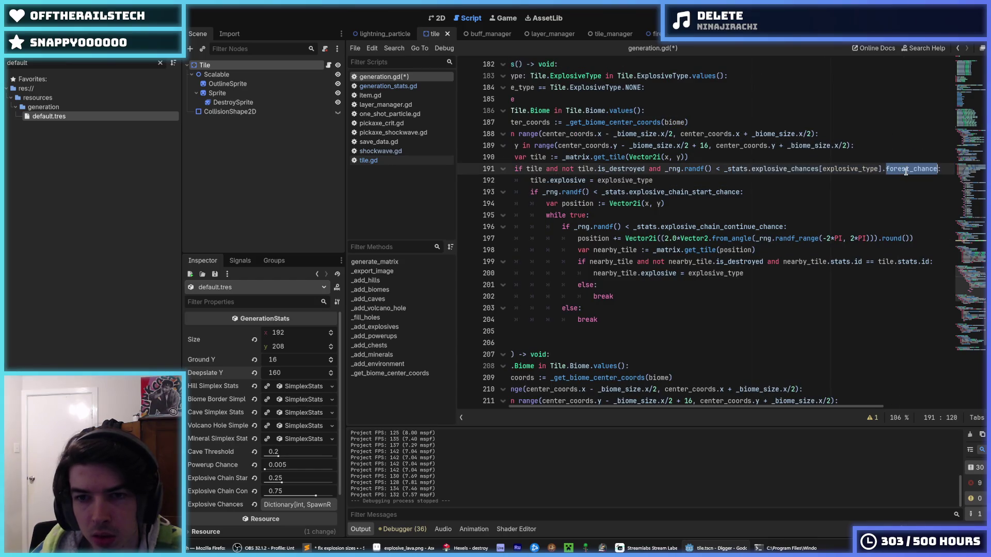
pyautogui.moveTo(784, 169)
pyautogui.mouseDown()
pyautogui.moveTo(568, 169)
pyautogui.moveTo(879, 165)
pyautogui.moveTo(910, 176)
pyautogui.mouseUp()
pyautogui.click(603, 103)
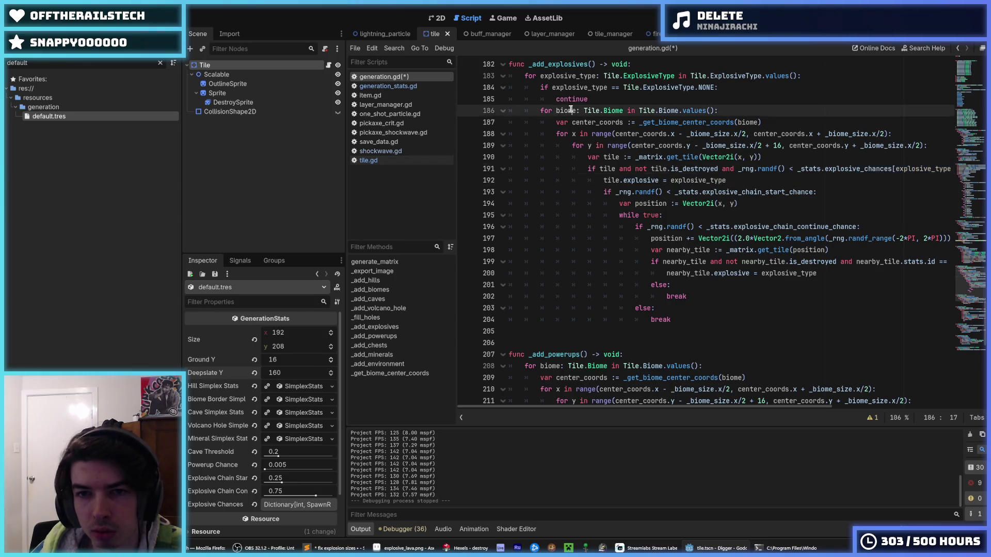
pyautogui.scroll(1, 908, 189)
pyautogui.moveTo(928, 204); pyautogui.dragTo(961, 205)
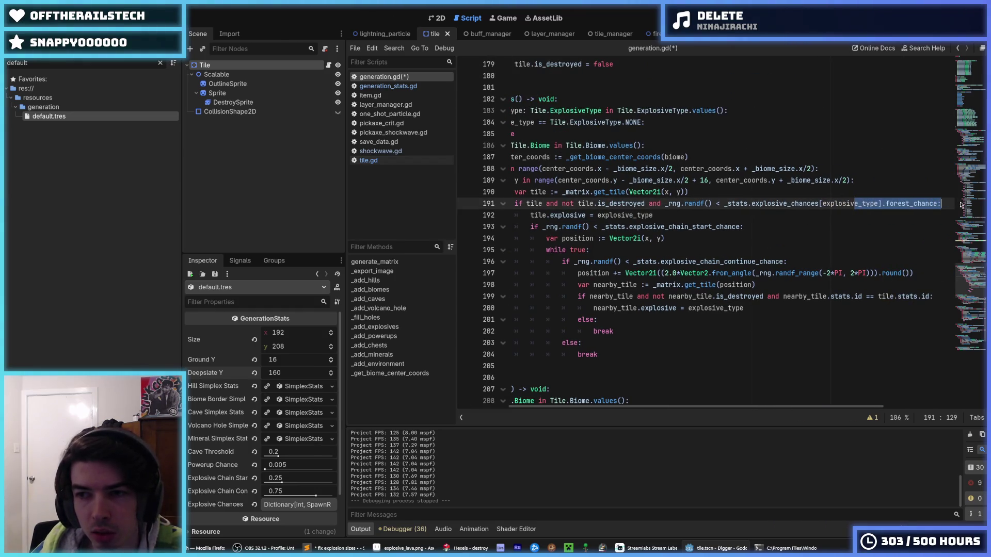
pyautogui.click(785, 192)
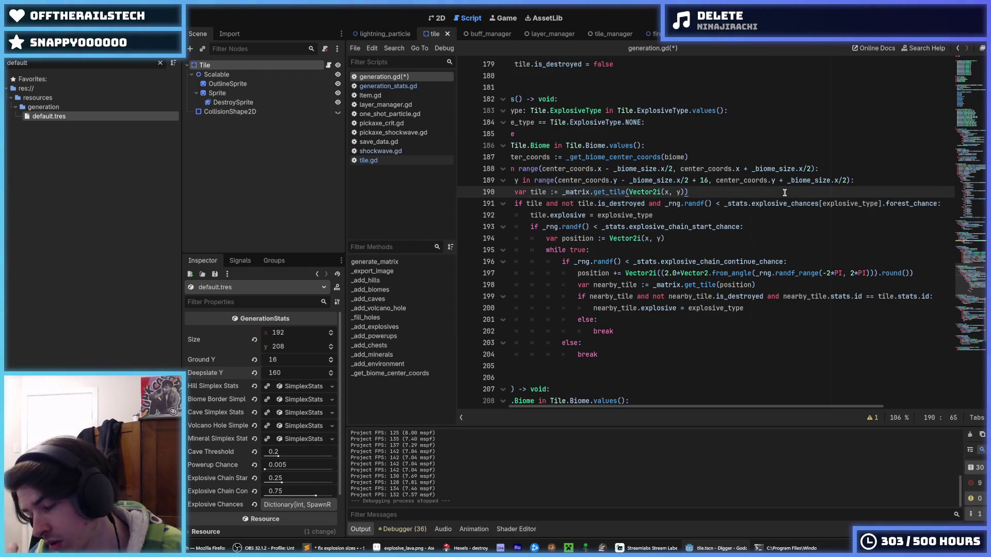
pyautogui.hotkey('ctrl', 's')
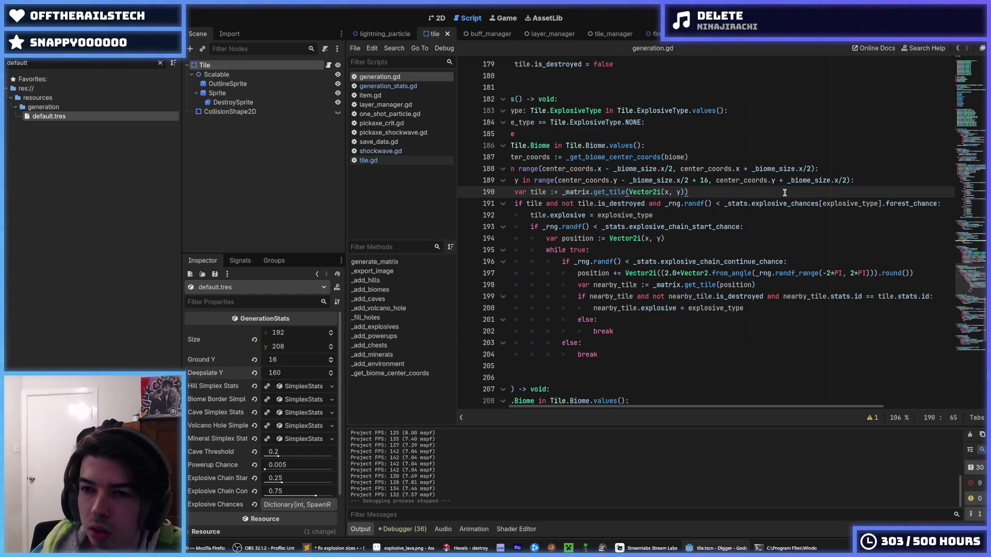
pyautogui.moveTo(727, 201); pyautogui.dragTo(512, 196)
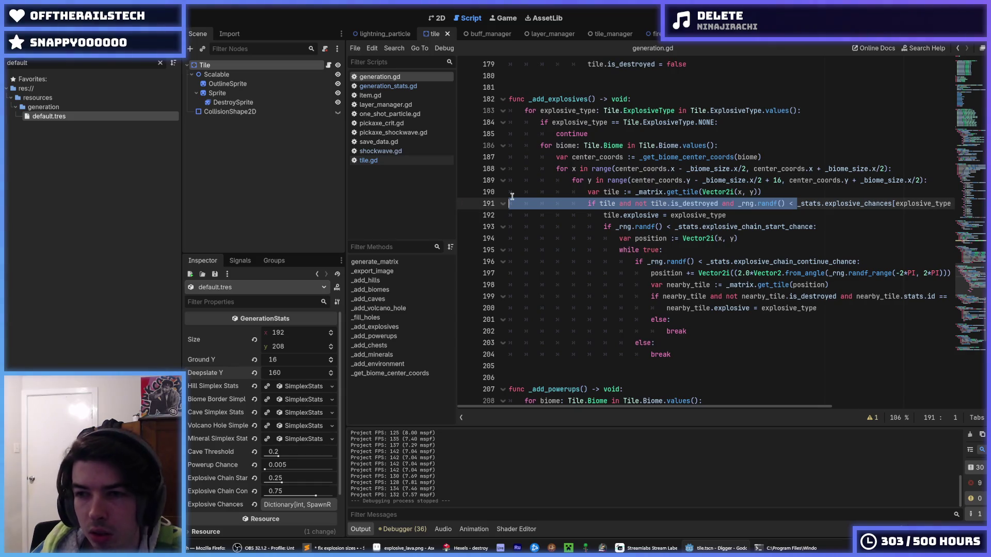
pyautogui.click(792, 192)
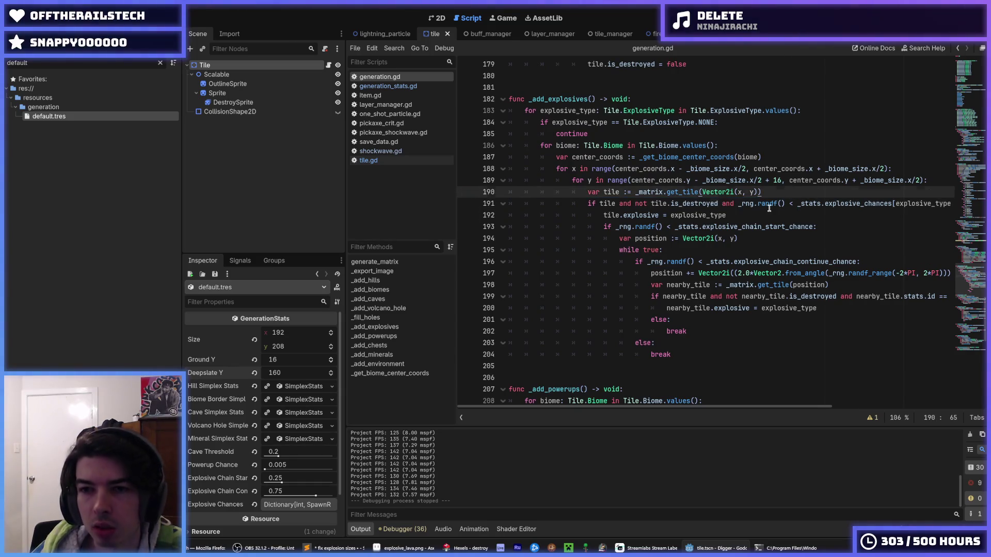
pyautogui.hotkey('ctrl', 's')
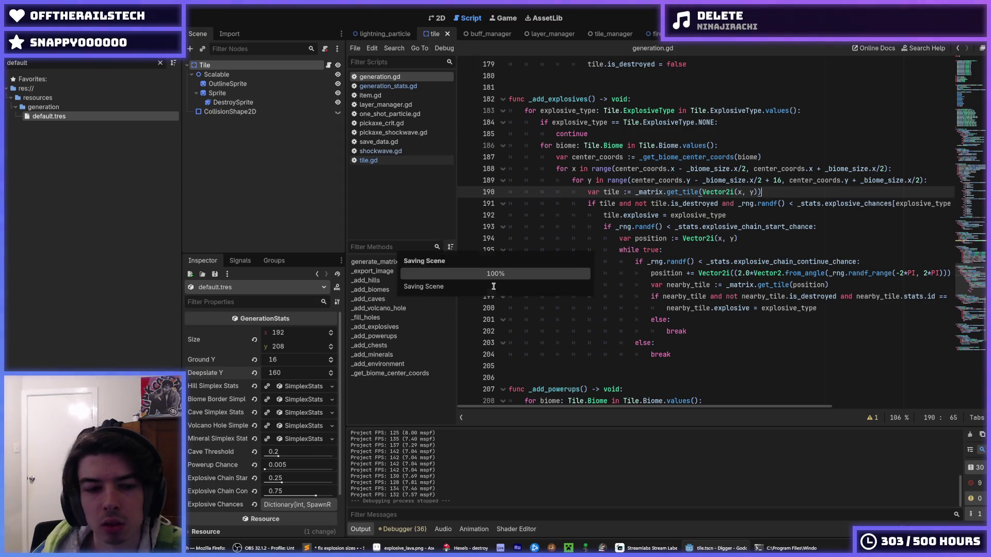
pyautogui.click(303, 387)
pyautogui.click(302, 388)
pyautogui.click(292, 399)
pyautogui.click(293, 400)
pyautogui.click(298, 412)
pyautogui.click(298, 413)
pyautogui.click(300, 426)
pyautogui.click(299, 427)
pyautogui.click(297, 426)
pyautogui.click(295, 427)
pyautogui.click(294, 427)
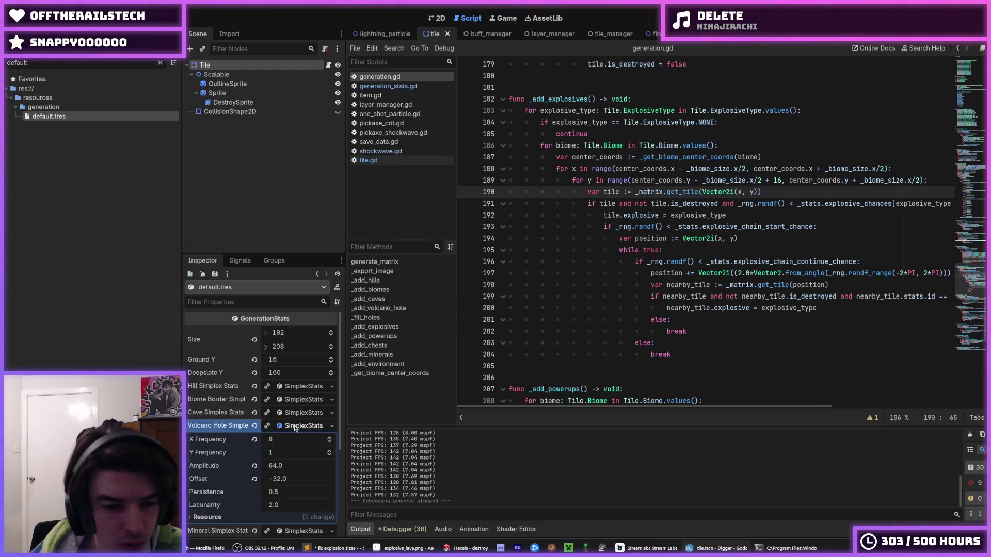
pyautogui.click(295, 426)
pyautogui.click(294, 427)
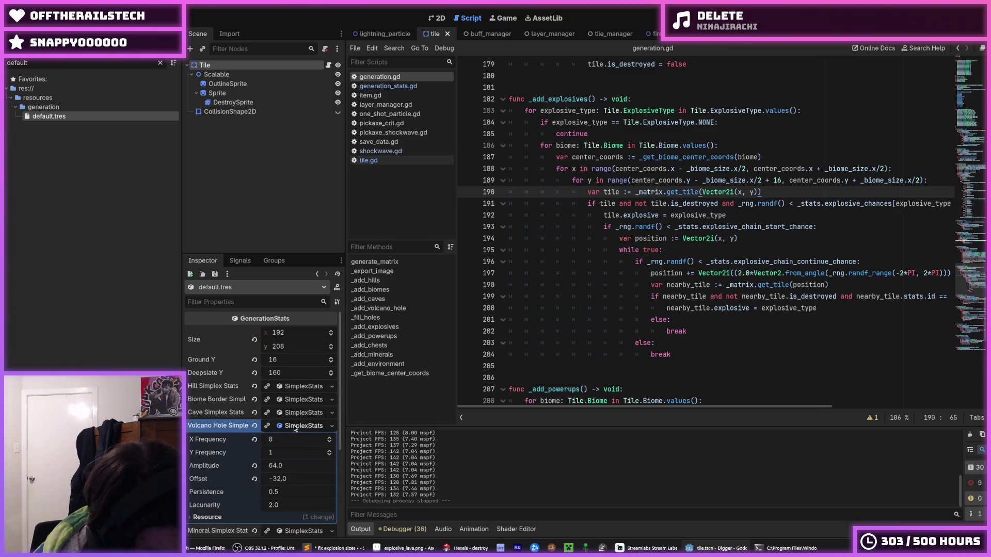
pyautogui.click(295, 426)
pyautogui.click(288, 414)
pyautogui.click(289, 416)
pyautogui.click(289, 416)
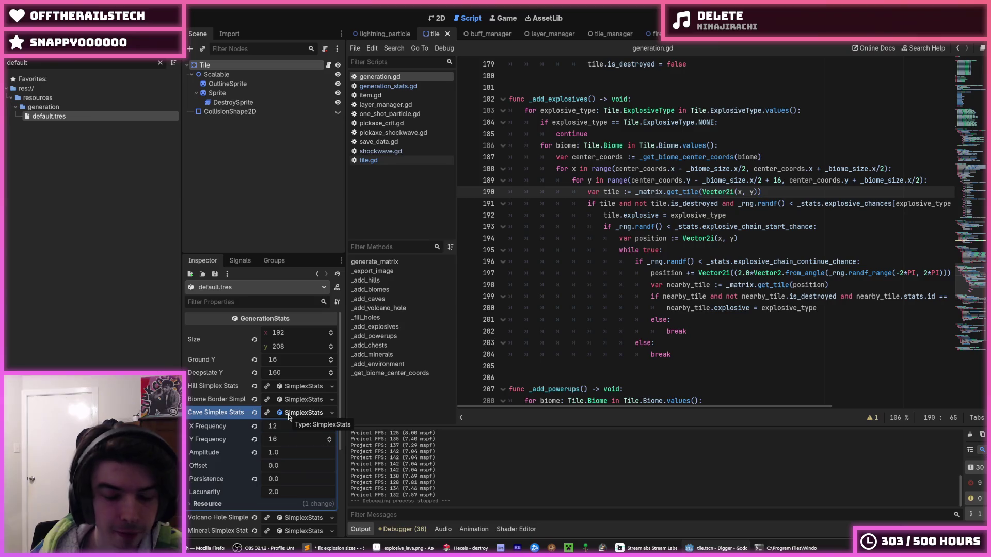
pyautogui.click(289, 416)
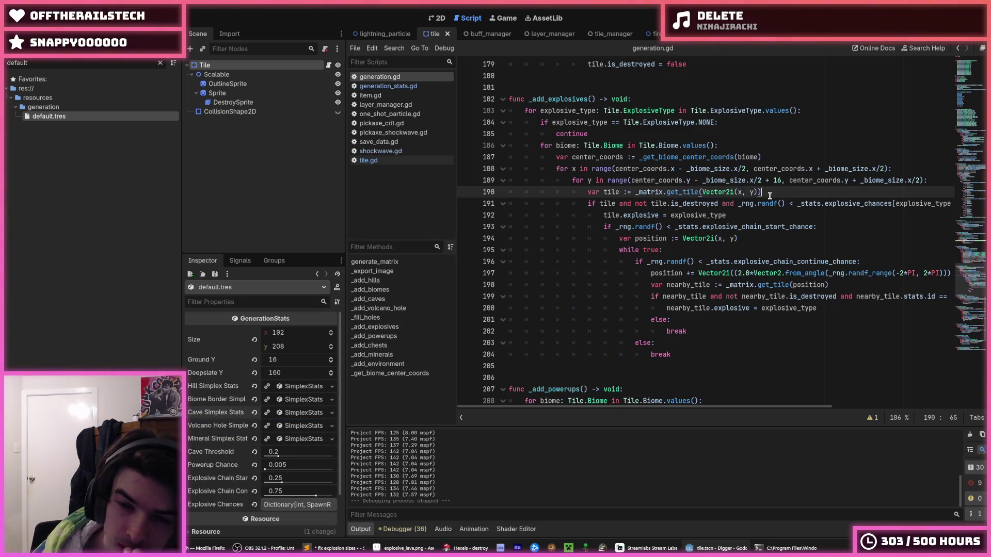
pyautogui.click(580, 180)
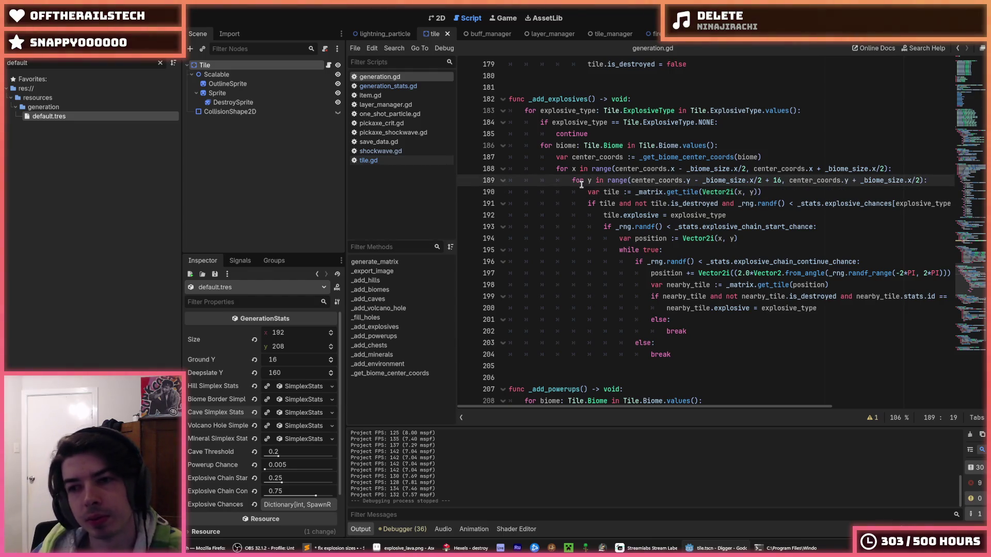
pyautogui.moveTo(908, 204); pyautogui.dragTo(953, 205)
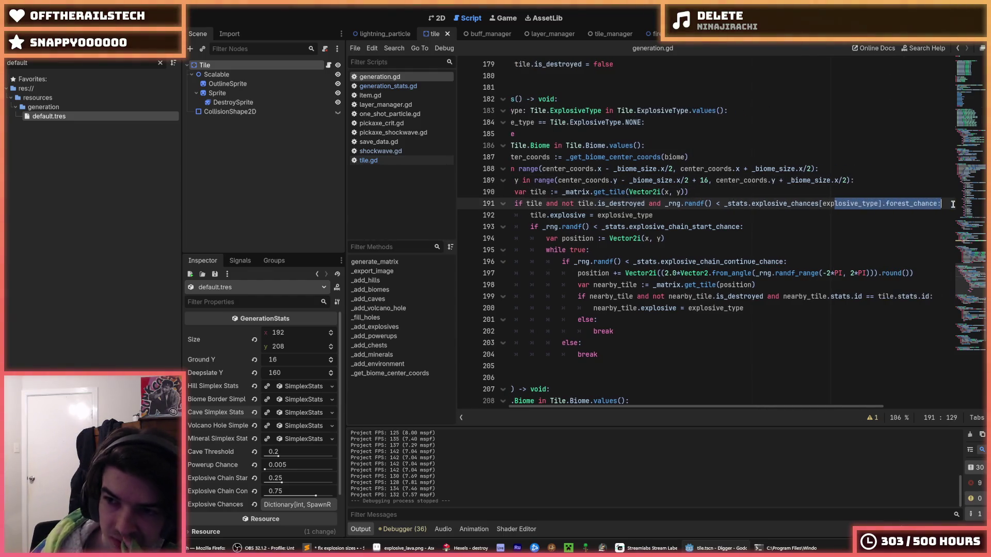
# Insert a biome index into the explosive chance lookup on line 191.
pyautogui.click(882, 203)
pyautogui.write('[')
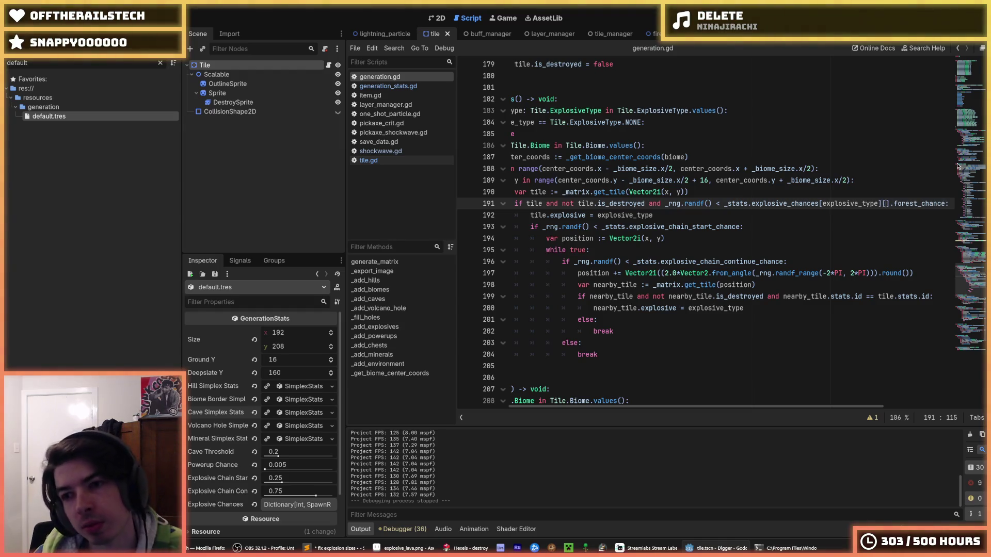
pyautogui.write('biome')
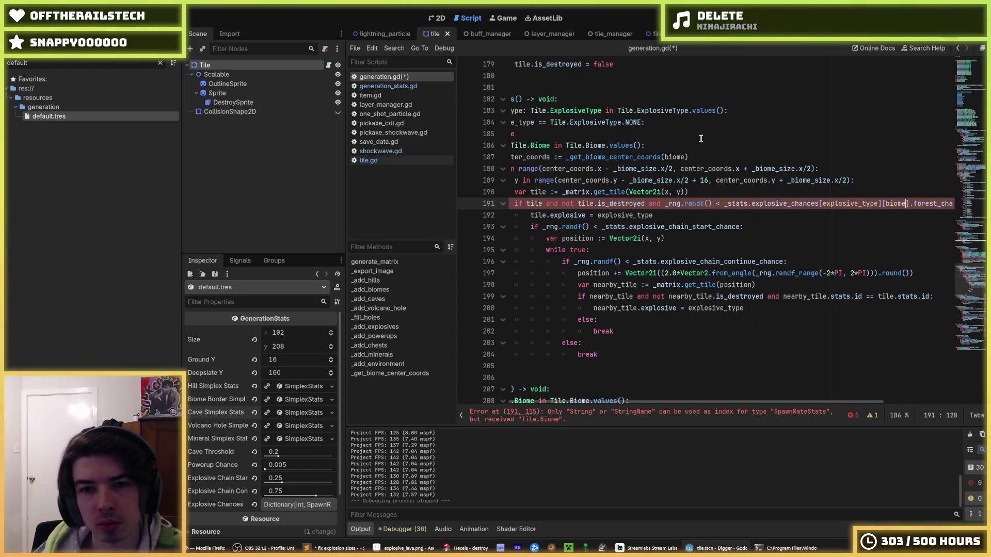
pyautogui.click(568, 157)
pyautogui.doubleClick(567, 145)
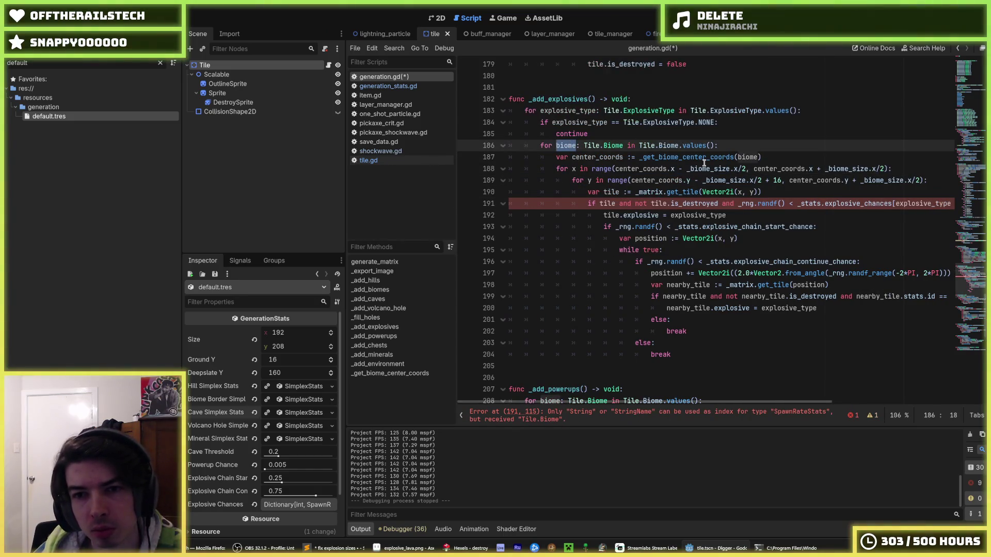
# Remove the + 16 offset from the explosive y range and save.
pyautogui.click(778, 162)
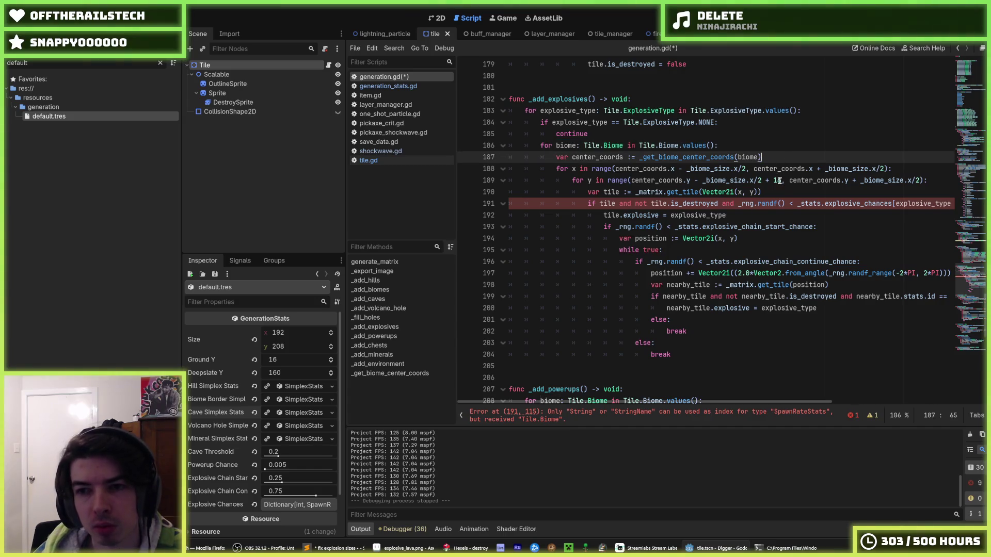
pyautogui.doubleClick(778, 180)
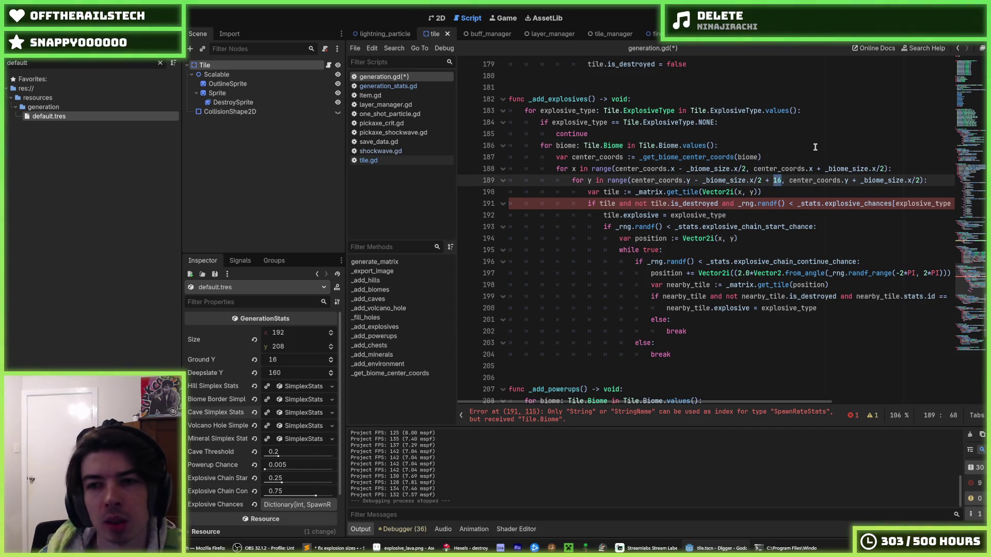
pyautogui.press('BackSpace')
pyautogui.press('BackSpace')
pyautogui.press('BackSpace')
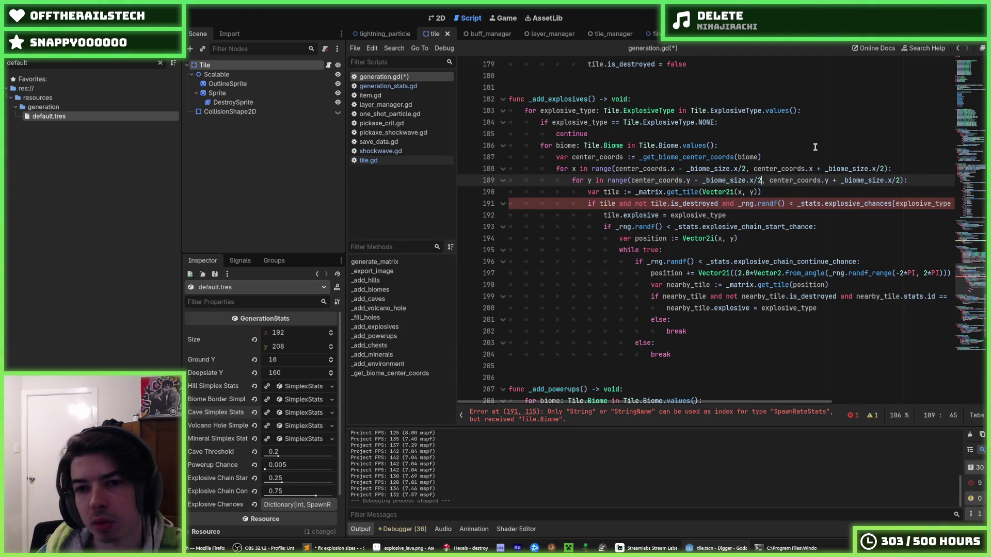
pyautogui.hotkey('ctrl', 's')
# Select the forest_chance field and biome index in the line 191 chance lookup.
pyautogui.moveTo(762, 203)
pyautogui.mouseDown()
pyautogui.moveTo(953, 204)
pyautogui.moveTo(813, 198)
pyautogui.moveTo(952, 199)
pyautogui.moveTo(911, 204)
pyautogui.mouseUp()
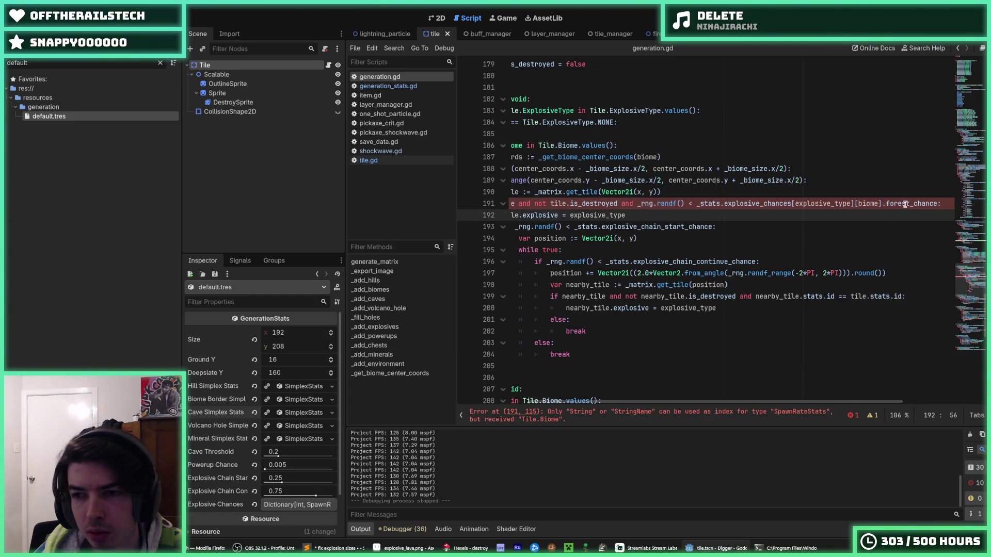
pyautogui.doubleClick(911, 204)
pyautogui.moveTo(716, 204); pyautogui.dragTo(469, 205)
pyautogui.moveTo(858, 204)
pyautogui.mouseDown()
pyautogui.moveTo(963, 205)
pyautogui.moveTo(489, 206)
pyautogui.mouseUp()
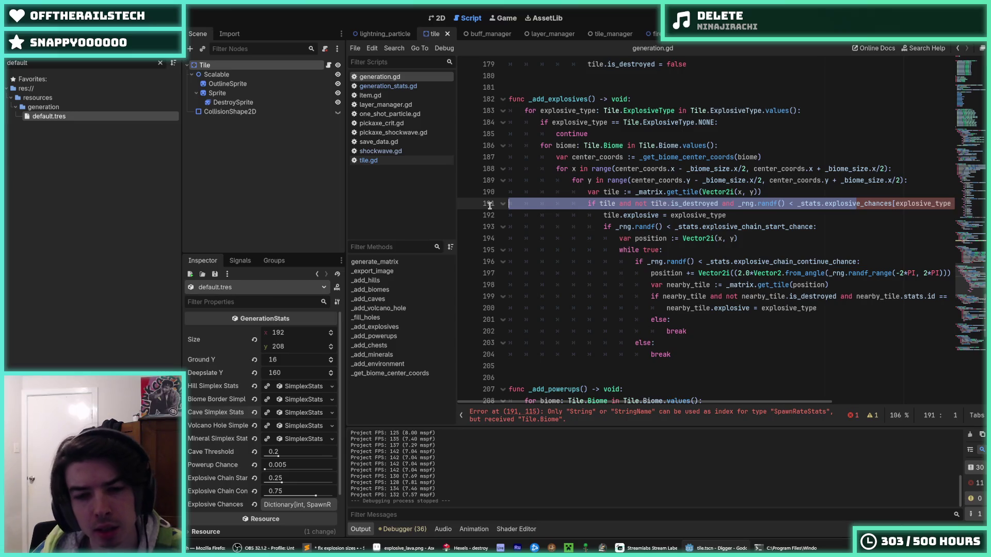
pyautogui.moveTo(489, 205); pyautogui.dragTo(949, 205)
pyautogui.doubleClick(924, 203)
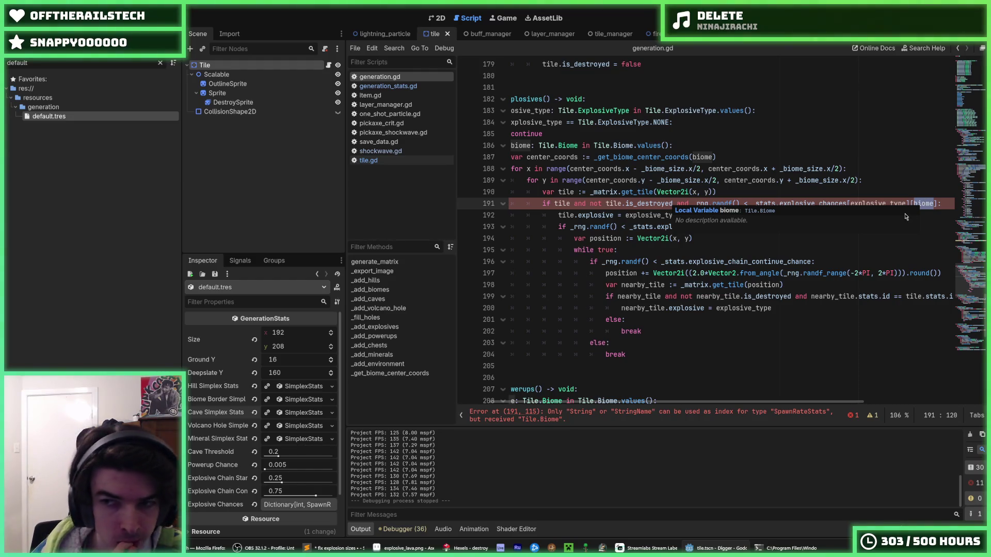
pyautogui.rightClick(920, 201)
pyautogui.click(904, 255)
# Rewrite the lookup as explosive_chances[biome][explosive_type] without .forest_chance and save.
pyautogui.press('Escape')
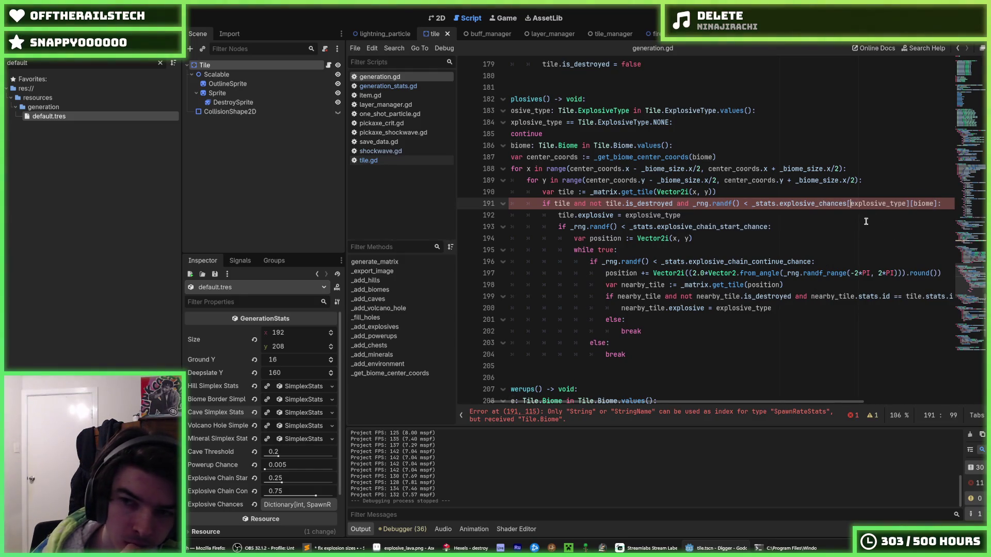
pyautogui.write('biome]')
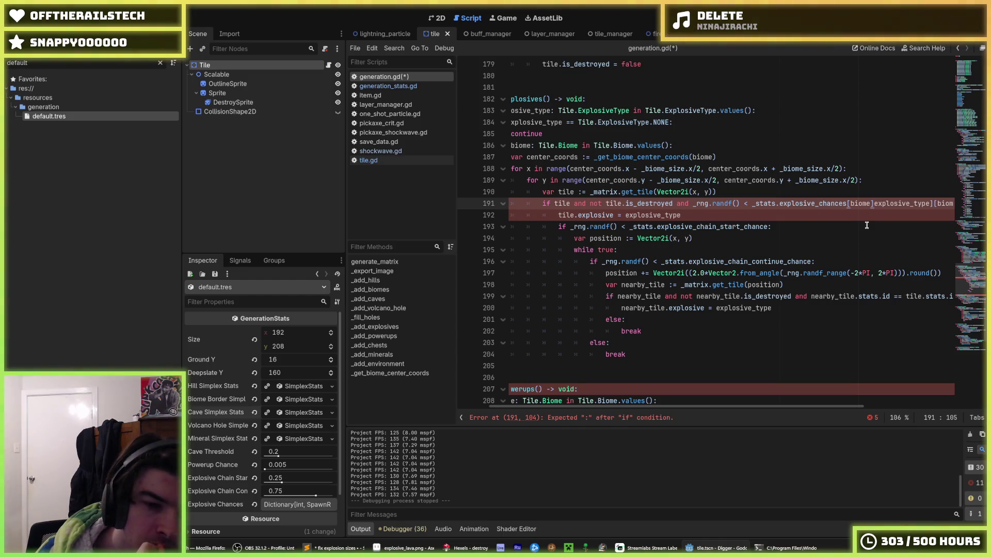
pyautogui.press('Delete')
pyautogui.press('Delete')
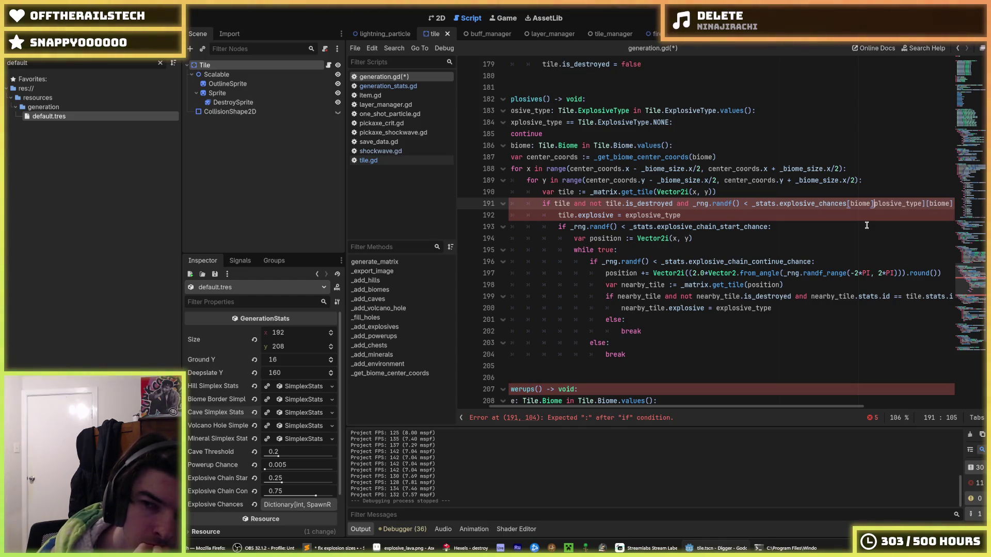
pyautogui.write('[ex')
pyautogui.press('End')
pyautogui.write(':')
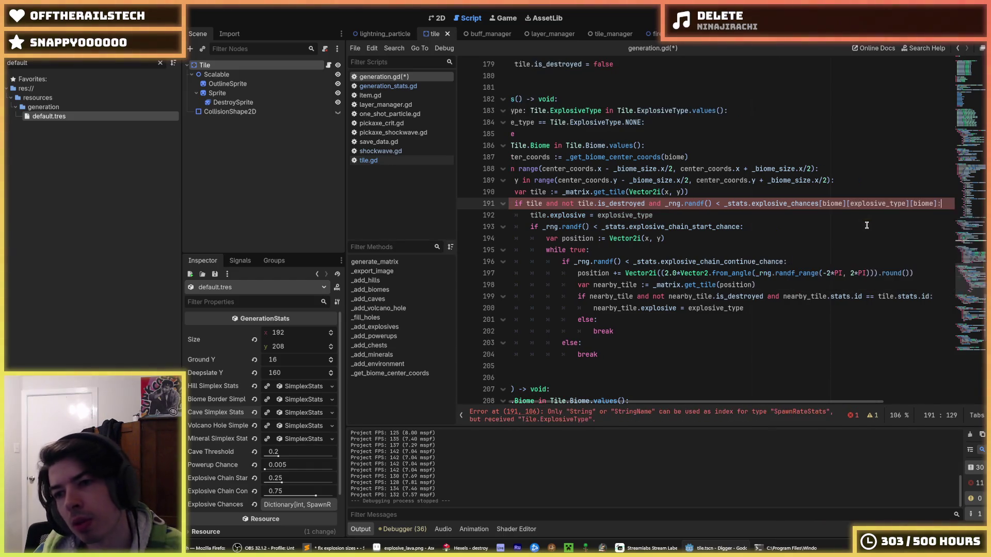
pyautogui.press('BackSpace')
pyautogui.press('BackSpace')
pyautogui.press('BackSpace')
pyautogui.hotkey('ctrl', 's')
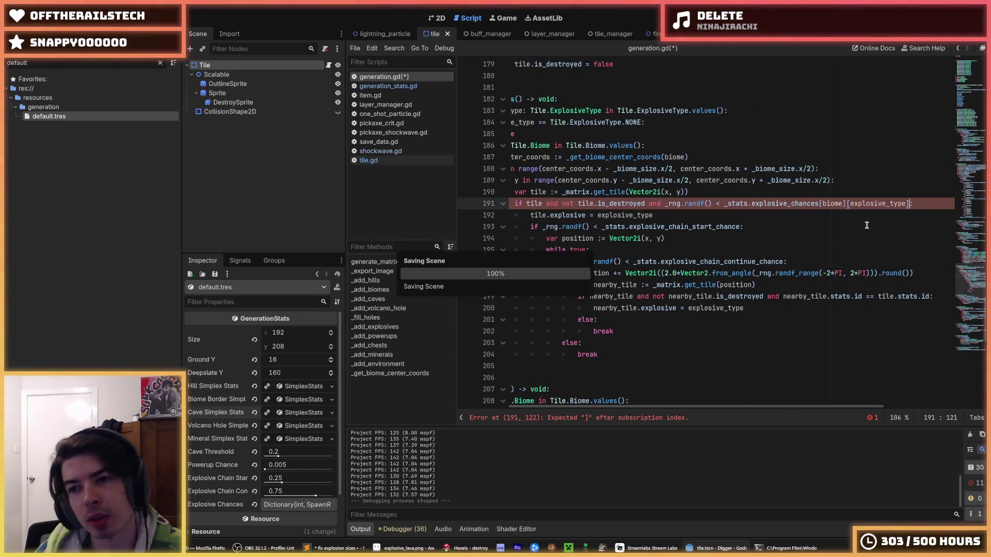
# Move to the explosive assignment line, then switch to the item.gd script.
pyautogui.hscroll(-5, 833, 217)
pyautogui.press('Up')
pyautogui.click(774, 210)
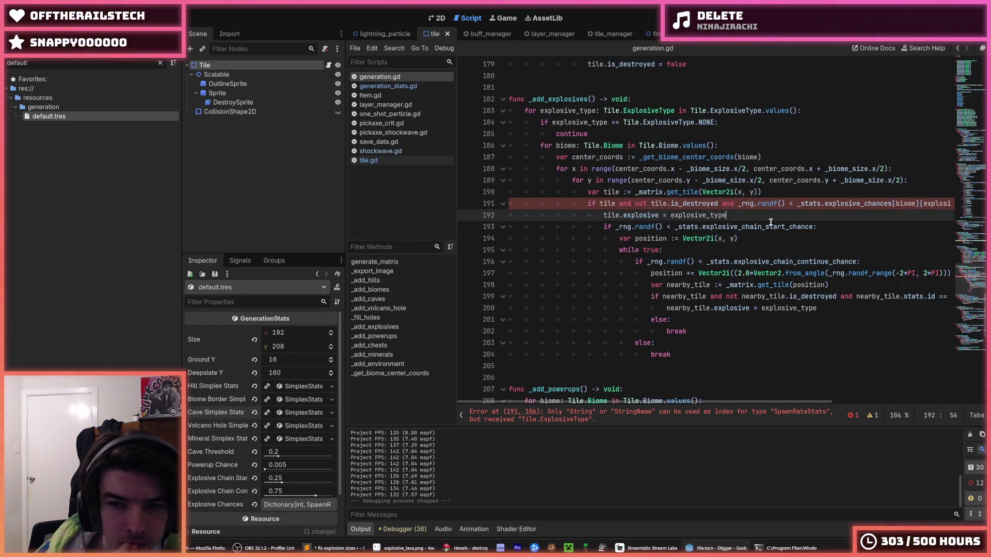
pyautogui.click(777, 192)
# In generation_stats.gd, change the explosive_chances value type to Dictionary[Tile.Biome, float] and save.
pyautogui.click(387, 95)
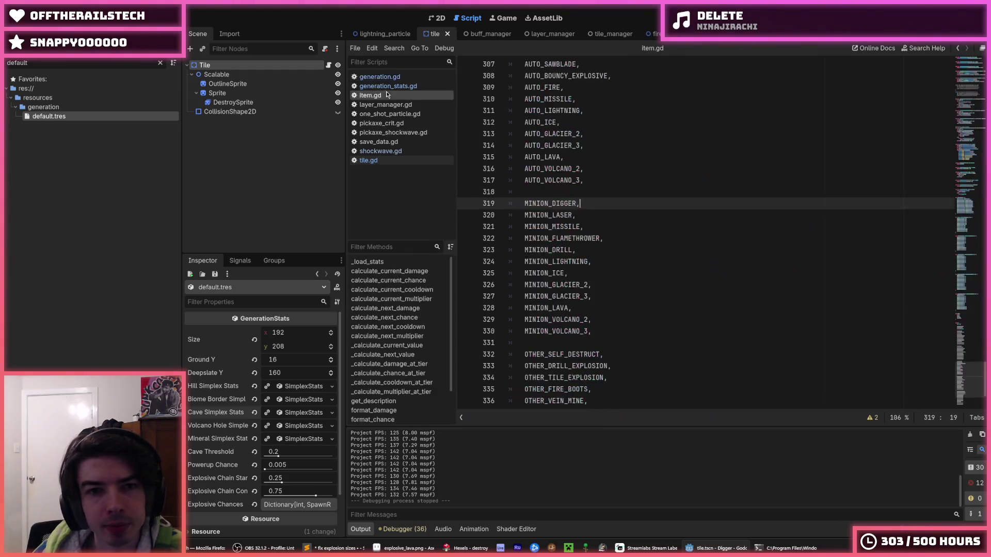
pyautogui.click(389, 86)
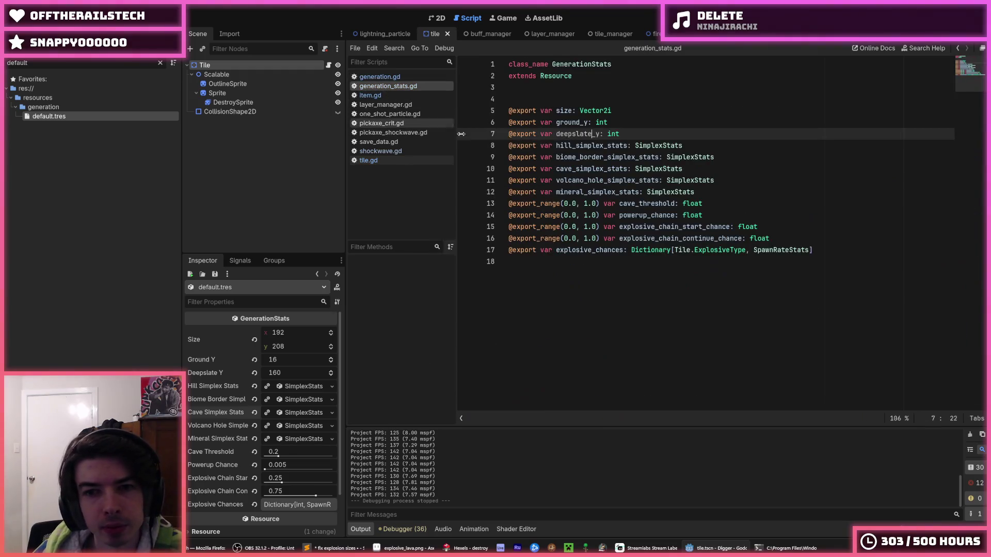
pyautogui.doubleClick(775, 249)
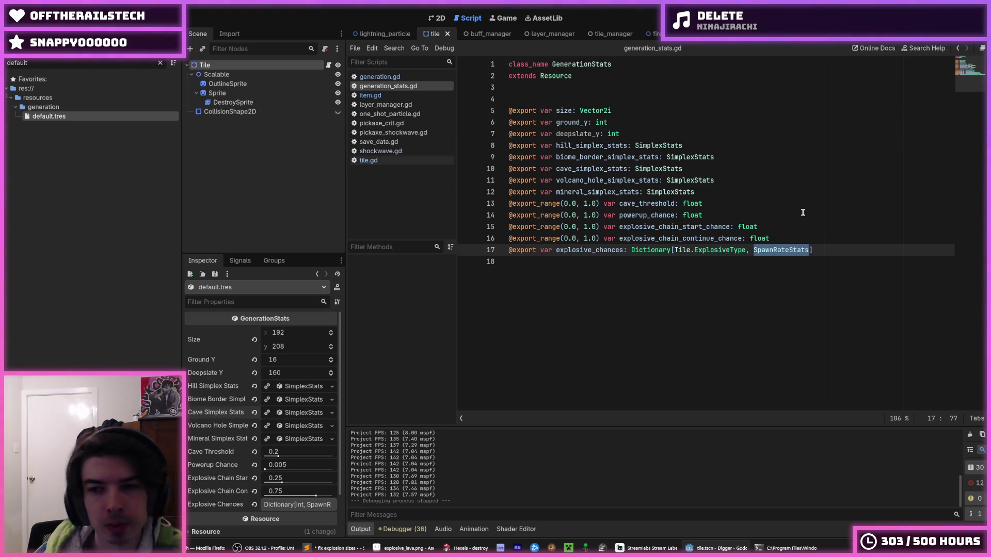
pyautogui.write('Dictionary[')
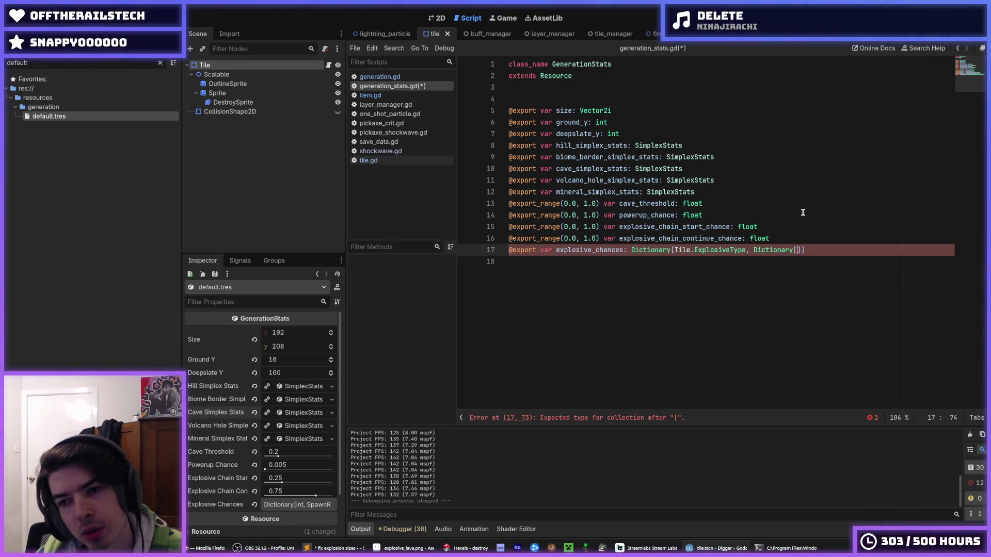
pyautogui.write('ile.Biome')
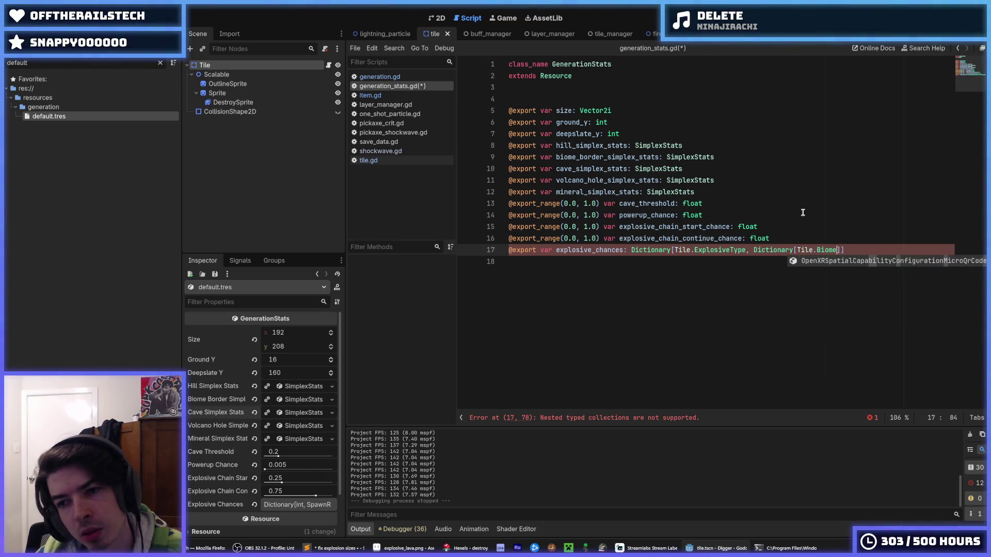
pyautogui.write(', ')
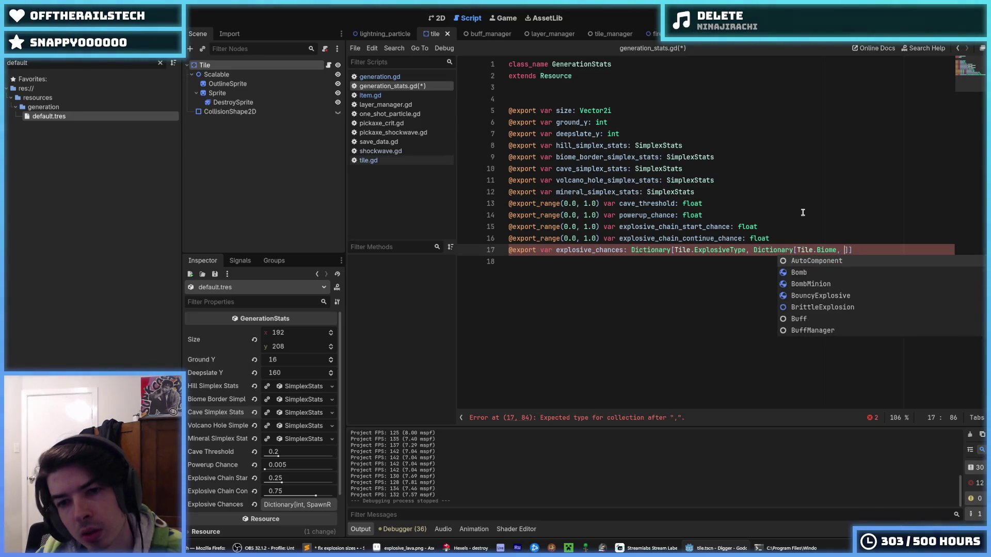
pyautogui.write('float]]')
pyautogui.hotkey('ctrl', 's')
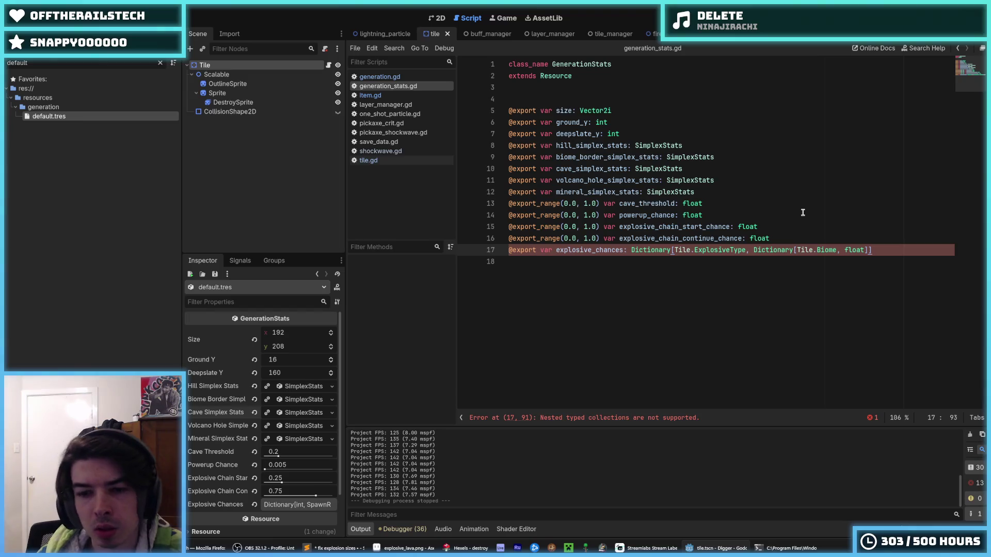
# Restore SpawnRateStats as the explosive_chances value type on line 17 and save generation_stats.gd.
pyautogui.press('Left')
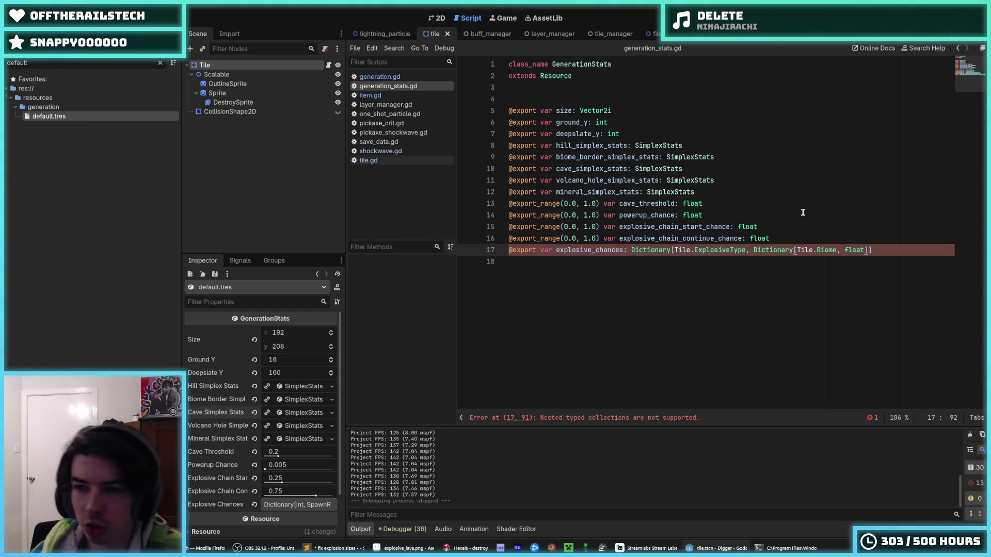
pyautogui.hotkey('ctrl', 'shift', 'Left')
pyautogui.hotkey('ctrl', 'shift', 'Left')
pyautogui.hotkey('ctrl', 'shift', 'Left')
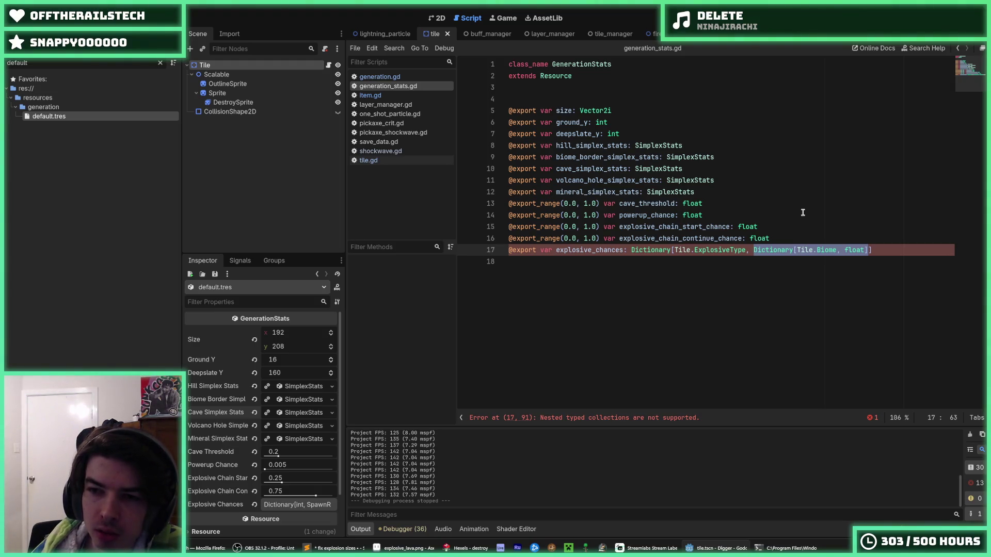
pyautogui.press('BackSpace')
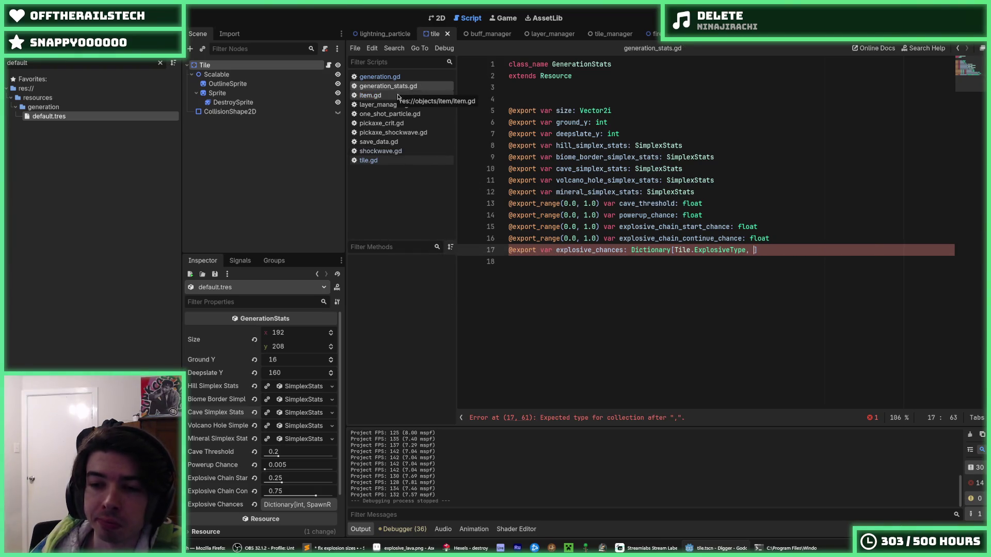
pyautogui.hotkey('ctrl', 'z')
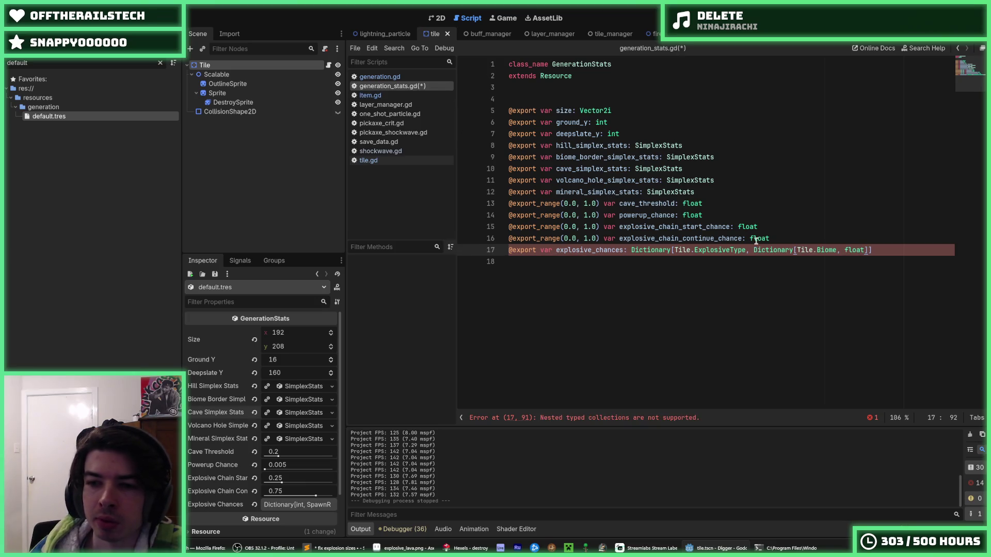
pyautogui.click(890, 253)
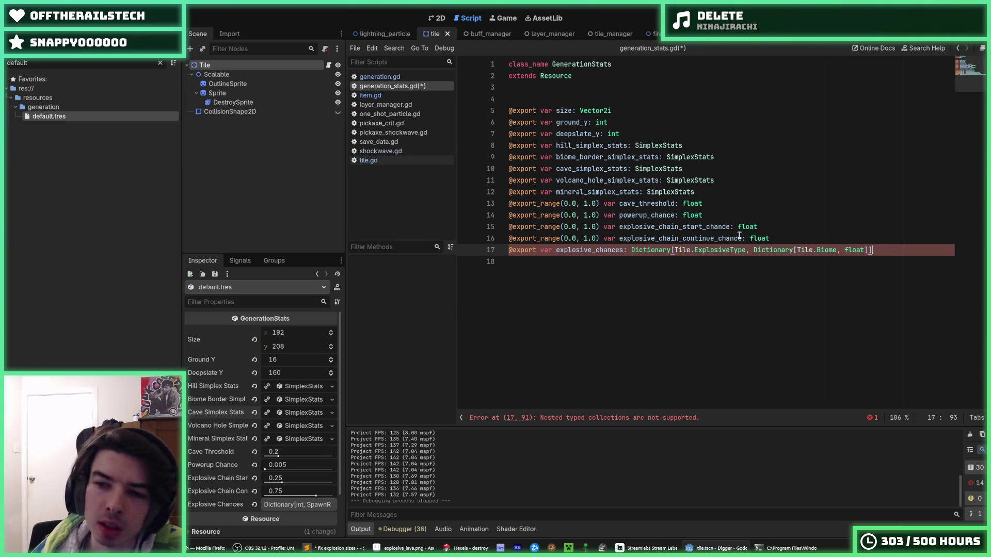
pyautogui.moveTo(754, 251); pyautogui.dragTo(868, 253)
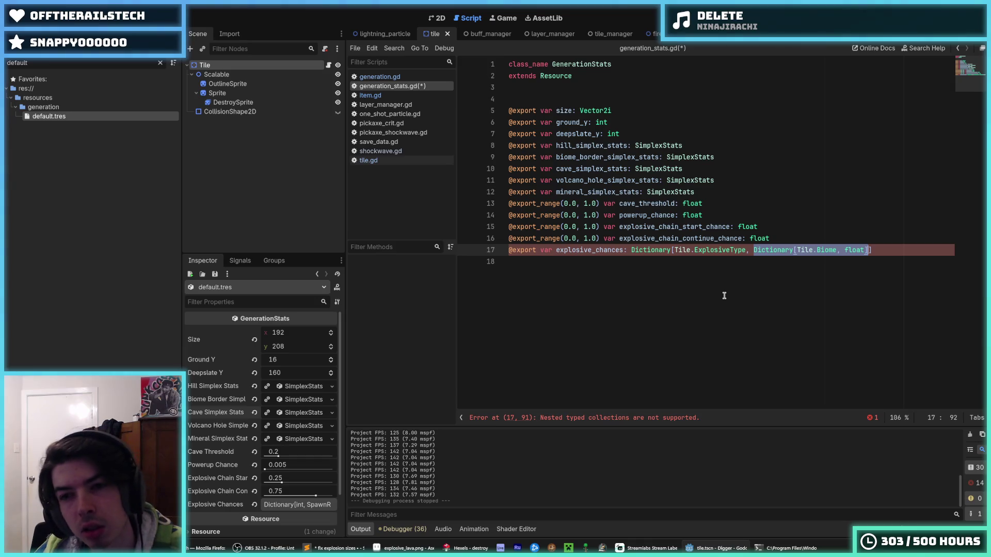
pyautogui.press('BackSpace')
pyautogui.hotkey('ctrl', 'z')
pyautogui.press('BackSpace')
pyautogui.hotkey('ctrl', 'z')
pyautogui.hotkey('ctrl', 'z')
pyautogui.hotkey('ctrl', 'z')
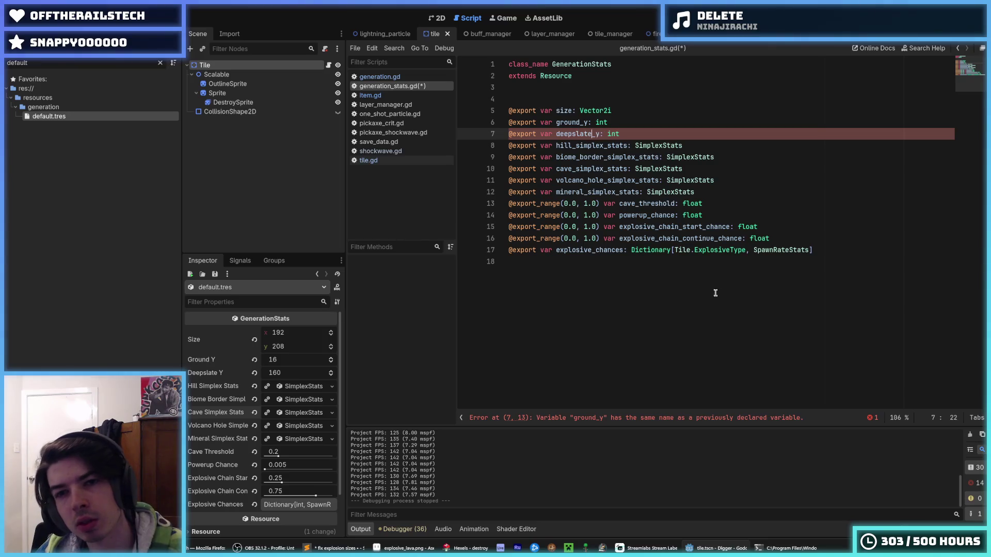
pyautogui.hotkey('ctrl', 's')
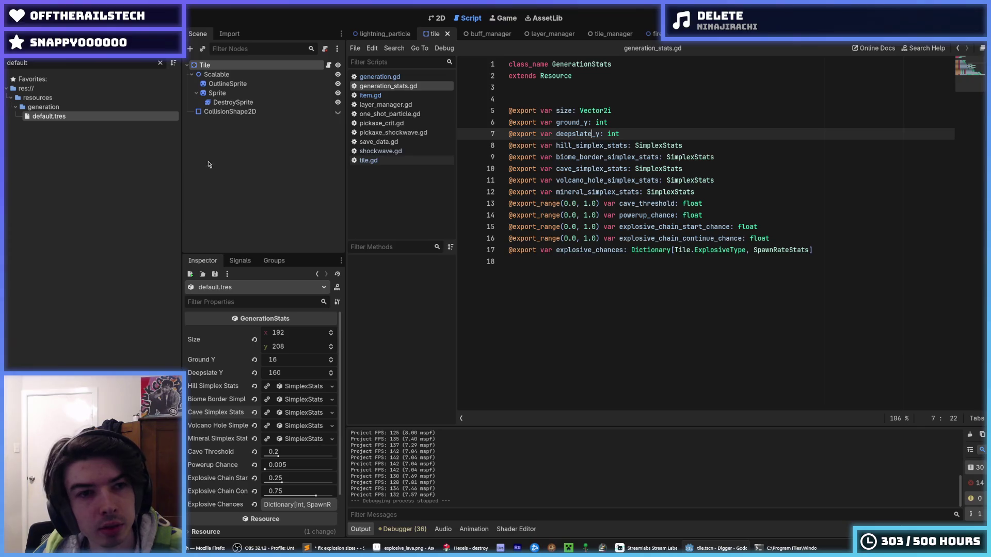
# Collapse the generation folder and inspect the SpawnRateStats type on line 17.
pyautogui.click(14, 108)
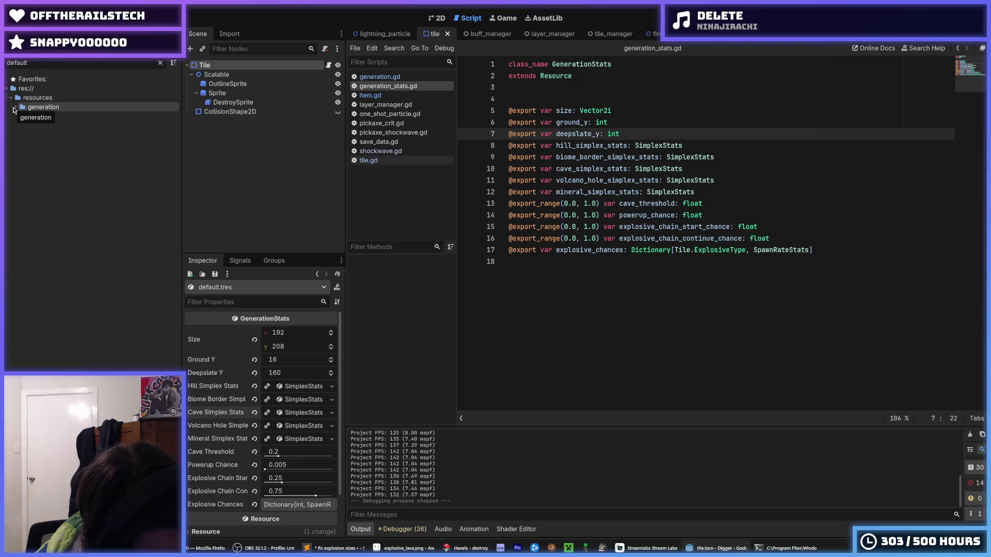
pyautogui.moveTo(787, 251)
pyautogui.mouseDown()
pyautogui.moveTo(753, 258)
pyautogui.moveTo(789, 250)
pyautogui.mouseUp()
pyautogui.click(752, 253)
pyautogui.click(788, 249)
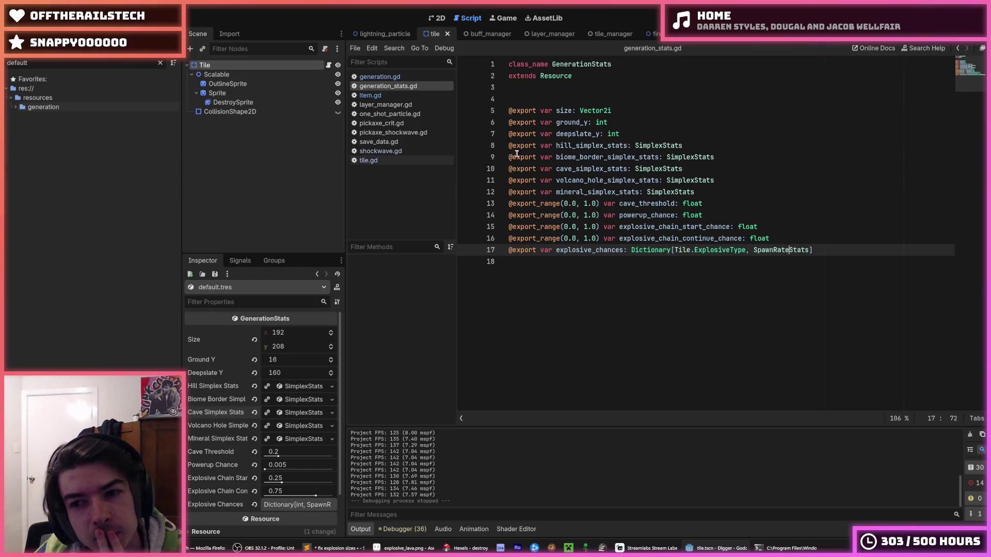
pyautogui.doubleClick(759, 238)
pyautogui.doubleClick(765, 250)
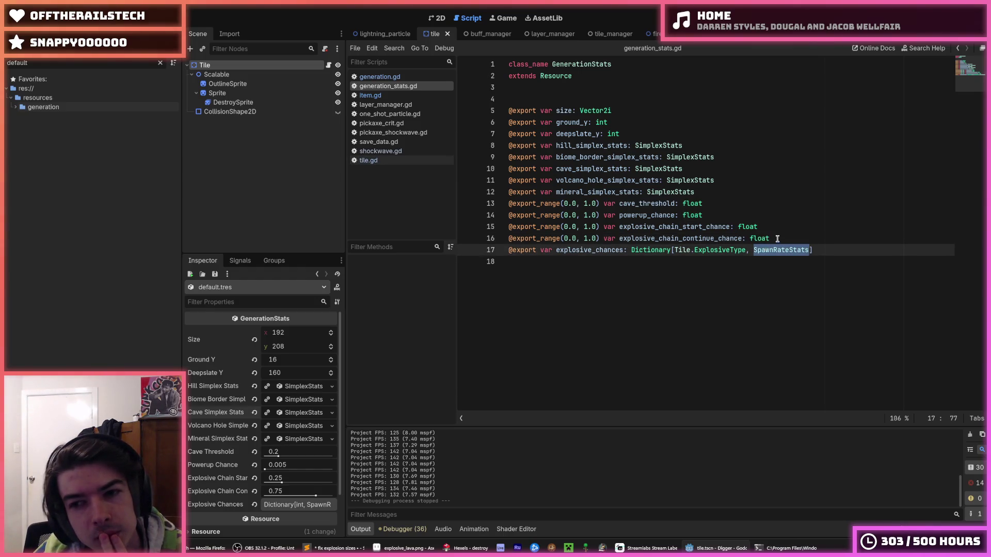
pyautogui.click(777, 239)
# Peek at the Hill, Biome Border and Cave Simplex Stats settings in the Inspector.
pyautogui.click(287, 390)
pyautogui.click(290, 385)
pyautogui.click(290, 400)
pyautogui.click(297, 401)
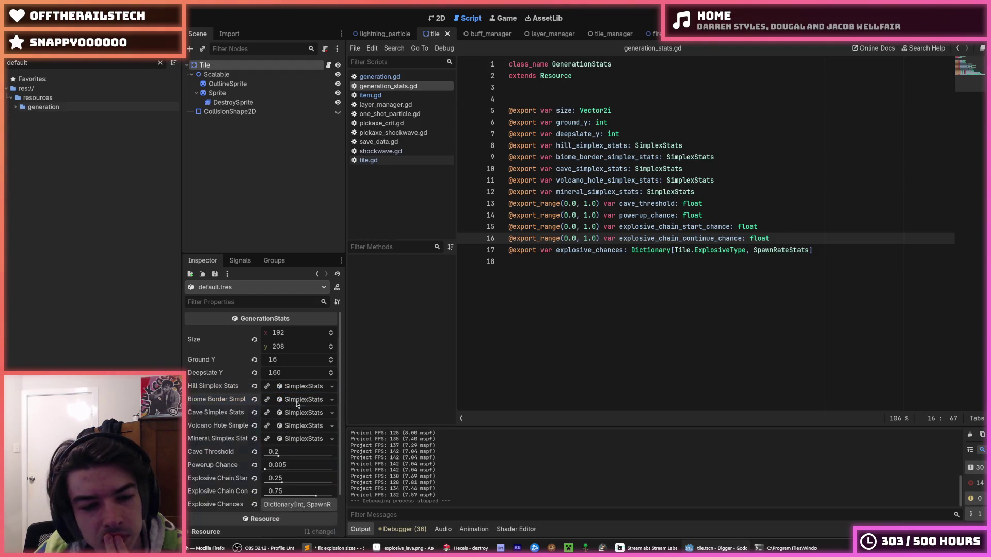
pyautogui.click(298, 415)
pyautogui.click(298, 415)
pyautogui.scroll(-1, 284, 441)
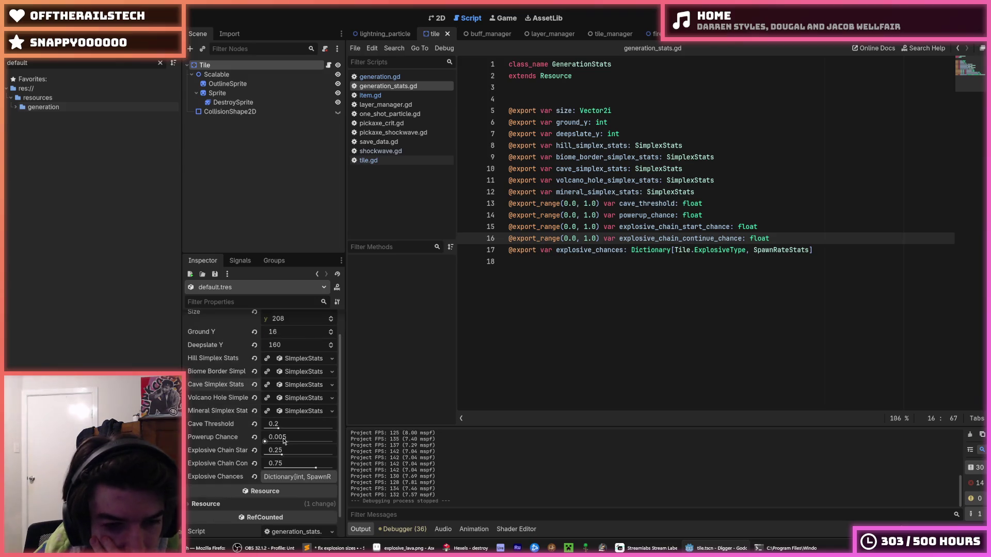
# Expand Explosive Chances to check the Fire and Explosion biome chances, then open tile.gd.
pyautogui.click(297, 477)
pyautogui.scroll(-4, 295, 439)
pyautogui.click(296, 384)
pyautogui.click(296, 383)
pyautogui.click(295, 381)
pyautogui.click(294, 379)
pyautogui.click(613, 282)
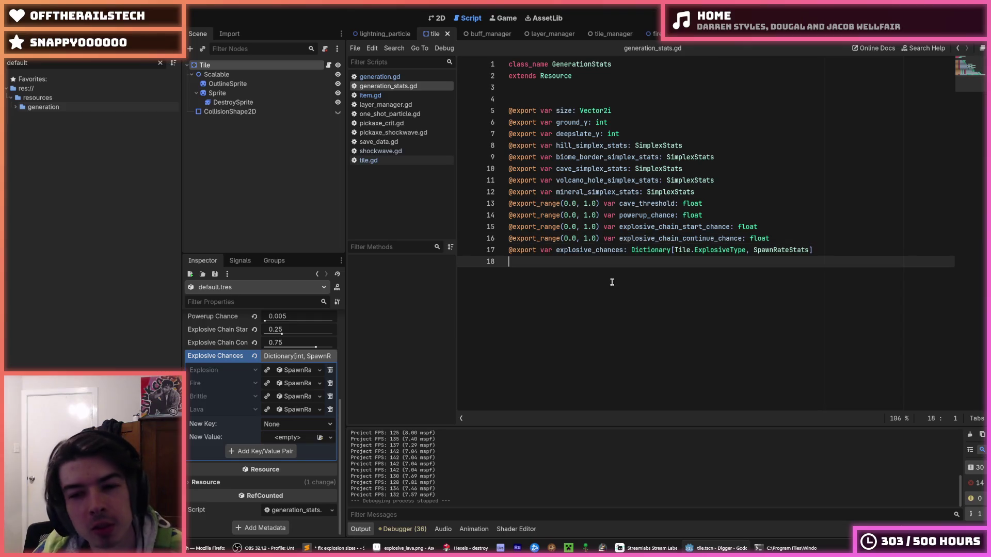
pyautogui.click(292, 374)
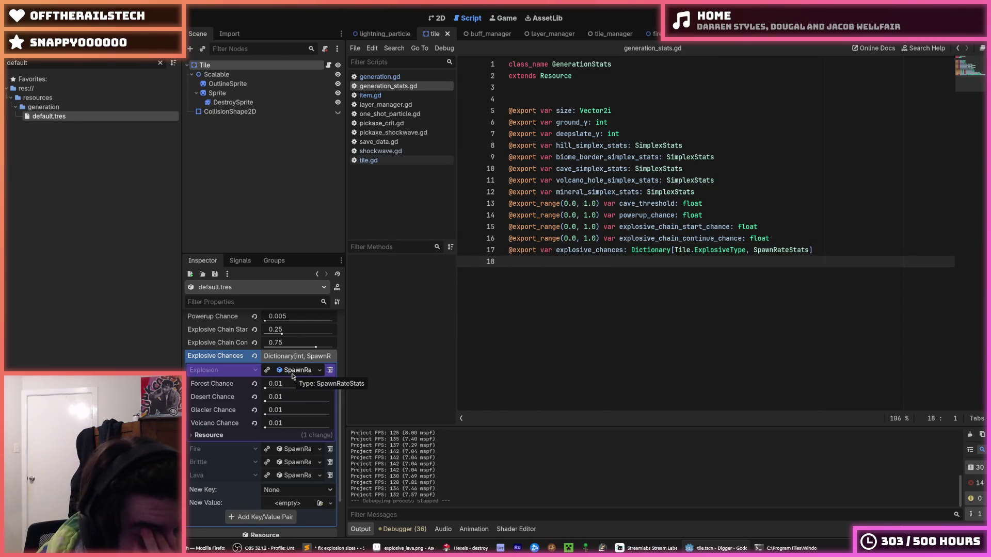
pyautogui.click(292, 377)
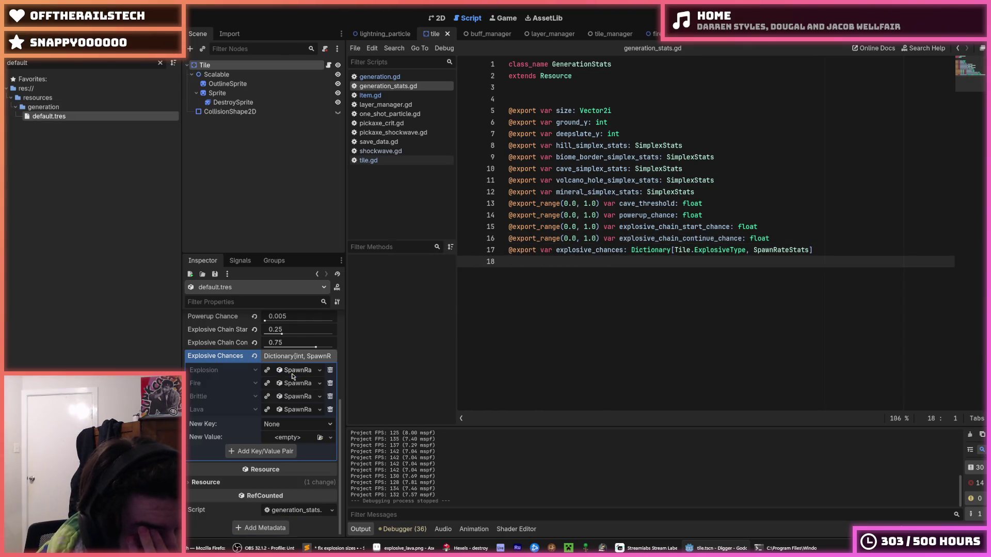
pyautogui.click(392, 161)
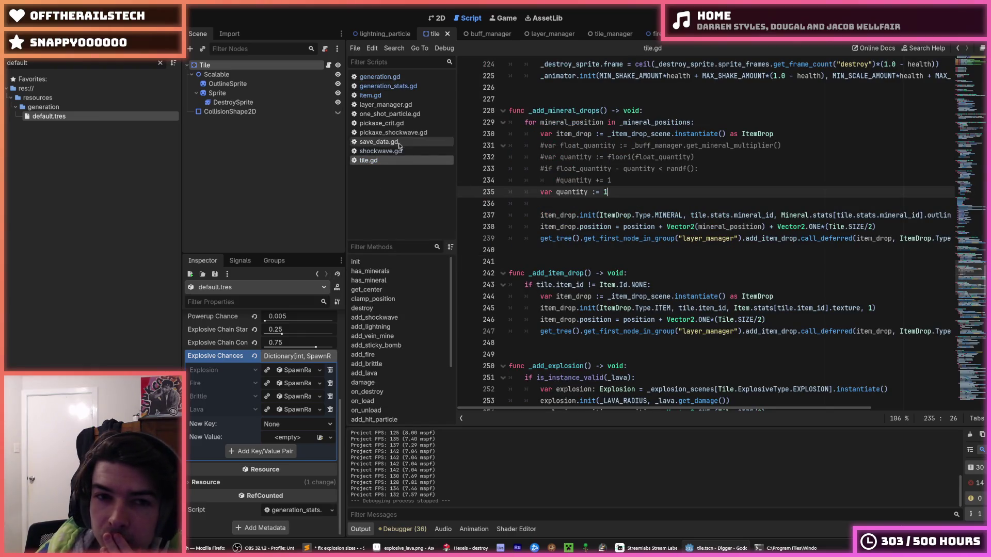
# In generation.gd, remove the [biome] index from the explosive chance lookup on line 191.
pyautogui.click(380, 77)
pyautogui.click(885, 199)
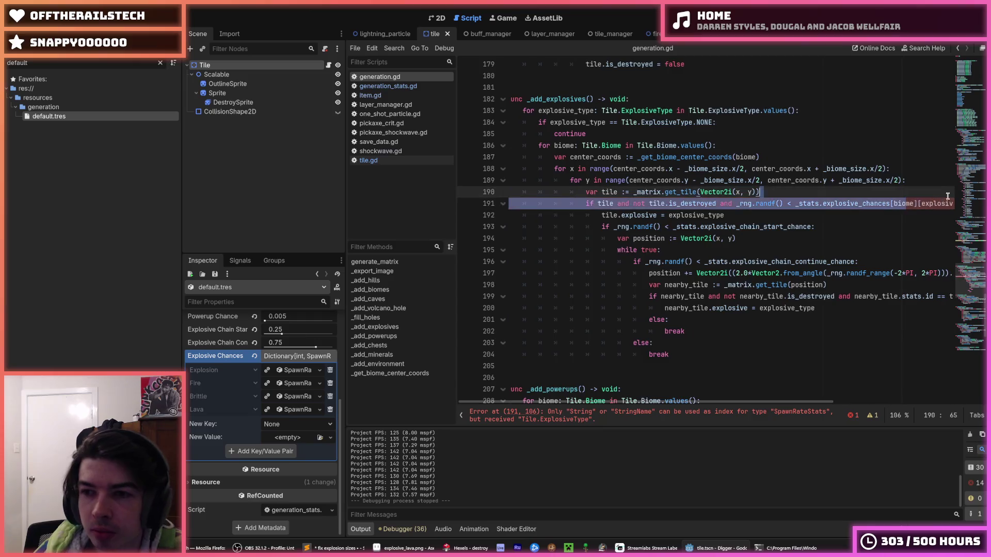
pyautogui.press('End')
pyautogui.scroll(15, 949, 202)
pyautogui.moveTo(963, 227)
pyautogui.mouseDown()
pyautogui.moveTo(959, 129)
pyautogui.moveTo(953, 331)
pyautogui.moveTo(954, 282)
pyautogui.mouseUp()
pyautogui.click(856, 229)
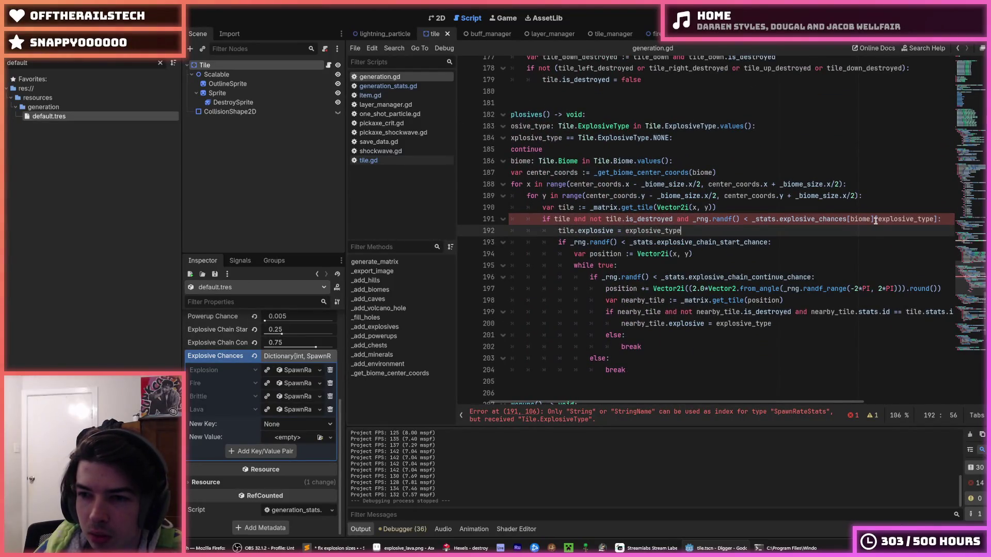
pyautogui.click(876, 220)
pyautogui.moveTo(874, 219); pyautogui.dragTo(852, 219)
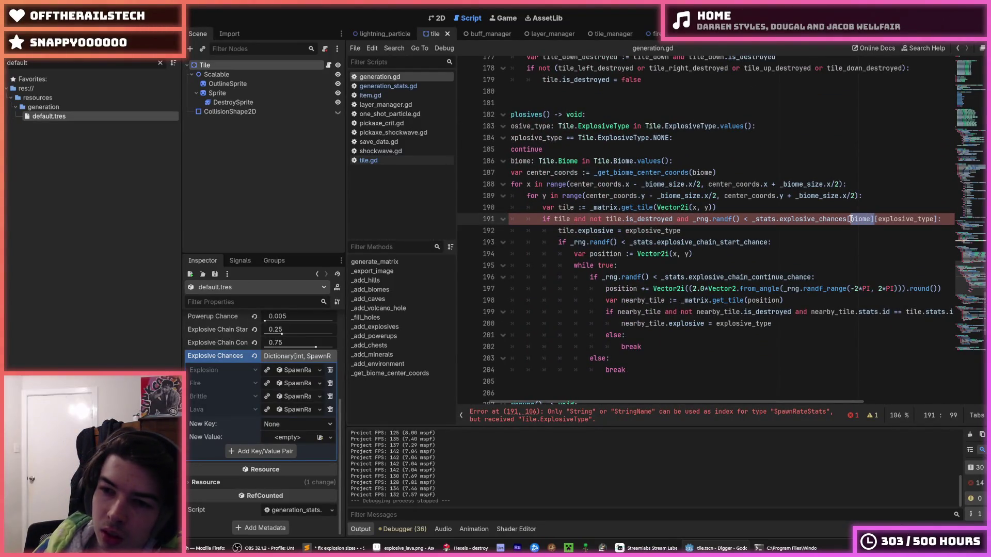
pyautogui.hotkey('ctrl', 'z')
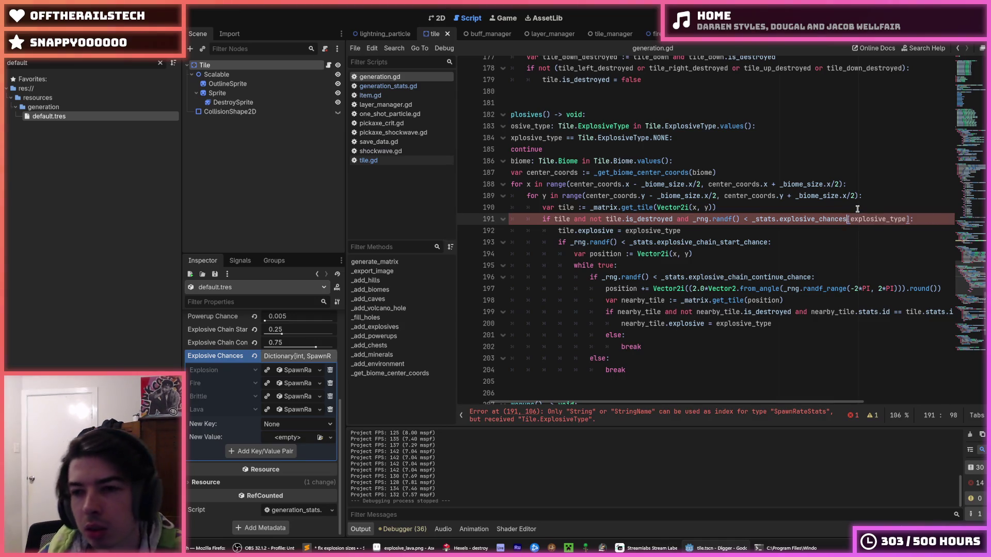
# Append .get_chance(biome) to the explosive type lookup and save generation.gd.
pyautogui.write('.get_c')
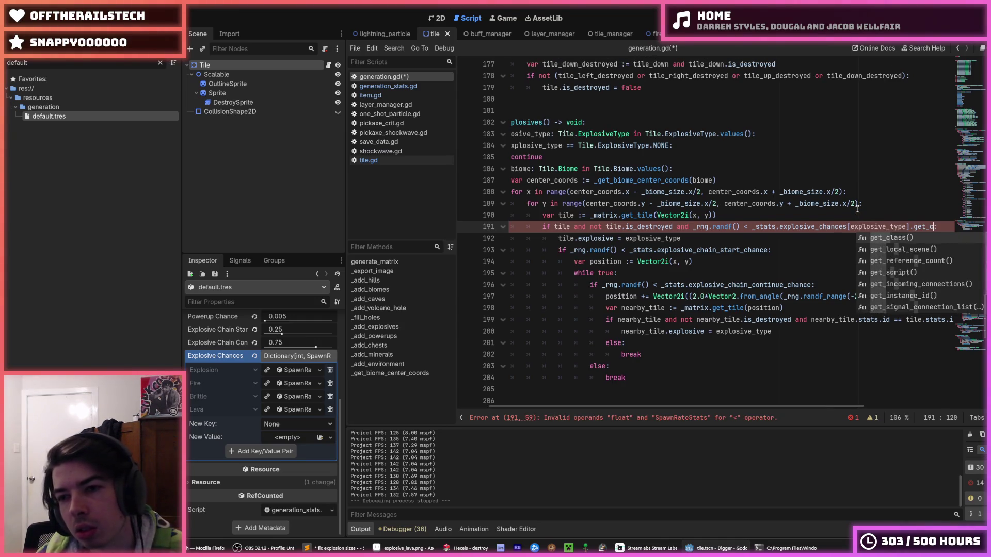
pyautogui.press('Return')
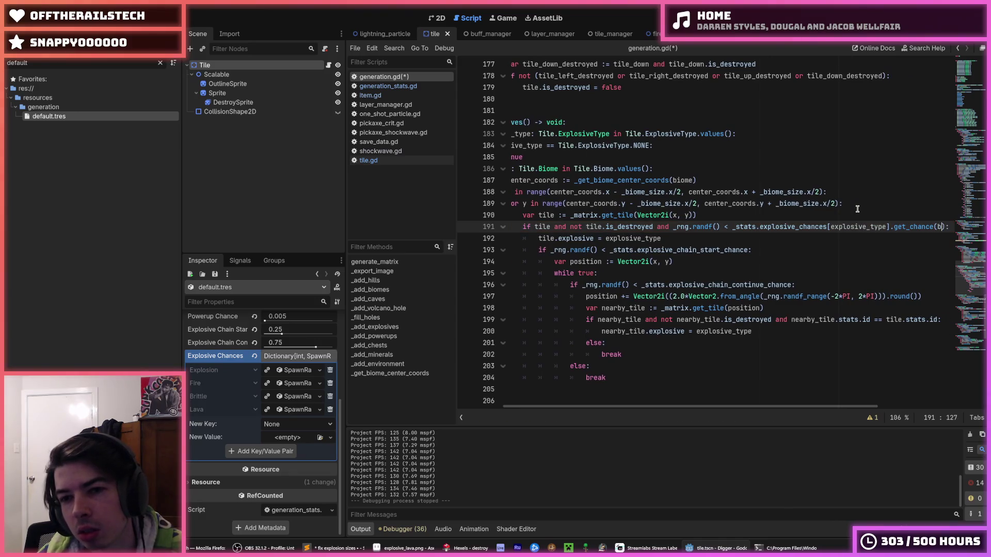
pyautogui.write('iome')
pyautogui.hotkey('ctrl', 's')
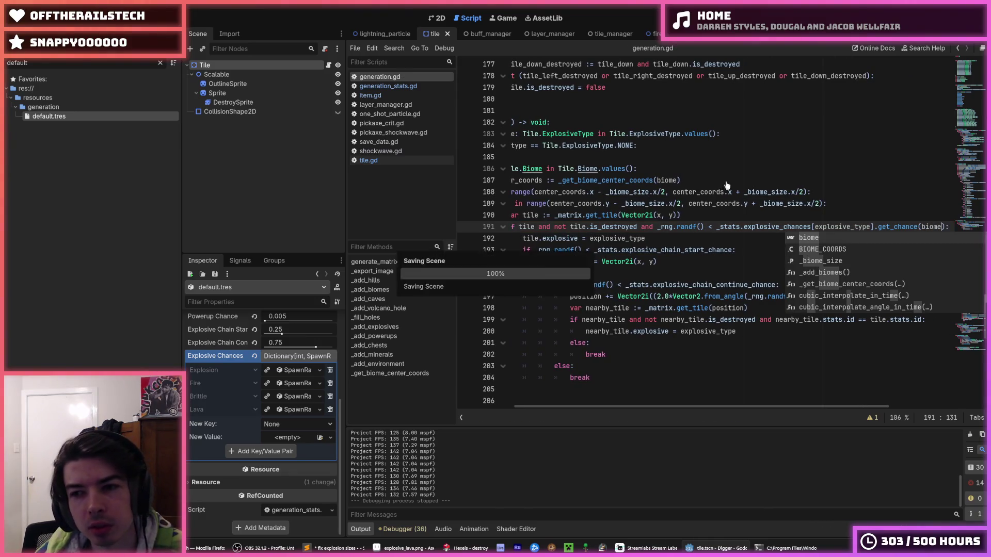
# Take the .get_chance(biome) call and filter the file tree by 'spawn'.
pyautogui.click(876, 227)
pyautogui.moveTo(874, 227); pyautogui.dragTo(936, 227)
pyautogui.hotkey('ctrl', 'c')
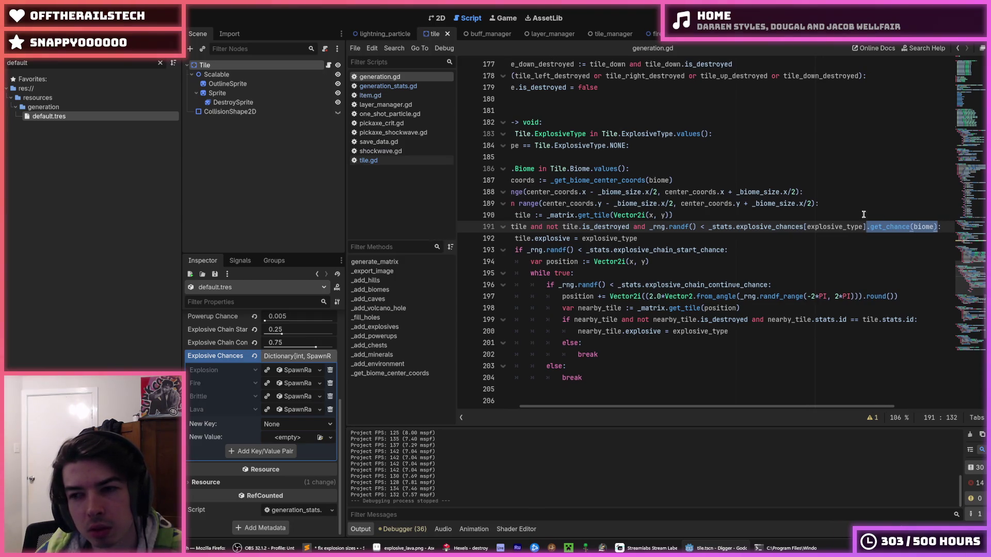
pyautogui.click(411, 87)
pyautogui.click(410, 96)
pyautogui.click(402, 86)
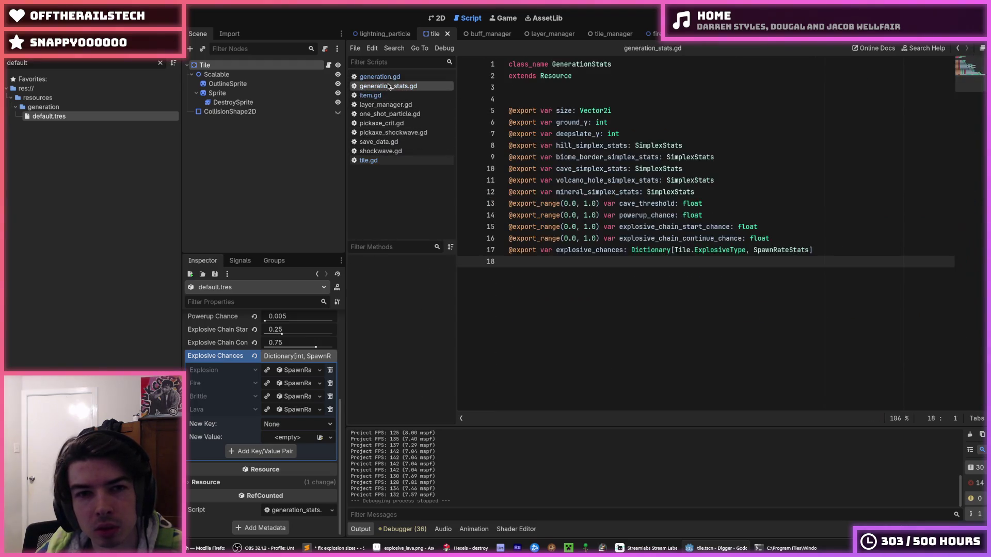
pyautogui.click(395, 77)
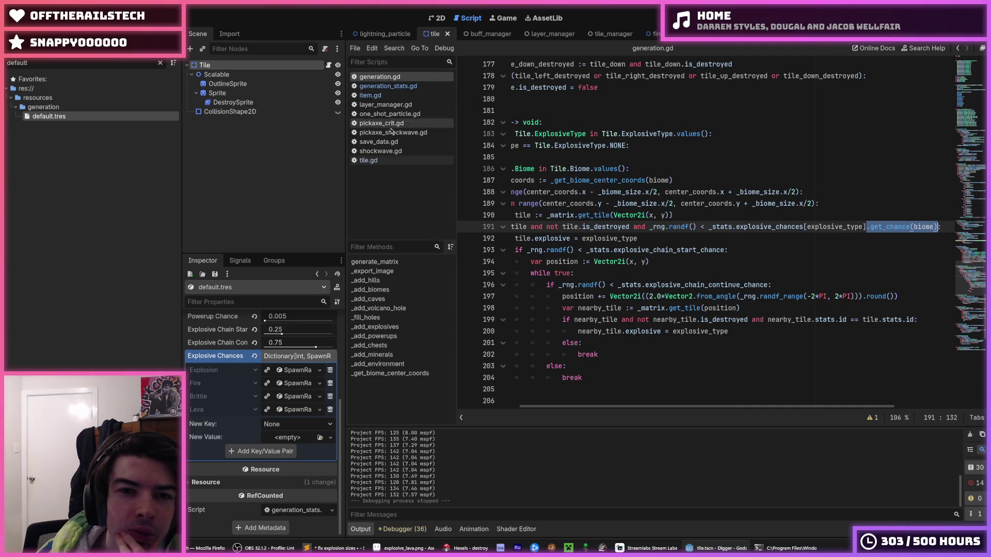
pyautogui.doubleClick(52, 65)
pyautogui.write('spawn')
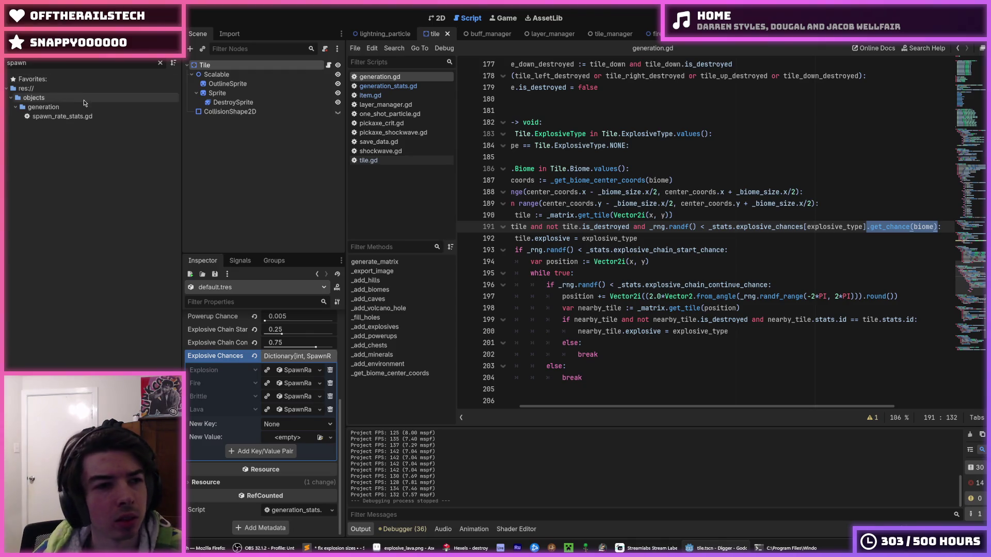
# In spawn_rate_stats.gd, declare func get_chance(biome: Tile.Biome) -> void.
pyautogui.doubleClick(62, 116)
pyautogui.press('Return')
pyautogui.hotkey('ctrl', 'v')
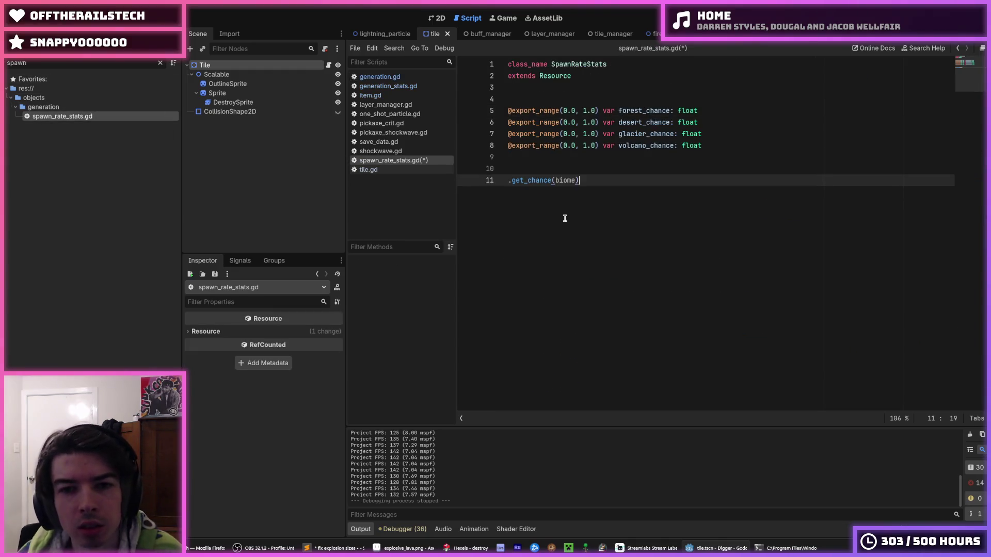
pyautogui.press('Home')
pyautogui.write('func')
pyautogui.press('Delete')
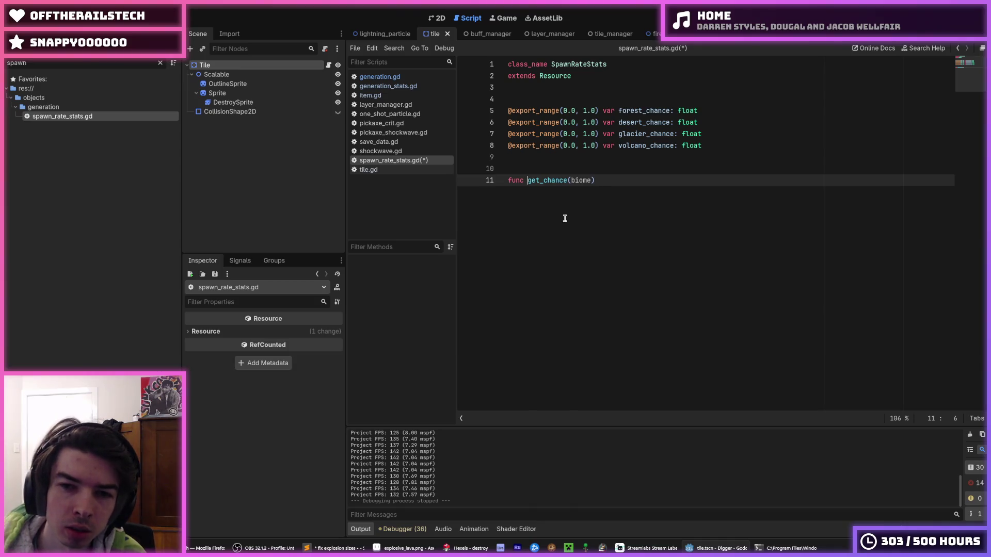
pyautogui.write('void:')
pyautogui.press('Return')
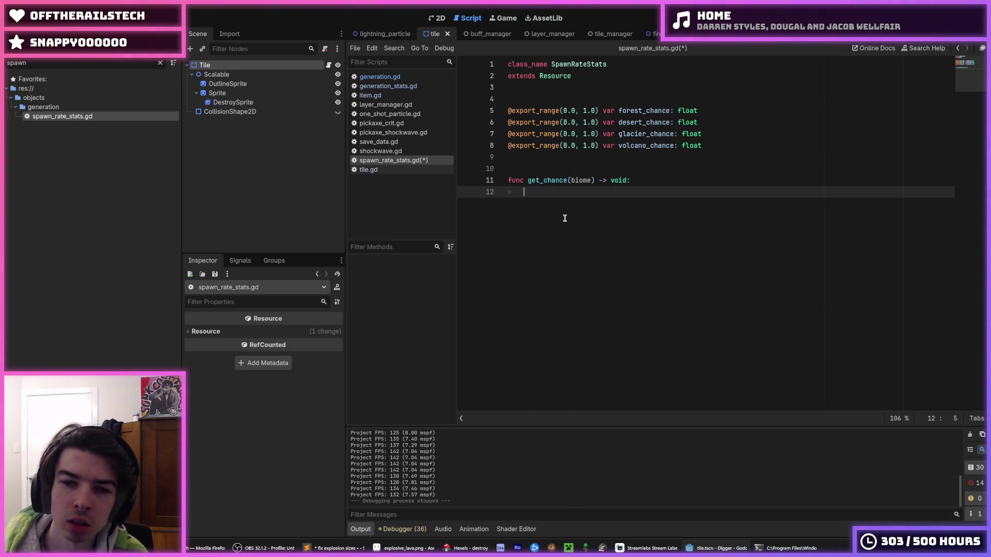
pyautogui.press('Up')
pyautogui.press('End')
pyautogui.press('Left')
pyautogui.press('Left')
pyautogui.write(': Tile.Biome')
pyautogui.press('Down')
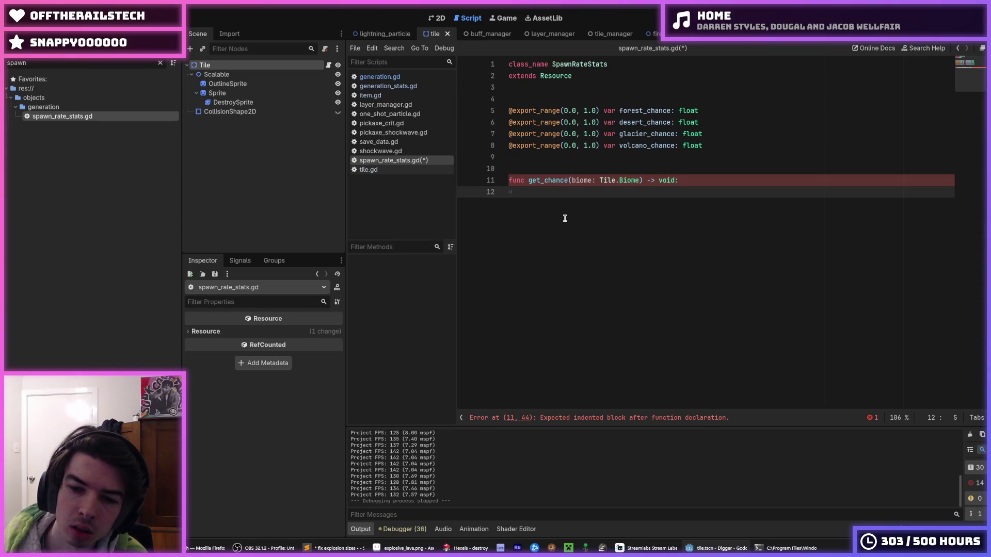
# Make get_chance return {Tile.Biome.FOREST_1: forest_chance}[biome] and save the script.
pyautogui.press('BackSpace')
pyautogui.press('BackSpace')
pyautogui.press('BackSpace')
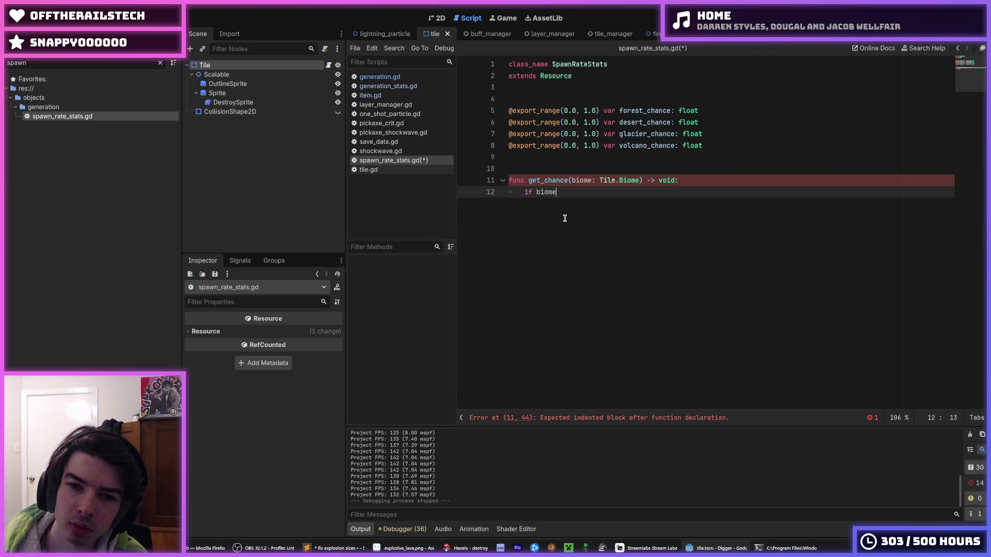
pyautogui.write(' ==')
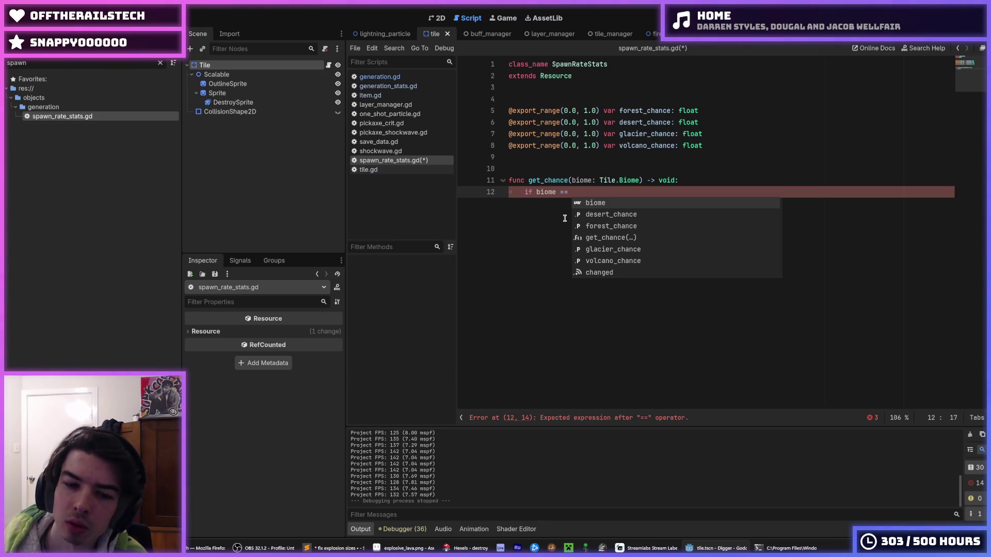
pyautogui.hotkey('shift', 'Home')
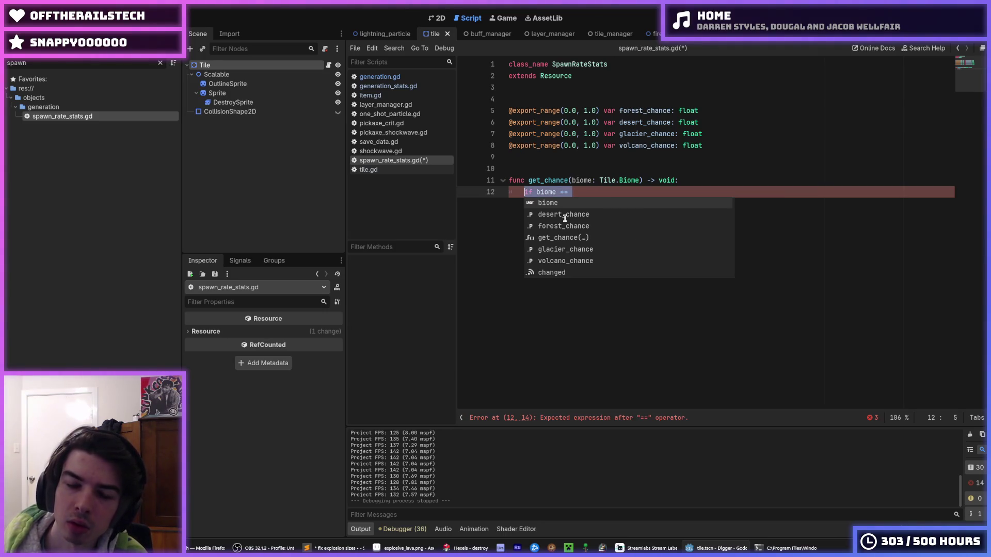
pyautogui.write('return ')
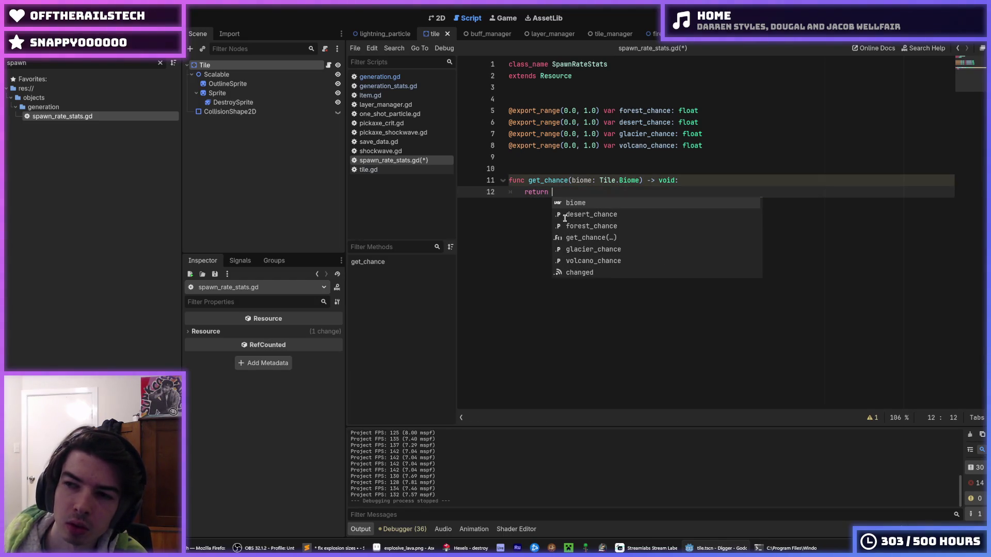
pyautogui.write('{')
pyautogui.press('Return')
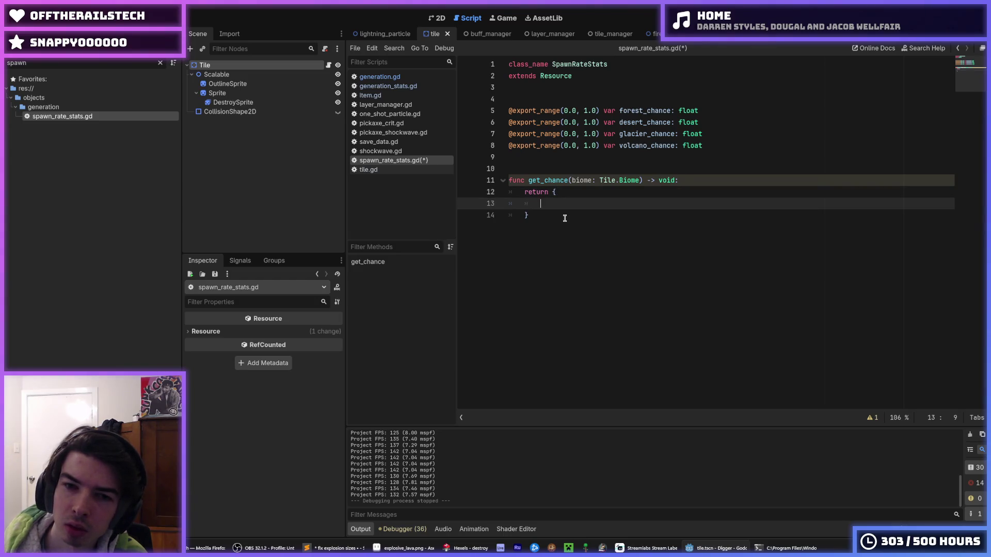
pyautogui.press('Down')
pyautogui.write('biome')
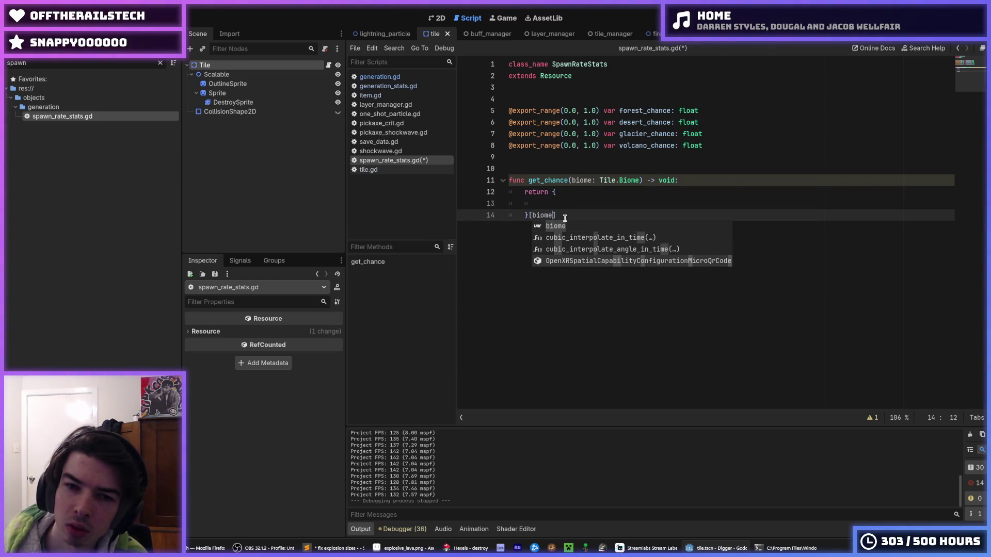
pyautogui.press('Escape')
pyautogui.press('Up')
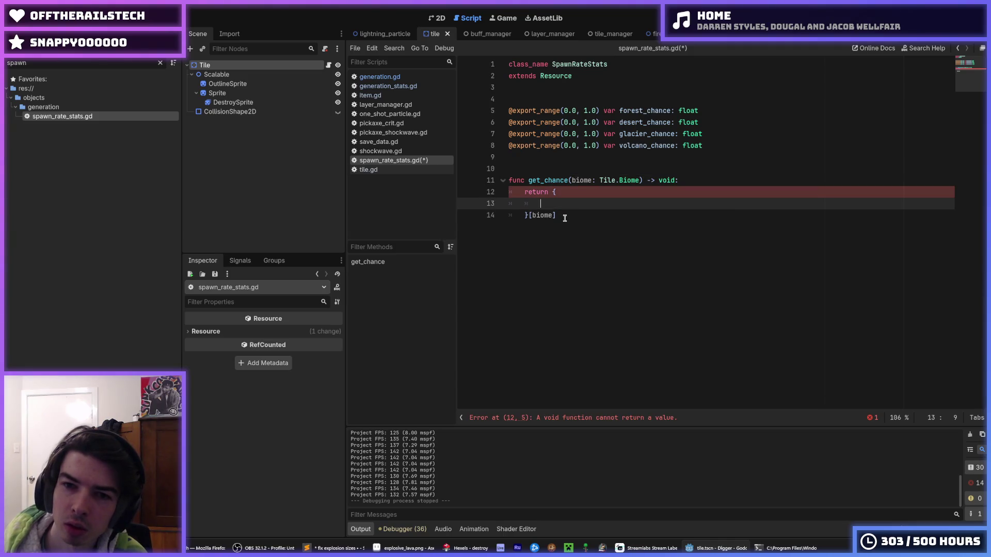
pyautogui.write('Tile.Biome')
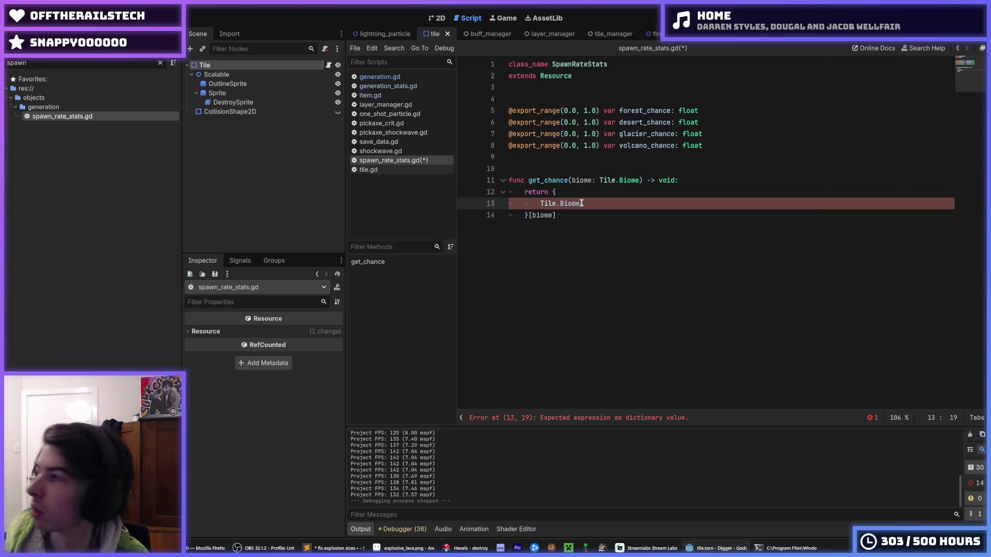
pyautogui.write(' .FOREST')
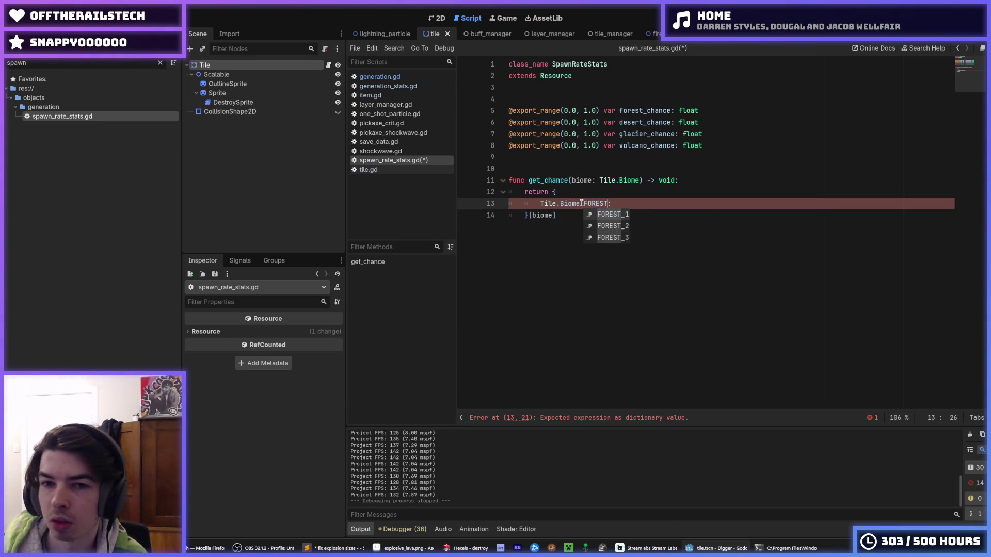
pyautogui.write('_1')
pyautogui.write('forest_chance')
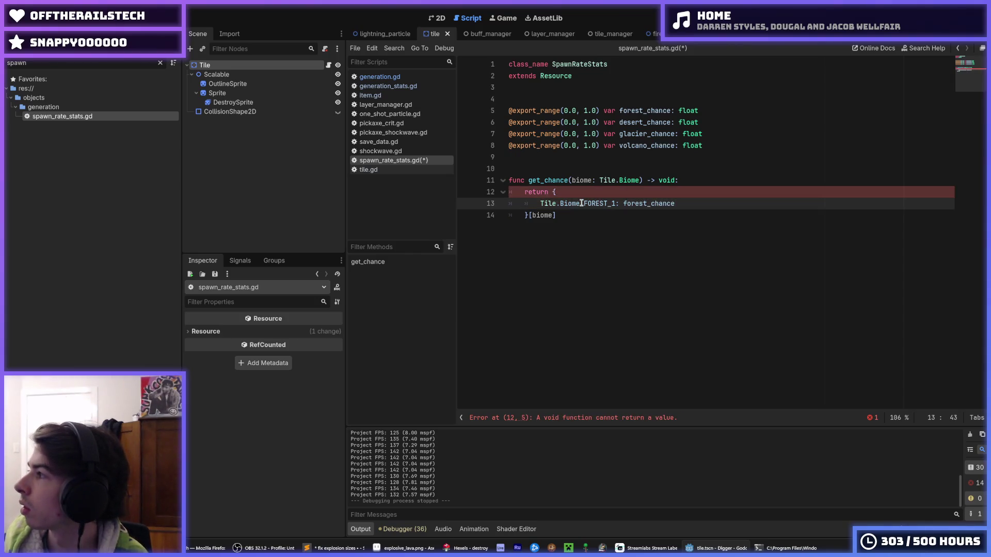
pyautogui.hotkey('ctrl', 's')
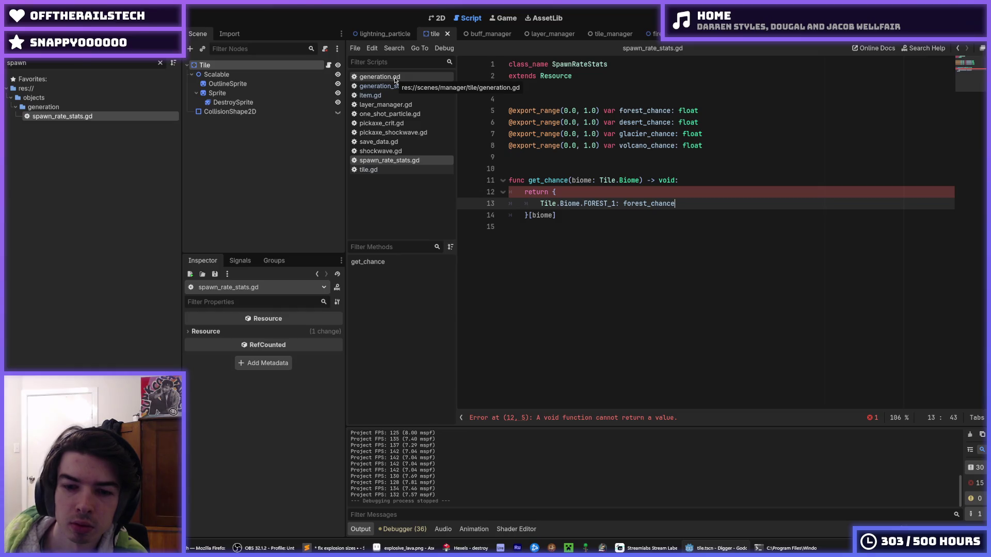
pyautogui.doubleClick(665, 182)
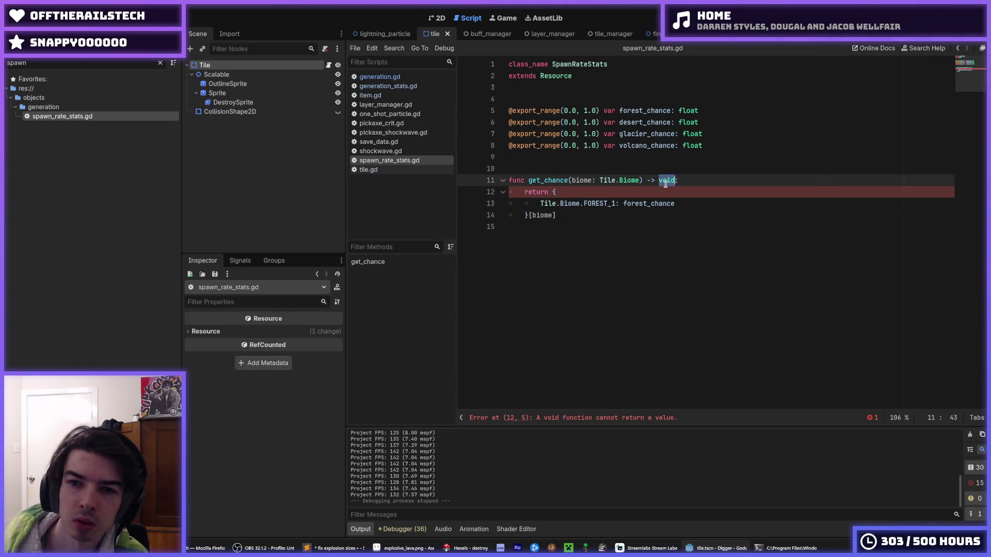
# Change get_chance's return type from void to float and save.
pyautogui.write('float')
pyautogui.hotkey('ctrl', 's')
pyautogui.click(557, 215)
# Copy the BIOME_COORDS biome entries from generation.gd, then return to spawn_rate_stats.gd after FOREST_1.
pyautogui.click(380, 76)
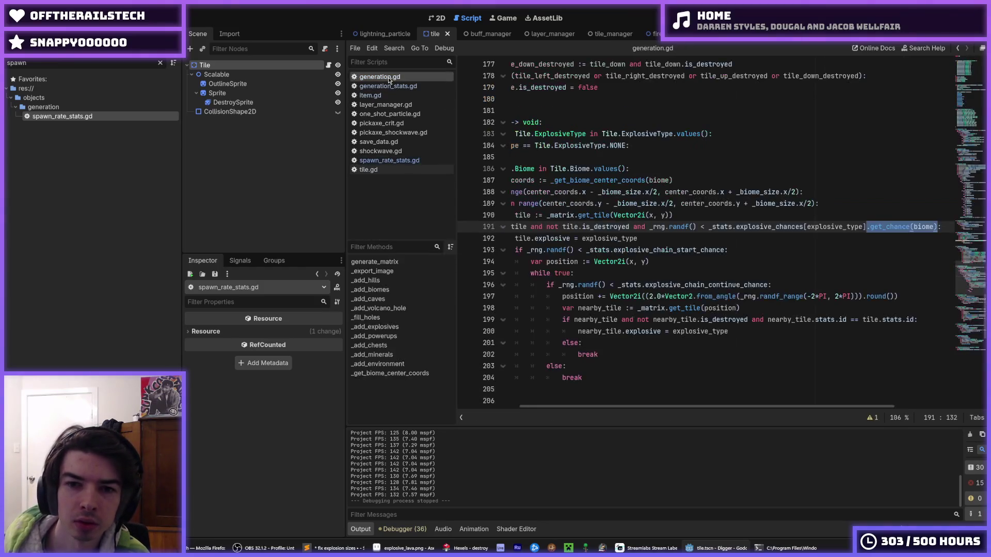
pyautogui.click(796, 241)
pyautogui.scroll(20, 723, 232)
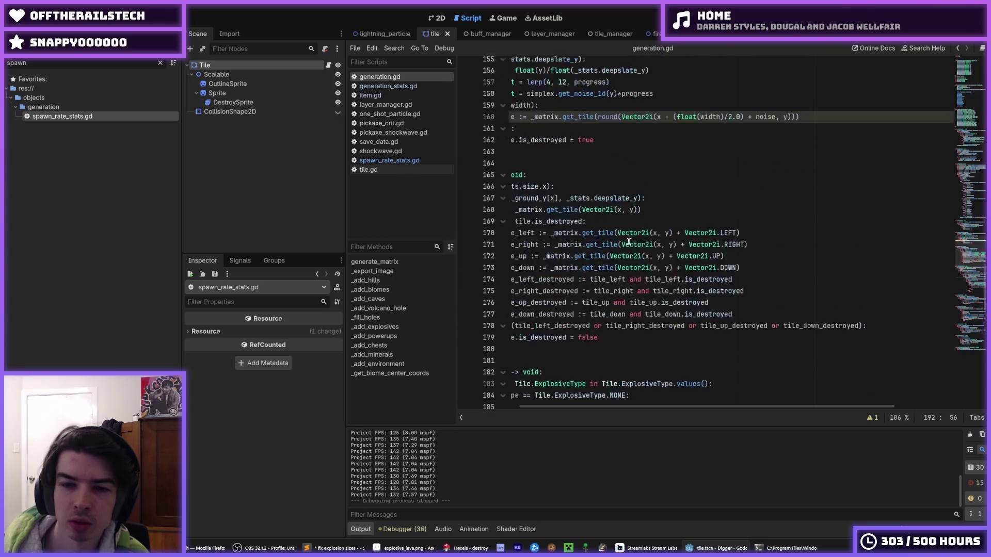
pyautogui.moveTo(662, 216); pyautogui.dragTo(508, 122)
pyautogui.scroll(20, 517, 163)
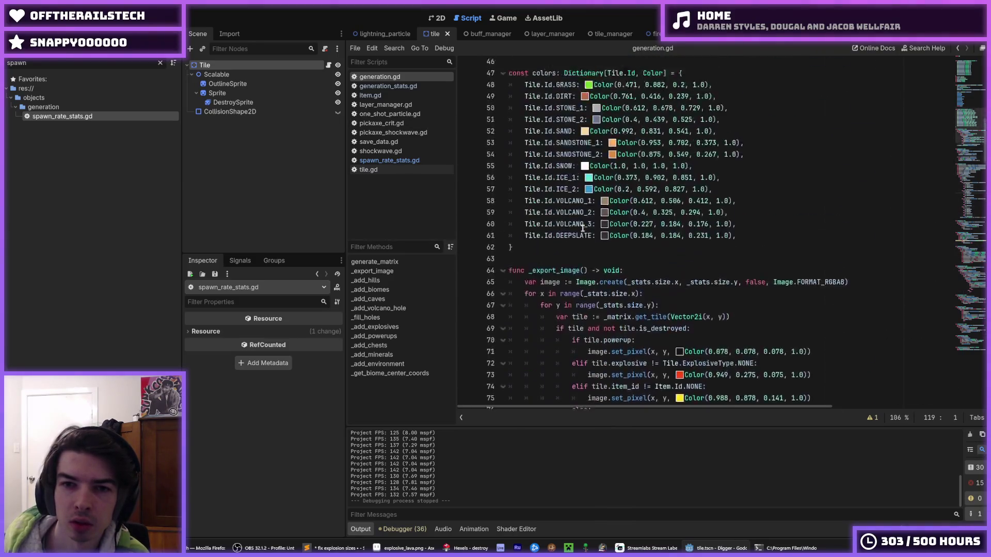
pyautogui.scroll(4, 668, 223)
pyautogui.moveTo(673, 250); pyautogui.dragTo(492, 125)
pyautogui.hotkey('ctrl', 'c')
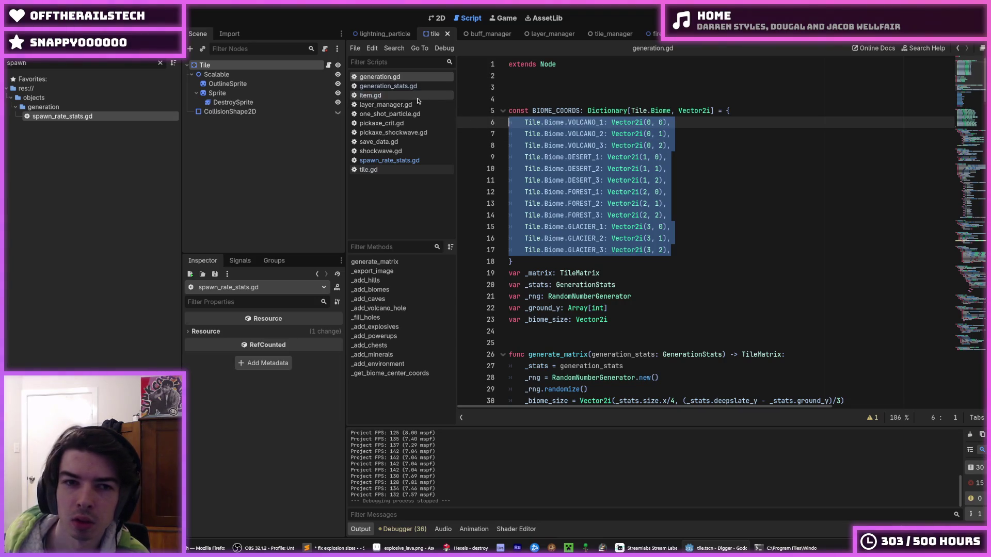
pyautogui.click(389, 161)
pyautogui.click(680, 203)
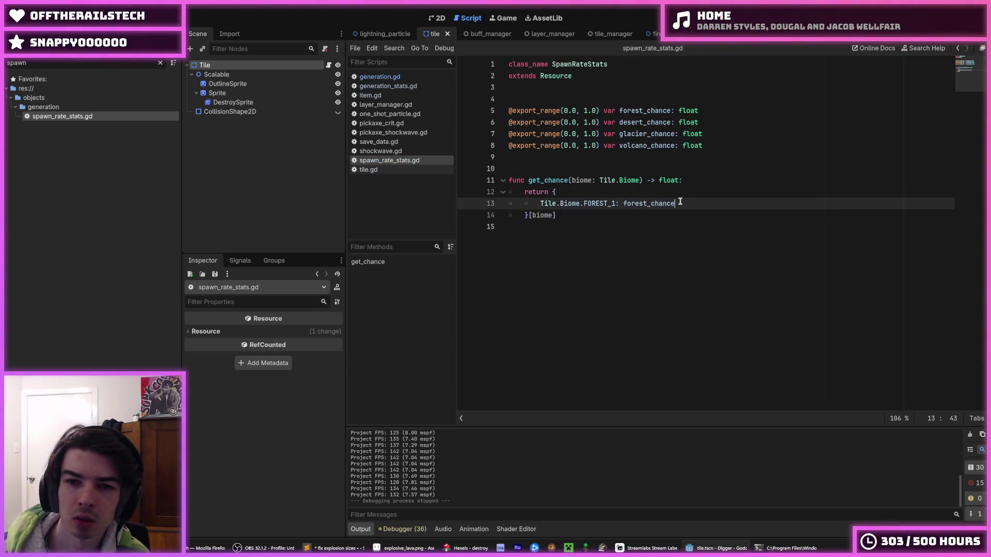
# Paste the copied biome entries into the dictionary and indent them one level.
pyautogui.press('Return')
pyautogui.hotkey('ctrl', 'v')
pyautogui.click(562, 216)
pyautogui.moveTo(525, 227); pyautogui.dragTo(671, 344)
pyautogui.press('Tab')
pyautogui.click(689, 226)
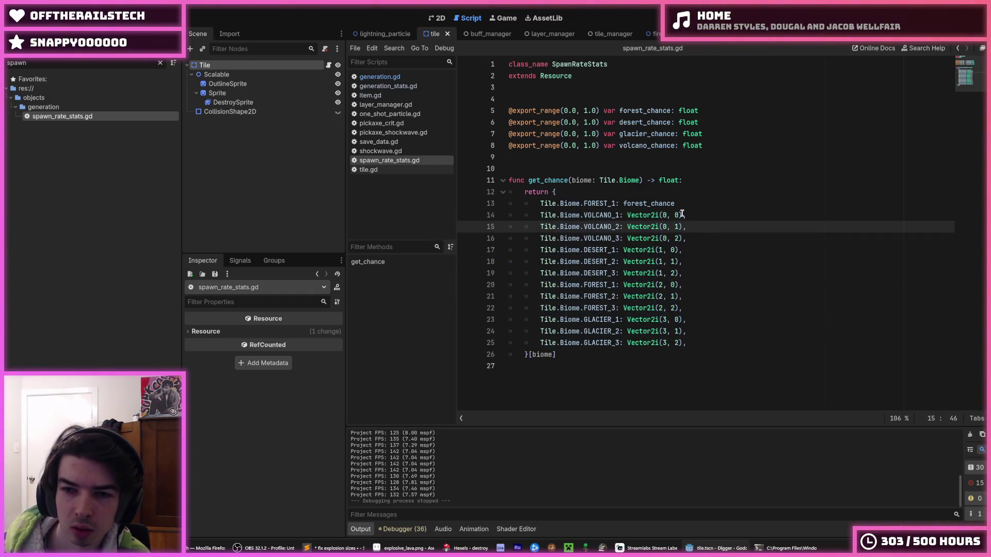
# Delete the Vector2i values from every entry at once with multi-cursor selection.
pyautogui.doubleClick(648, 215)
pyautogui.hotkey('ctrl', 'd')
pyautogui.hotkey('ctrl', 'd')
pyautogui.hotkey('ctrl', 'd')
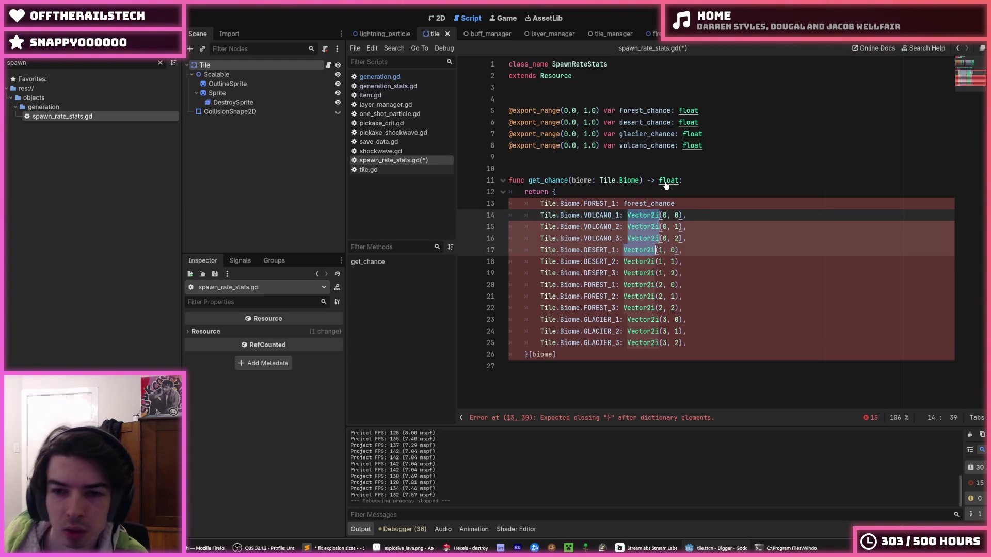
pyautogui.hotkey('ctrl', 'd')
pyautogui.hotkey('ctrl', 'd')
pyautogui.hotkey('ctrl', 'd')
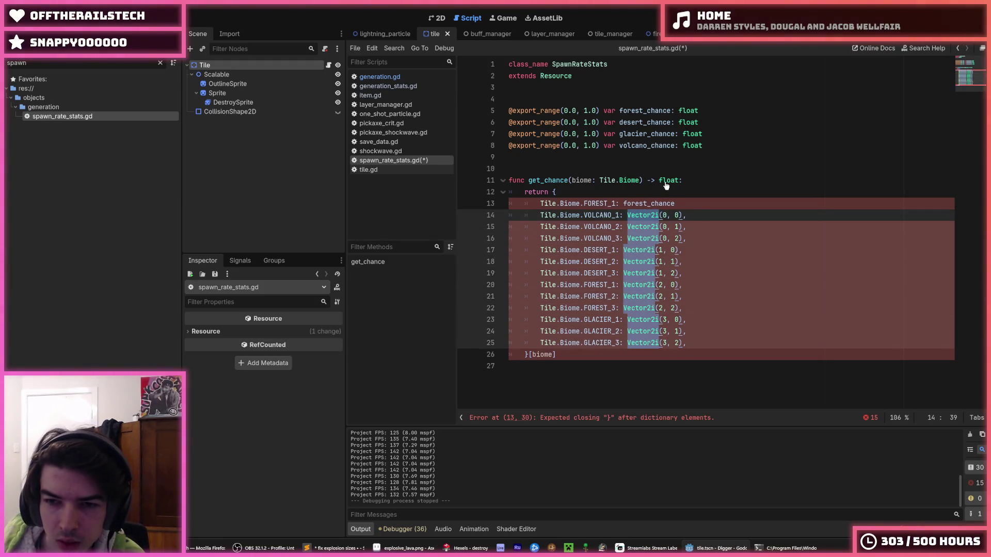
pyautogui.press('Delete')
pyautogui.press('Delete')
pyautogui.press('Delete')
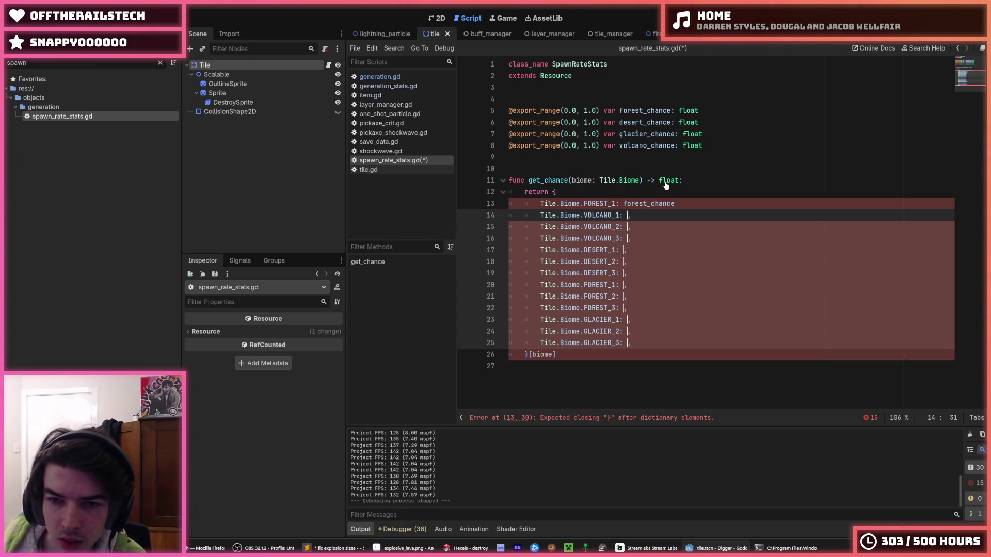
pyautogui.click(707, 212)
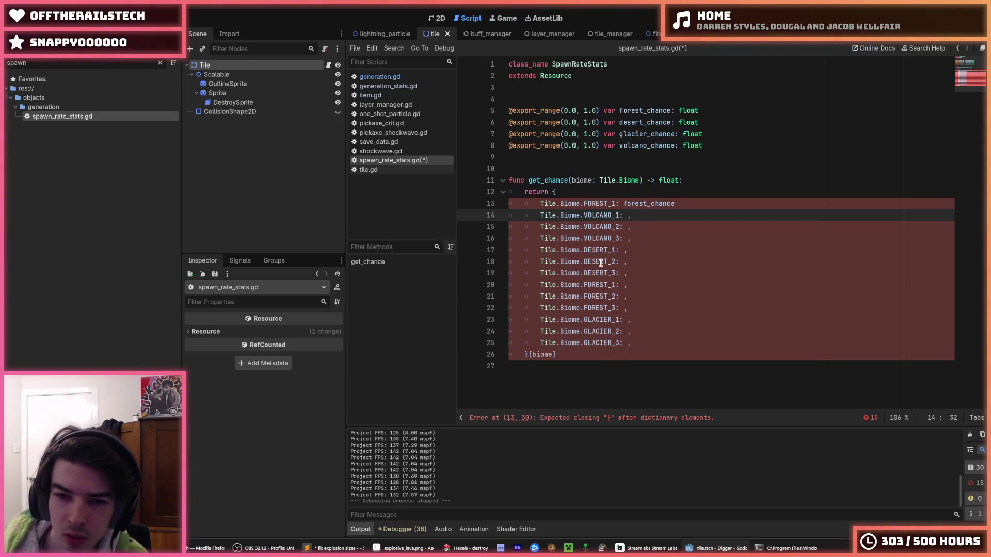
# Remove the duplicate FOREST_1 entry and reorder forest, desert and glacier entries above volcano.
pyautogui.moveTo(631, 285); pyautogui.dragTo(458, 288)
pyautogui.press('BackSpace')
pyautogui.press('BackSpace')
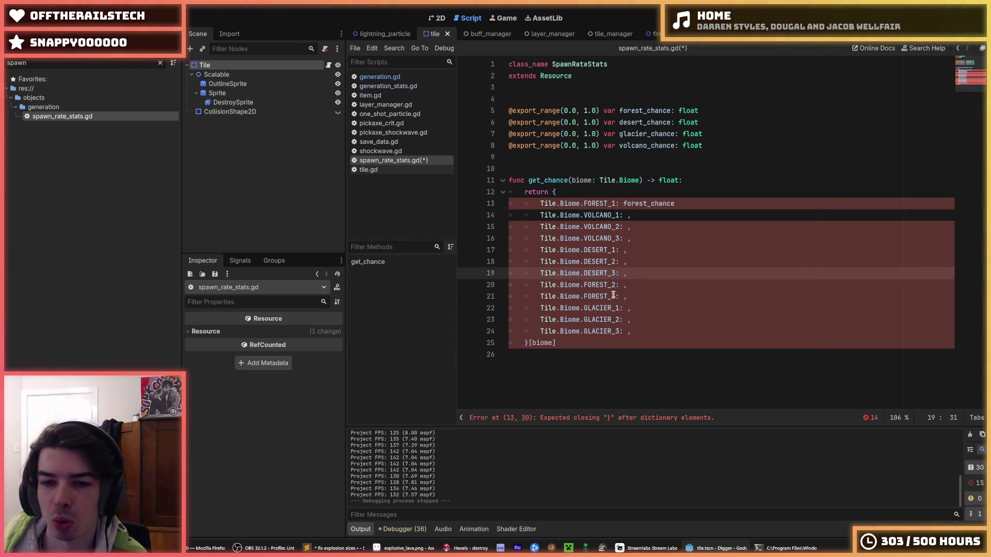
pyautogui.moveTo(613, 297); pyautogui.dragTo(592, 286)
pyautogui.hotkey('alt', 'Up')
pyautogui.hotkey('alt', 'Up')
pyautogui.hotkey('alt', 'Up')
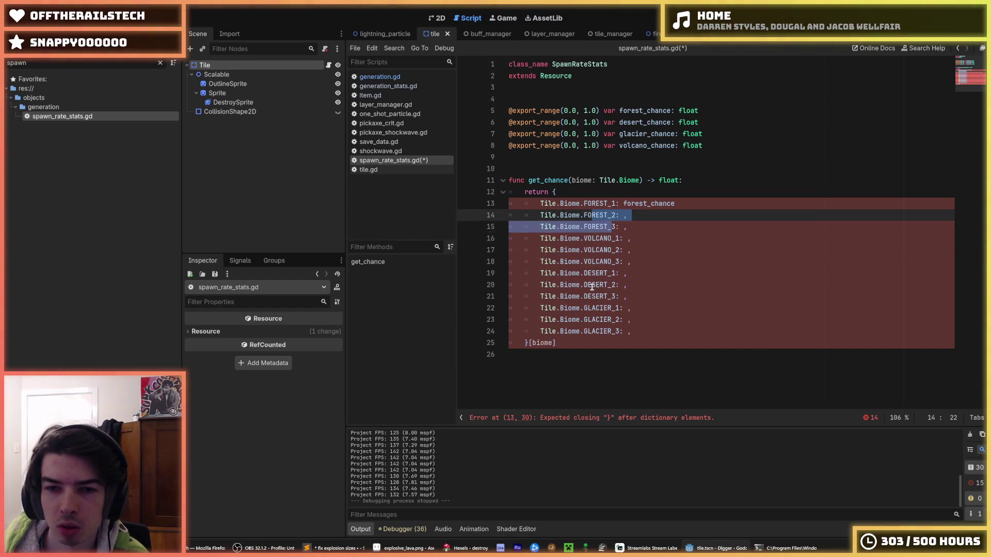
pyautogui.moveTo(627, 331); pyautogui.dragTo(570, 273)
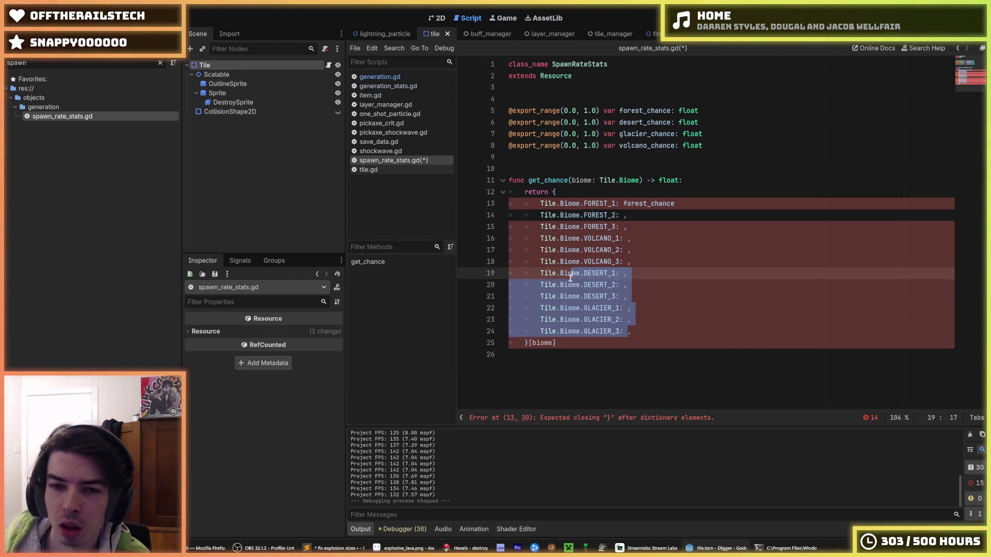
pyautogui.hotkey('alt', 'Up')
pyautogui.hotkey('alt', 'Up')
pyautogui.hotkey('alt', 'Up')
pyautogui.click(633, 285)
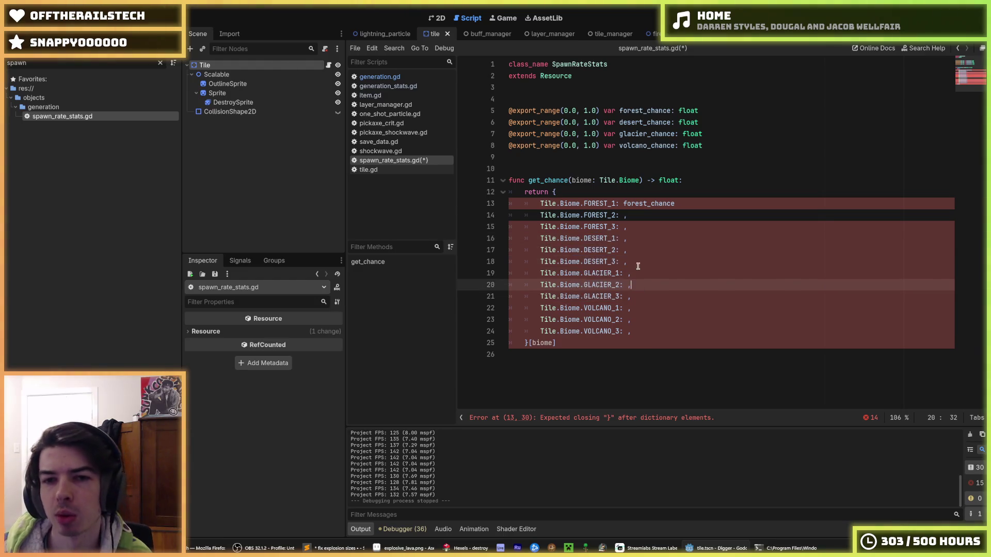
# Map FOREST_2 and FOREST_3 to forest_chance, copied from FOREST_1.
pyautogui.click(623, 215)
pyautogui.doubleClick(648, 203)
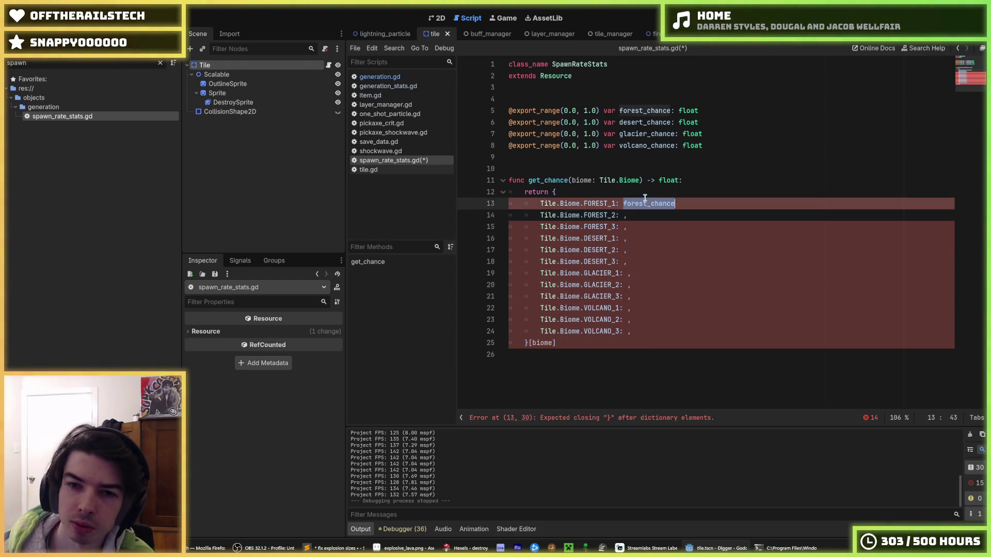
pyautogui.hotkey('ctrl', 'c')
pyautogui.click(623, 216)
pyautogui.hotkey('ctrl', 'v')
pyautogui.click(623, 228)
pyautogui.hotkey('ctrl', 'v')
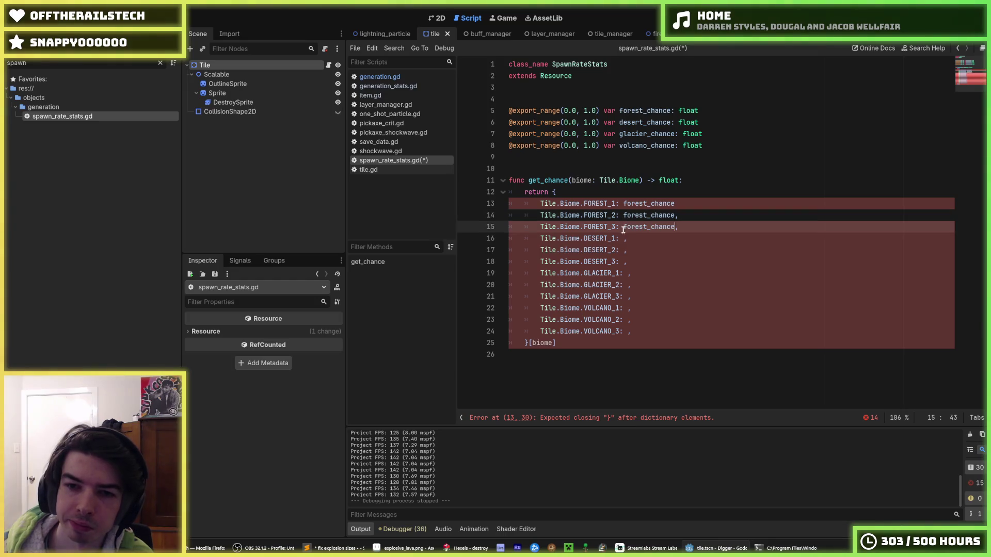
# Map DESERT_1, DESERT_2 and DESERT_3 to desert_chance.
pyautogui.click(623, 238)
pyautogui.write('d')
pyautogui.write('hance')
pyautogui.click(625, 250)
pyautogui.doubleClick(645, 238)
pyautogui.hotkey('ctrl', 'c')
pyautogui.click(625, 250)
pyautogui.hotkey('ctrl', 'v')
pyautogui.click(624, 262)
pyautogui.hotkey('ctrl', 'v')
# Map GLACIER_1, GLACIER_2 and GLACIER_3 to glacier_chance.
pyautogui.click(627, 273)
pyautogui.hotkey('ctrl', 'v')
pyautogui.moveTo(651, 273); pyautogui.dragTo(628, 274)
pyautogui.write('glacier')
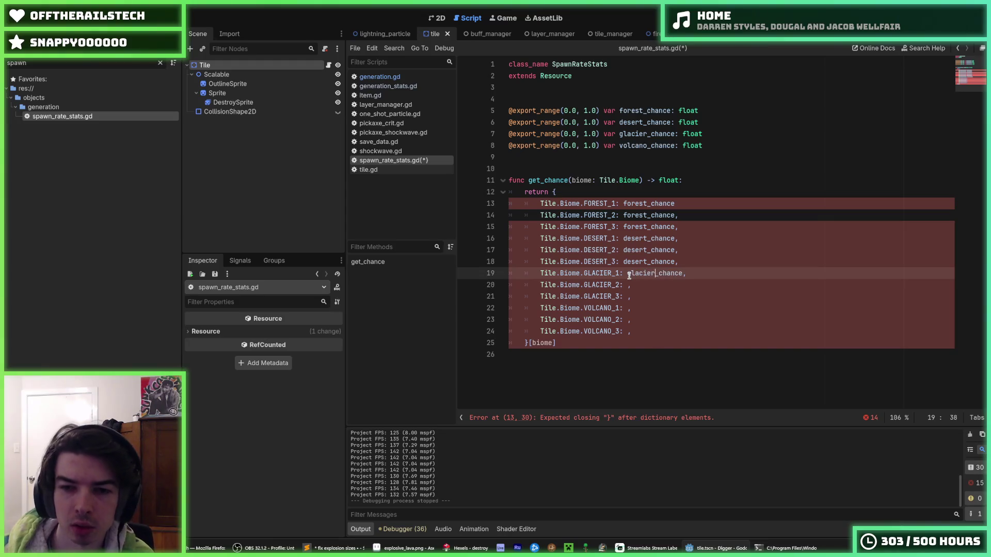
pyautogui.doubleClick(642, 275)
pyautogui.hotkey('ctrl', 'c')
pyautogui.click(629, 286)
pyautogui.hotkey('ctrl', 'v')
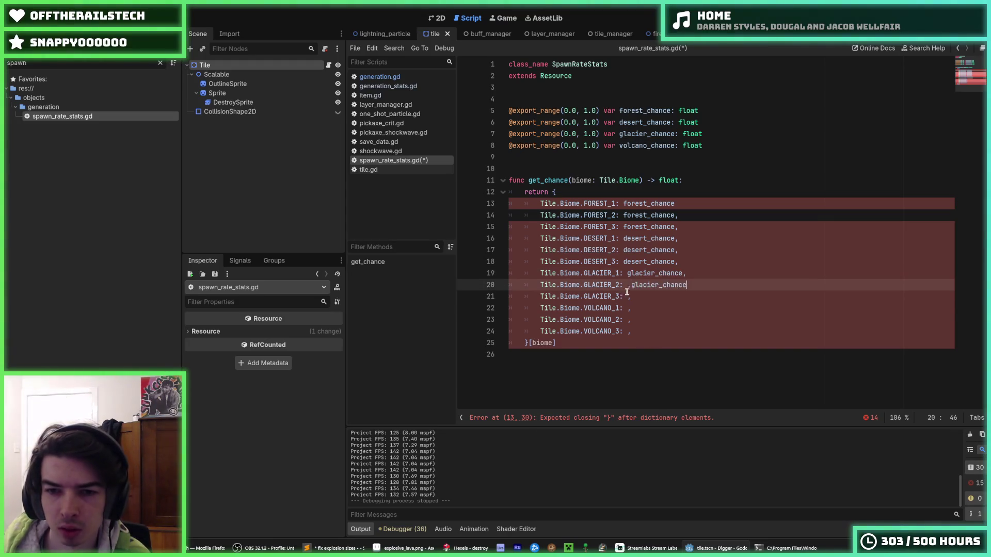
pyautogui.click(627, 297)
pyautogui.hotkey('ctrl', 'v')
# Map VOLCANO_1, VOLCANO_2 and VOLCANO_3 to volcano_chance.
pyautogui.click(626, 308)
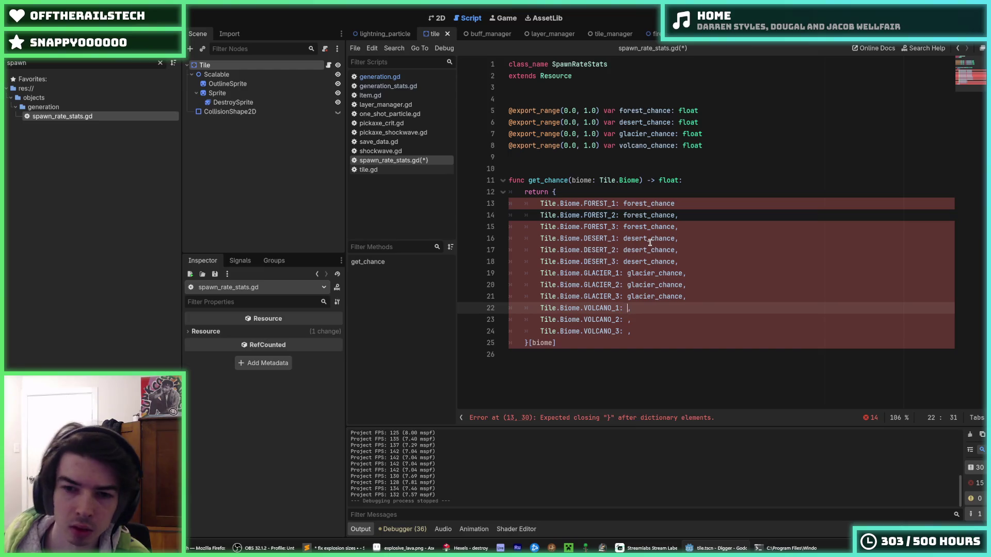
pyautogui.write('volcano_chance')
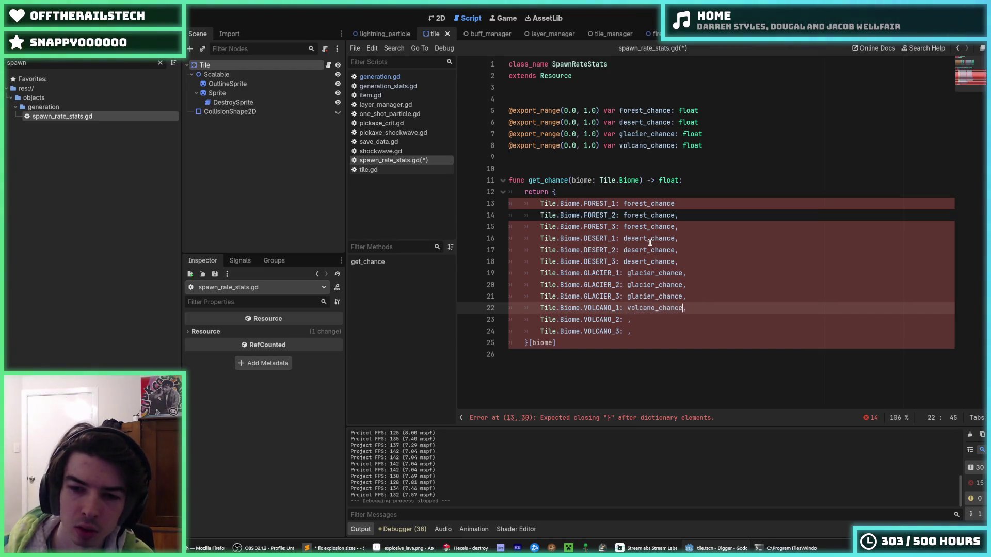
pyautogui.doubleClick(638, 308)
pyautogui.press('BackSpace')
pyautogui.hotkey('ctrl', 'z')
pyautogui.press('Down')
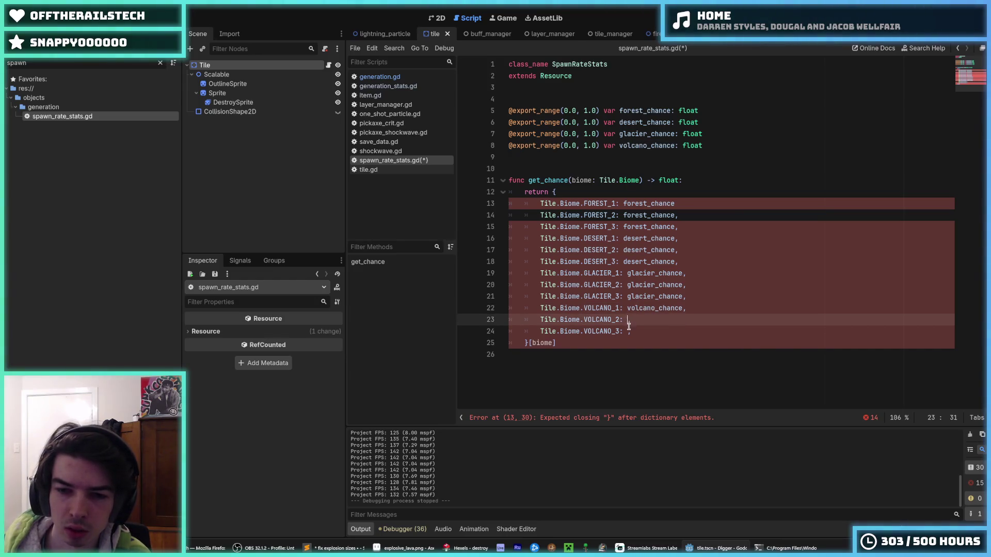
pyautogui.hotkey('ctrl', 'v')
# Check the finished entries and move to the [biome] index on the closing line.
pyautogui.click(709, 309)
pyautogui.click(683, 216)
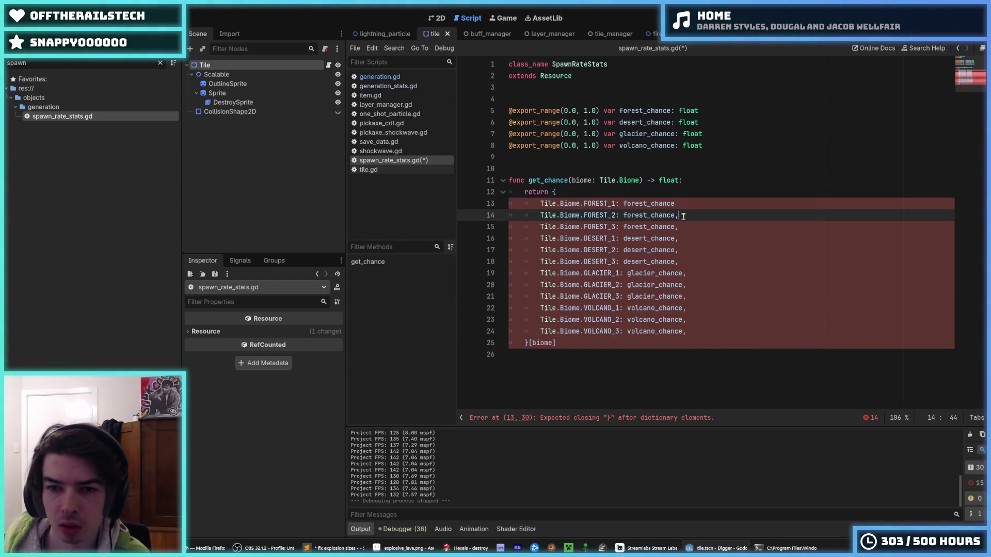
pyautogui.click(574, 345)
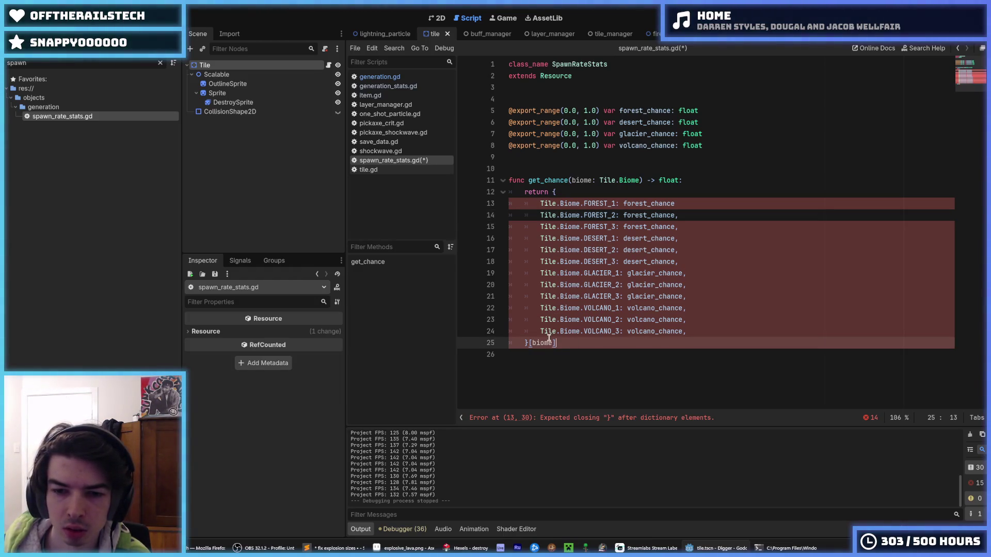
pyautogui.click(529, 343)
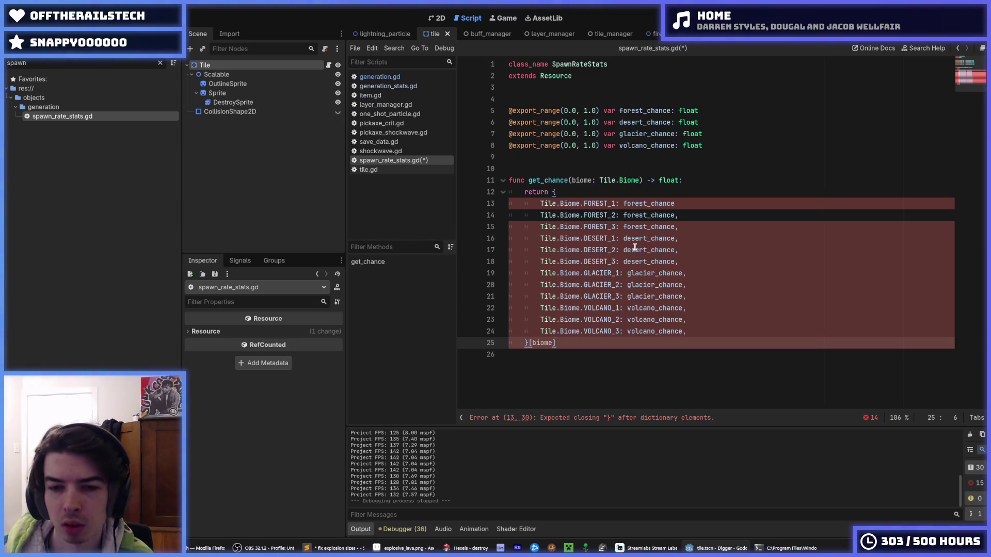
# Try removing the [biome] index after the dictionary, restore it, and save.
pyautogui.hotkey('shift', 'End')
pyautogui.press('Delete')
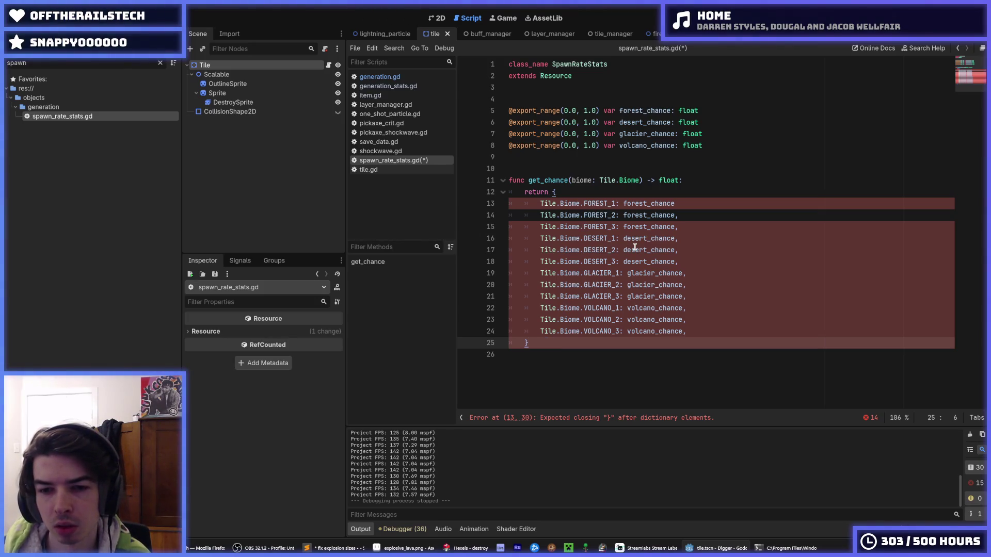
pyautogui.hotkey('ctrl', 'z')
pyautogui.hotkey('ctrl', 's')
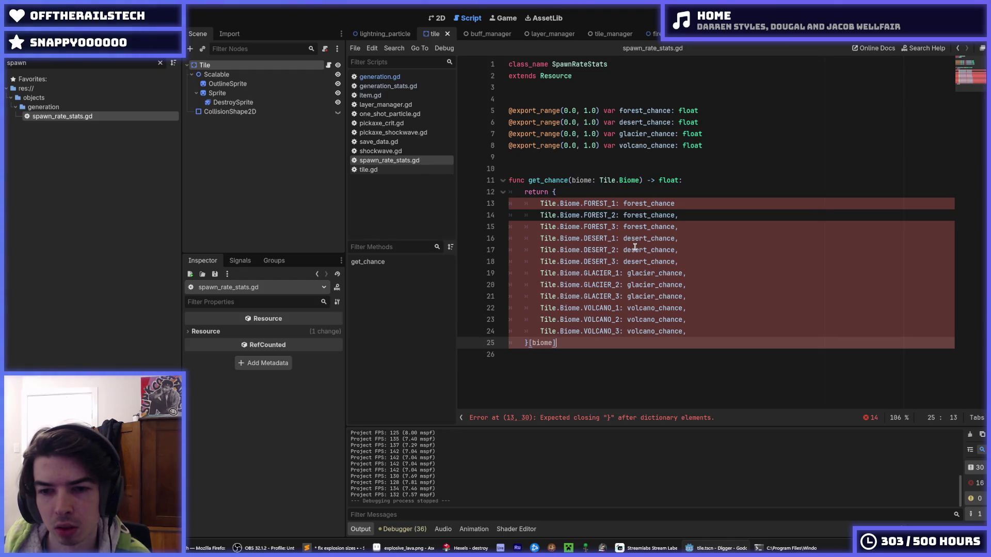
pyautogui.press('Up')
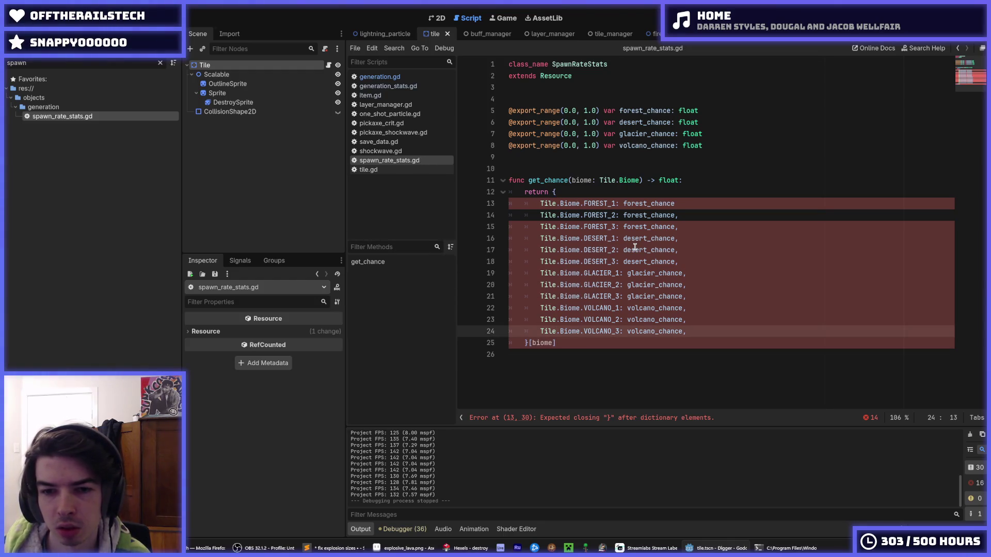
# Move the biome dictionary out of the return into a new 'var chances =' declaration.
pyautogui.press('Down')
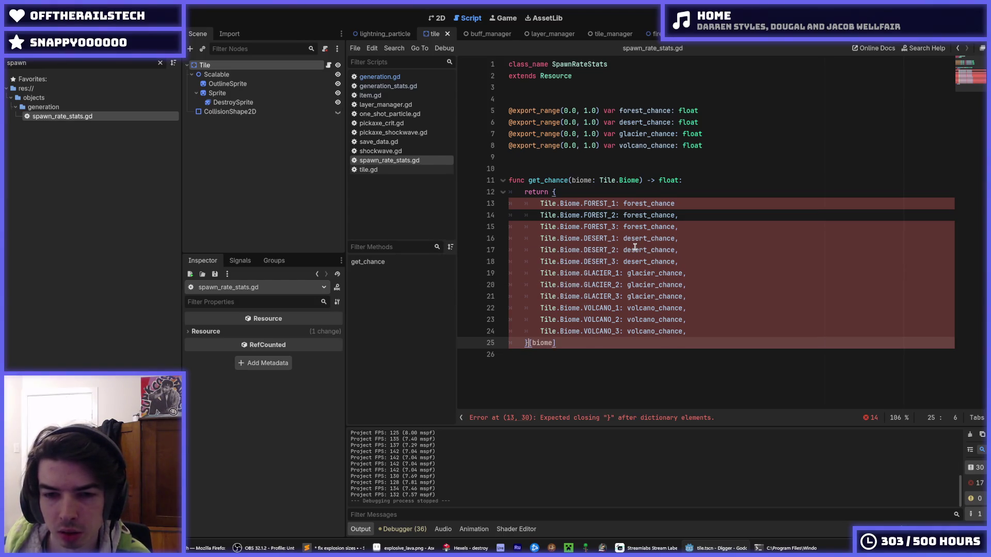
pyautogui.hotkey('shift', 'Up')
pyautogui.hotkey('shift', 'Up')
pyautogui.hotkey('shift', 'Up')
pyautogui.hotkey('shift', 'End')
pyautogui.press('BackSpace')
pyautogui.hotkey('ctrl', 'shift', 'Return')
pyautogui.write('chances')
pyautogui.press('Home')
pyautogui.write('var')
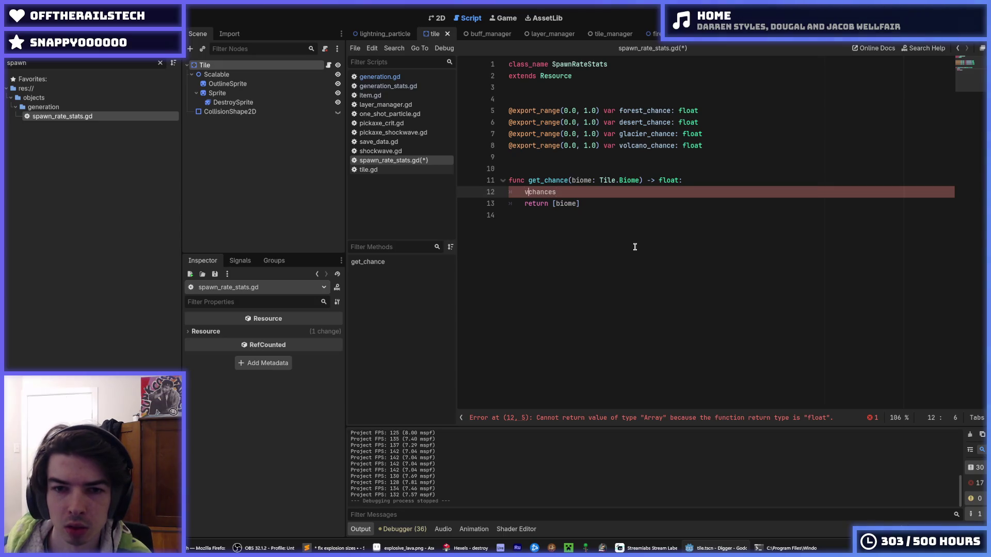
pyautogui.press('End')
pyautogui.write('=')
pyautogui.hotkey('ctrl', 'v')
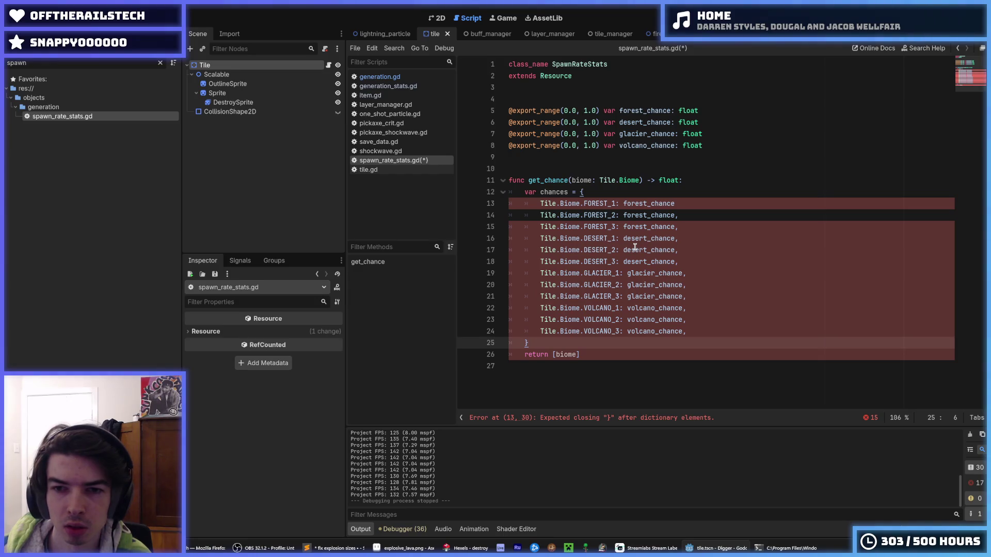
# Make the function return chances[biome] and save the script.
pyautogui.press('Up')
pyautogui.press('Up')
pyautogui.press('Up')
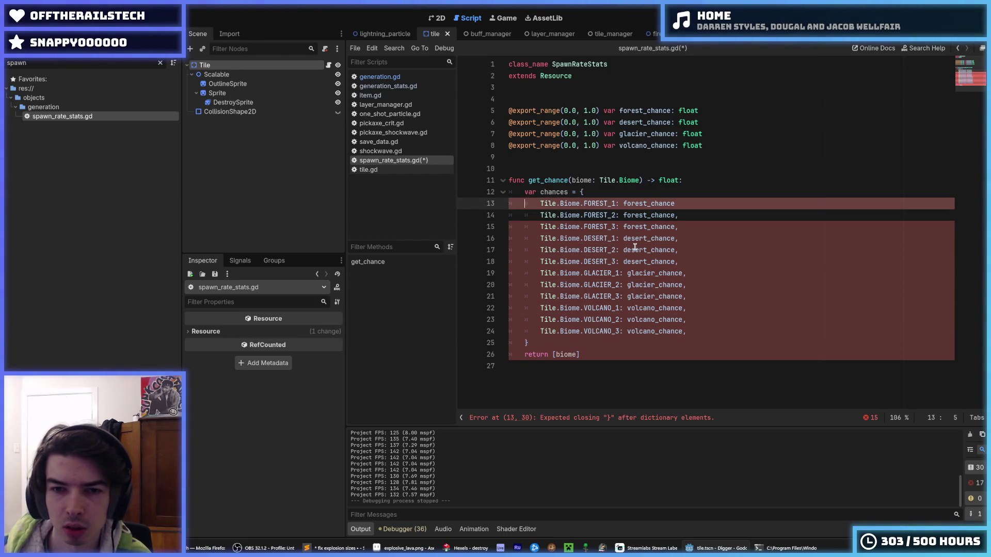
pyautogui.press('Up')
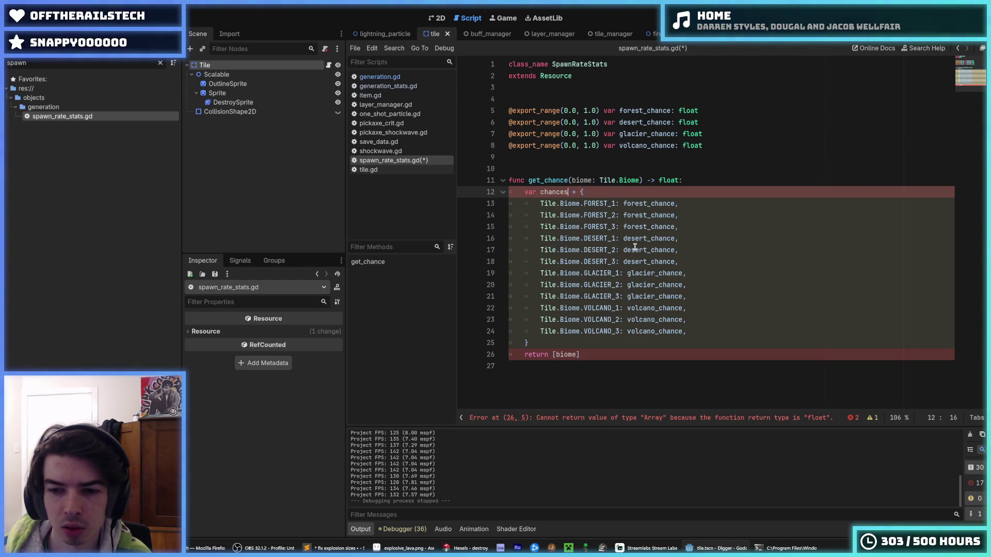
pyautogui.press('Down')
pyautogui.press('Down')
pyautogui.press('Down')
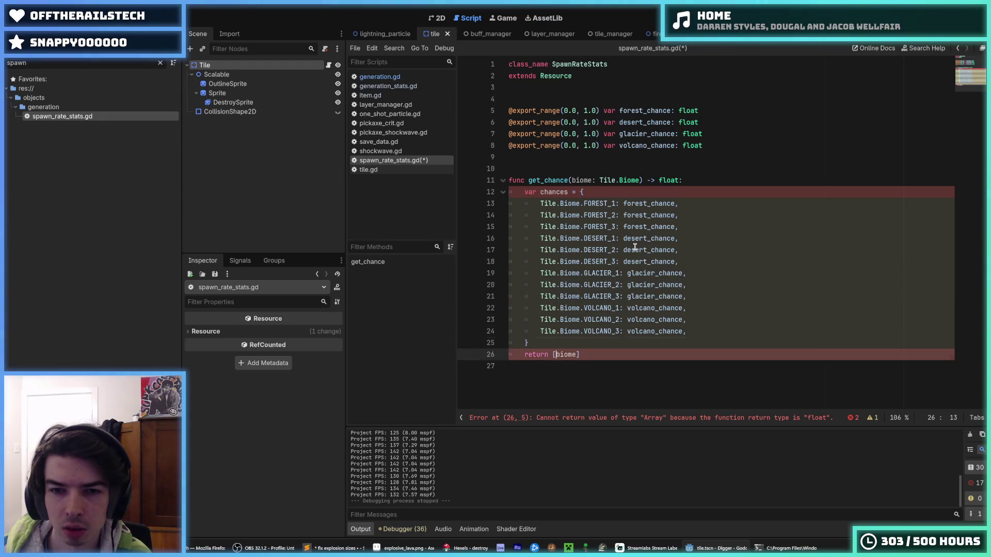
pyautogui.write('chances')
pyautogui.hotkey('ctrl', 's')
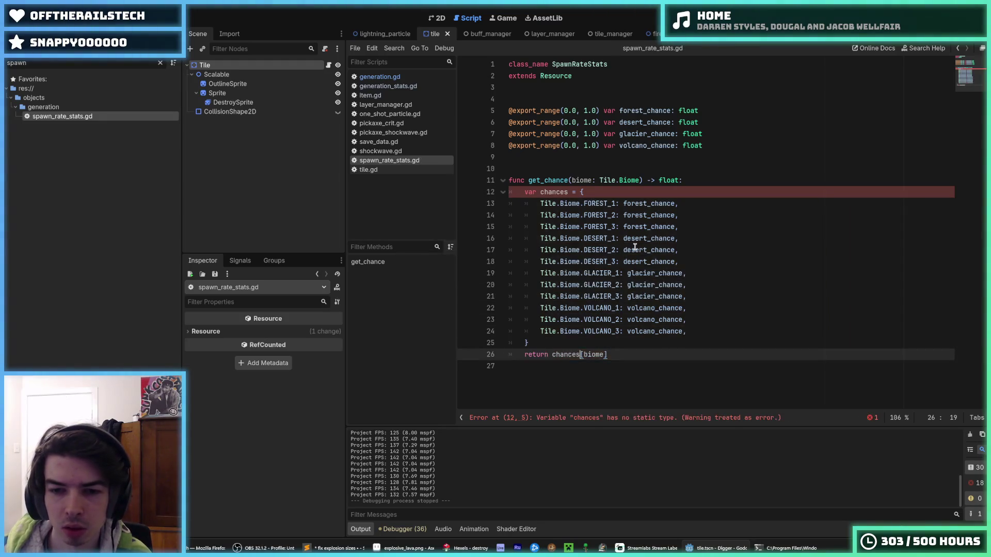
# Type chances as Dictionary[Tile.Biome, float], save, and run the game with F5.
pyautogui.click(568, 192)
pyautogui.write(':')
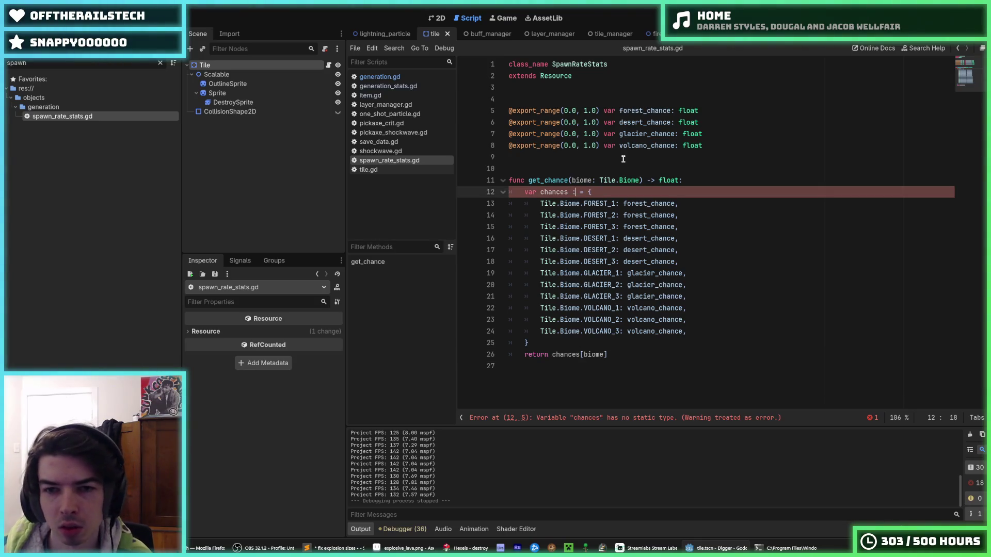
pyautogui.write(' Dictionary[')
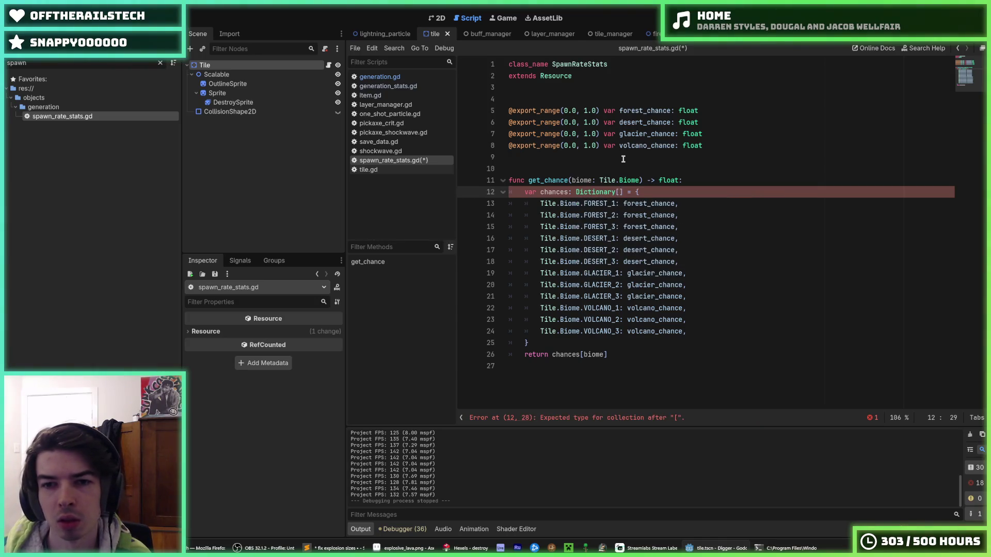
pyautogui.write('me, ')
pyautogui.write('t')
pyautogui.click(743, 180)
pyautogui.hotkey('ctrl', 's')
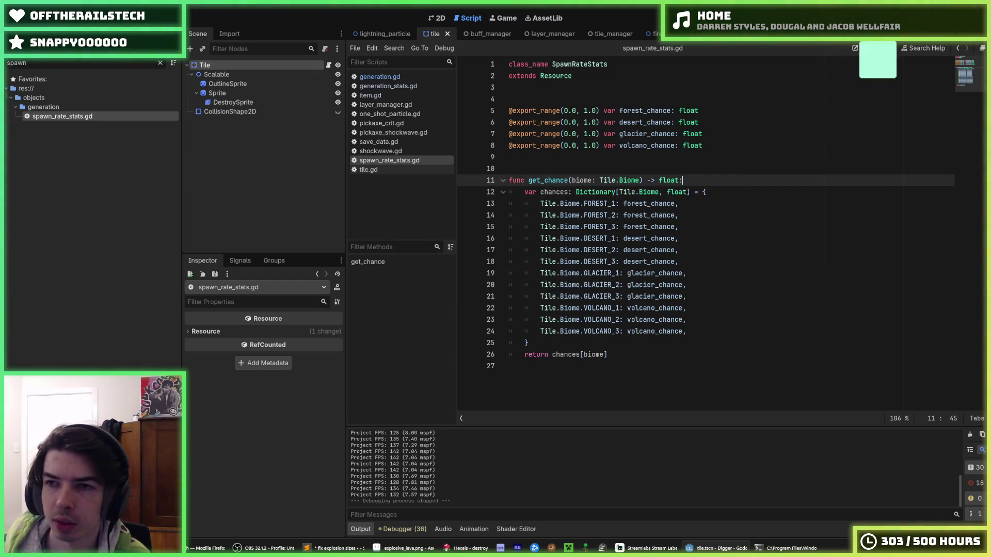
pyautogui.press('F5')
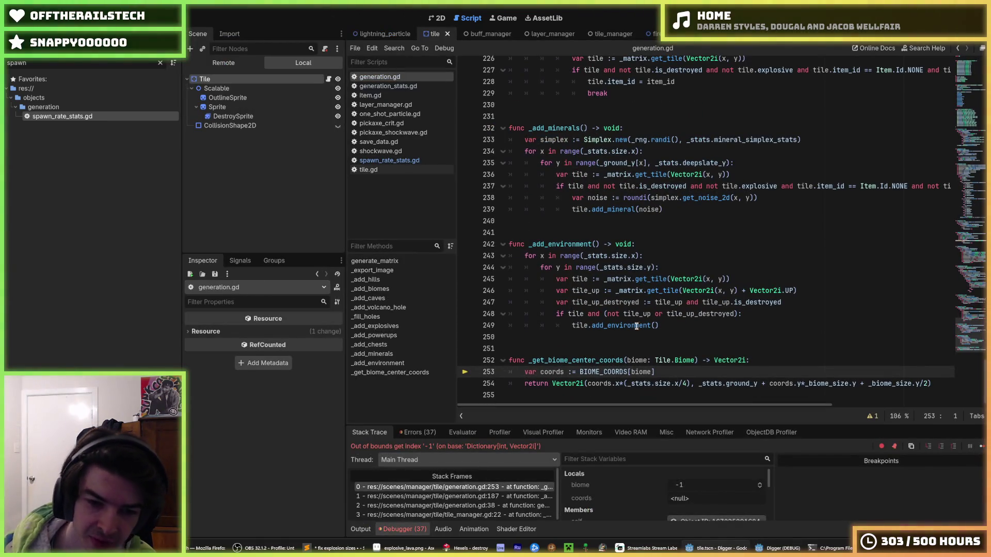
# Inspect BIOME_COORDS and the biome index on failing line 253.
pyautogui.doubleClick(620, 372)
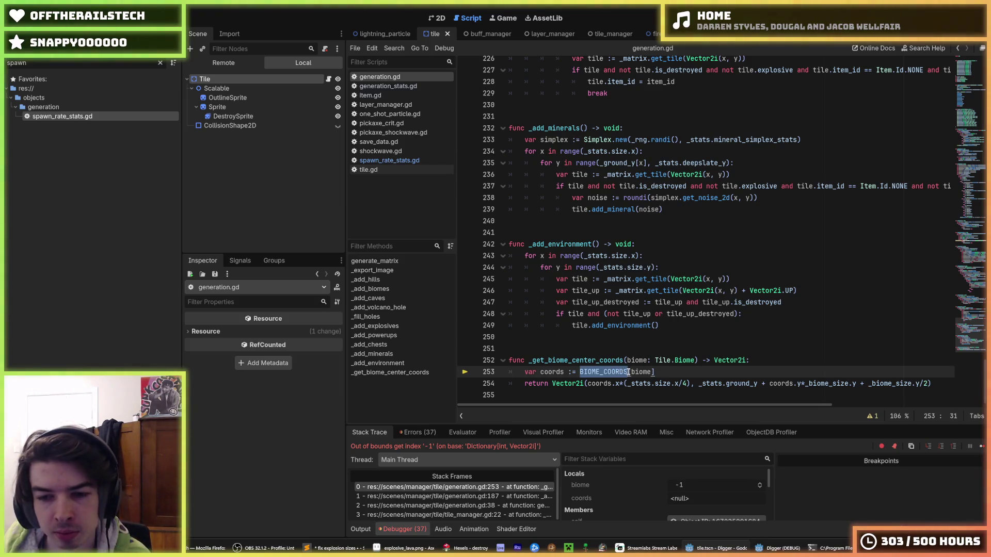
pyautogui.click(623, 372)
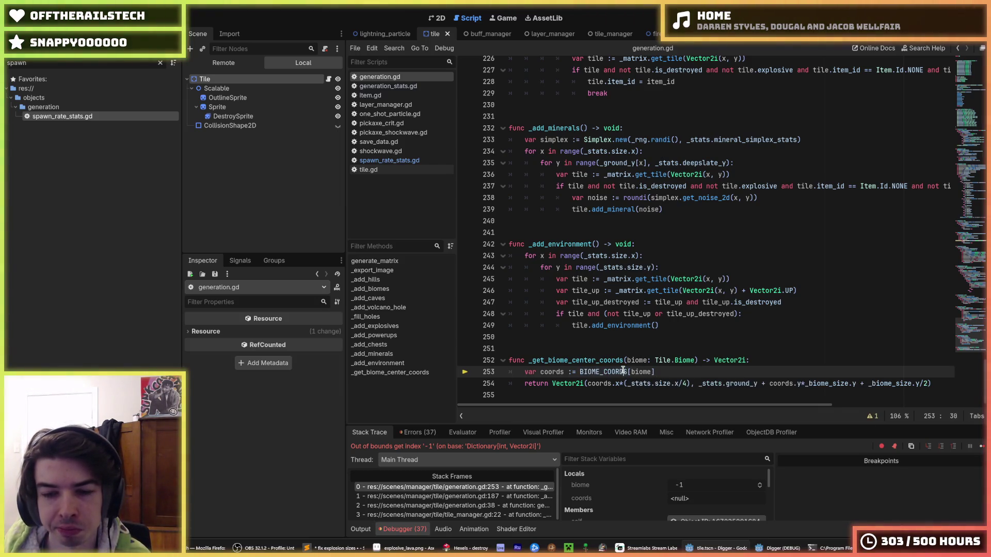
pyautogui.doubleClick(619, 372)
pyautogui.click(682, 372)
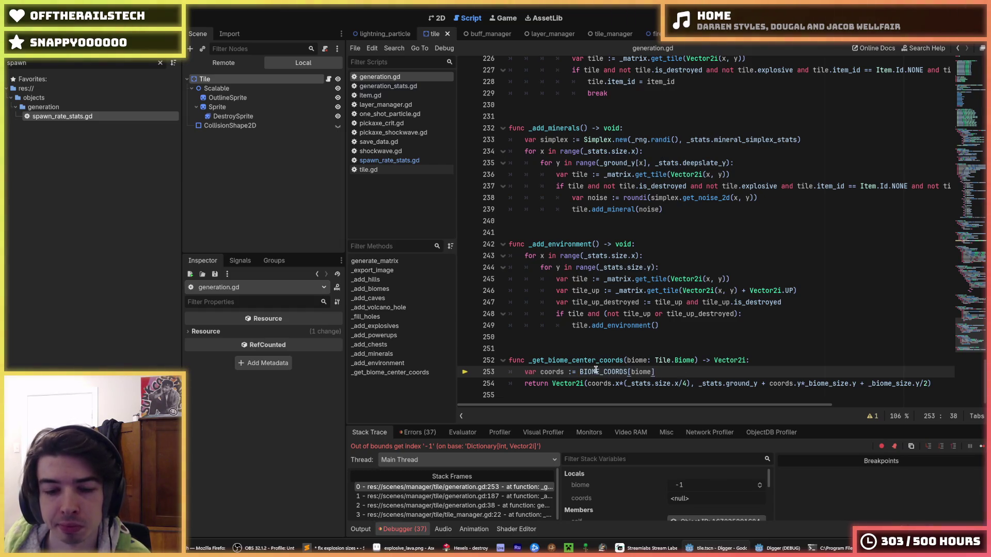
pyautogui.doubleClick(596, 372)
pyautogui.click(679, 370)
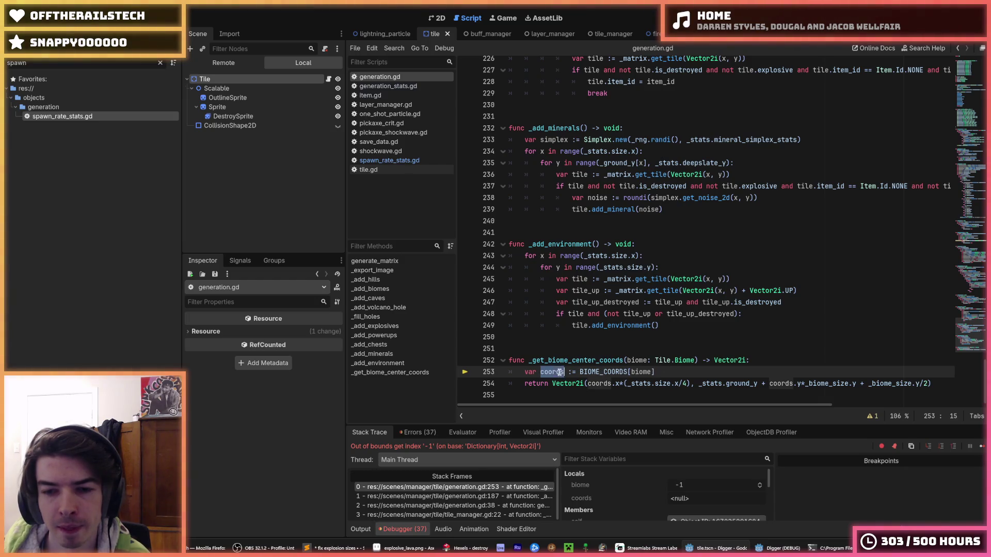
pyautogui.doubleClick(614, 372)
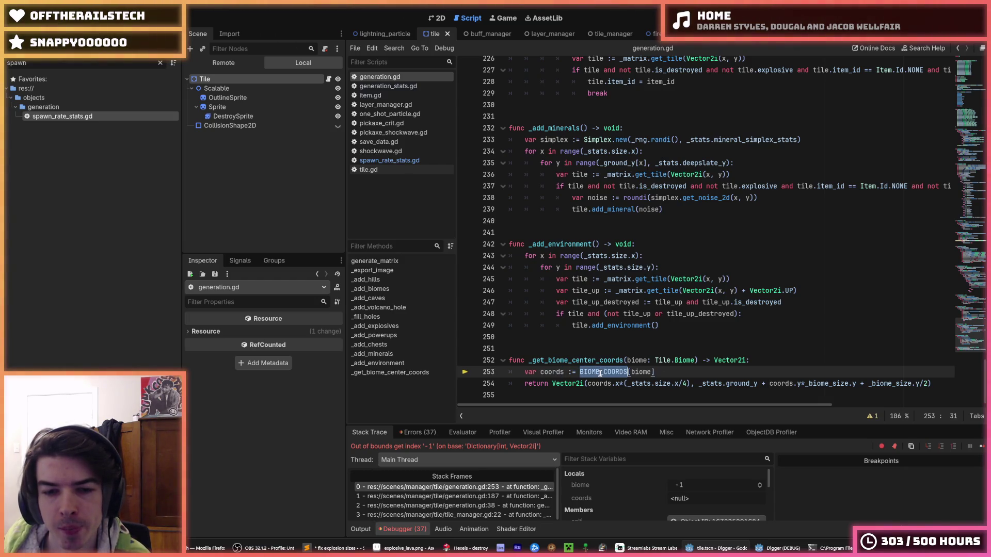
pyautogui.doubleClick(633, 372)
pyautogui.click(742, 313)
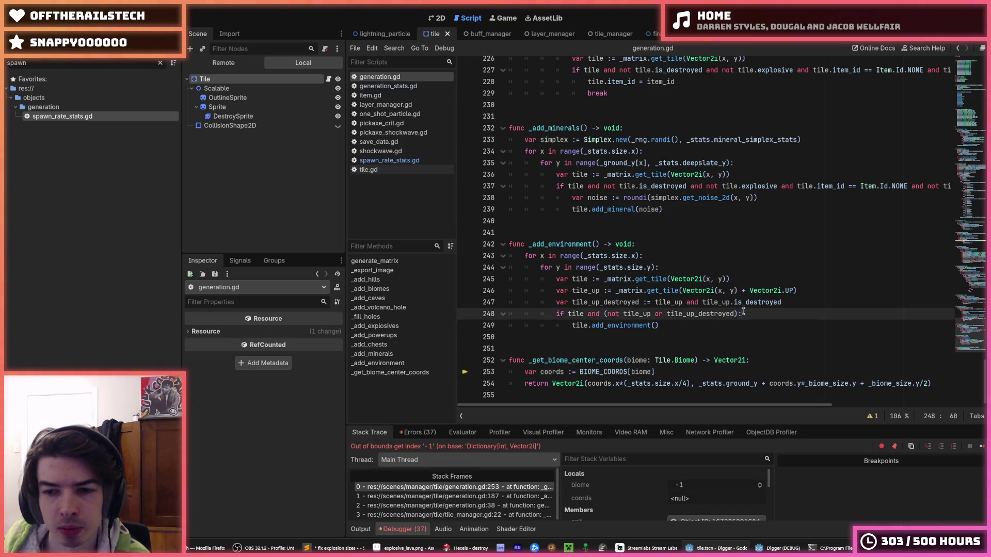
pyautogui.moveTo(967, 339)
pyautogui.mouseDown()
pyautogui.moveTo(963, 83)
pyautogui.moveTo(963, 341)
pyautogui.mouseUp()
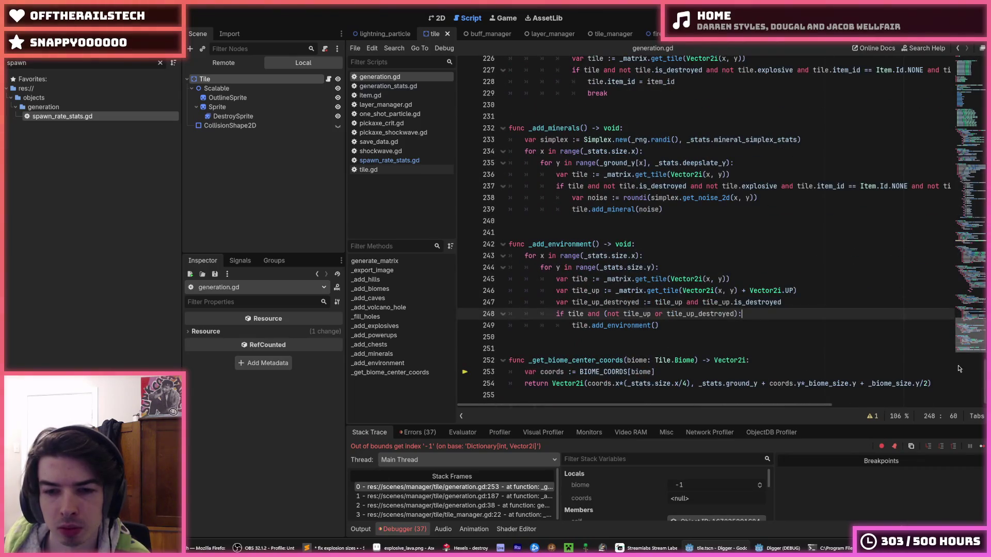
# Trace uses of _get_biome_center_coords up to the Tile.Biome loop in _add_explosives.
pyautogui.doubleClick(612, 360)
pyautogui.scroll(7, 723, 245)
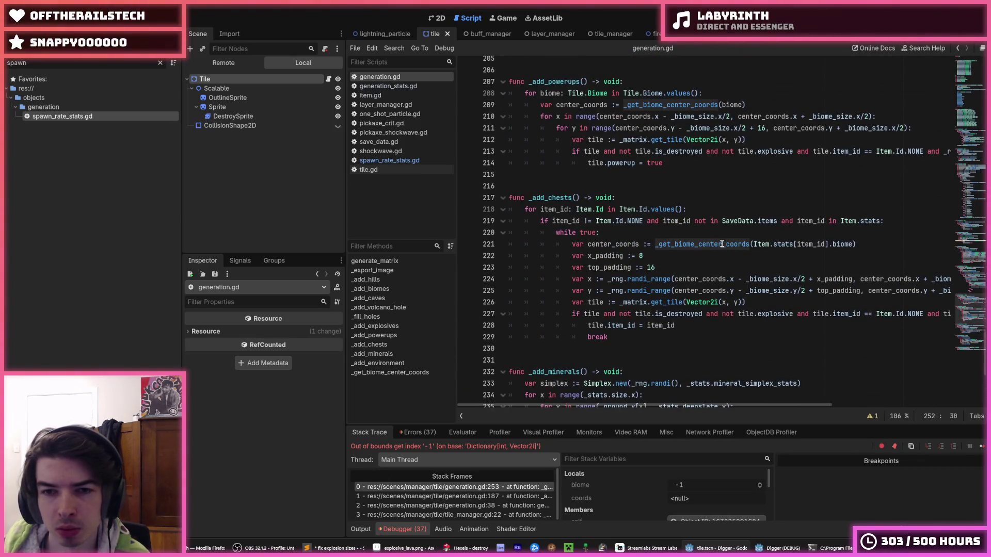
pyautogui.scroll(3, 649, 224)
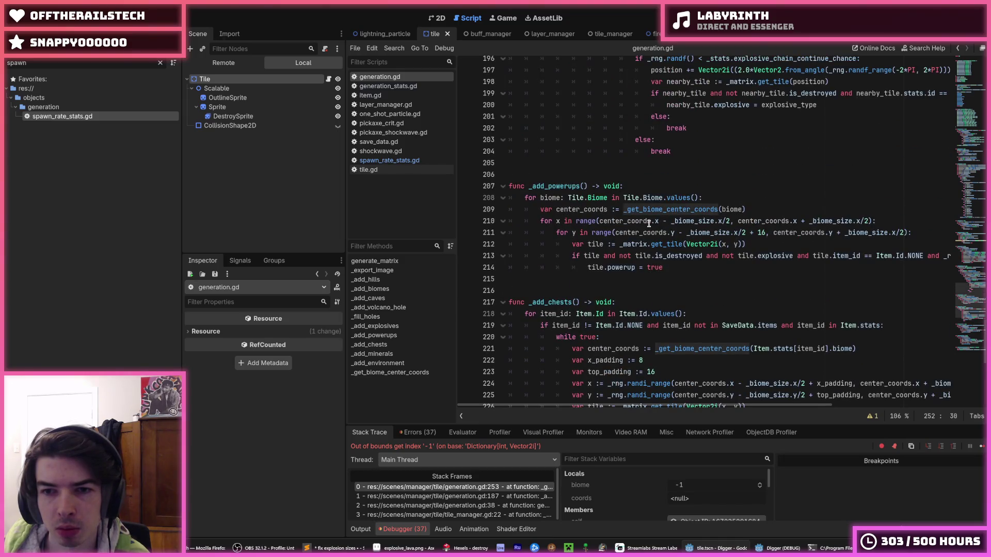
pyautogui.scroll(7, 671, 225)
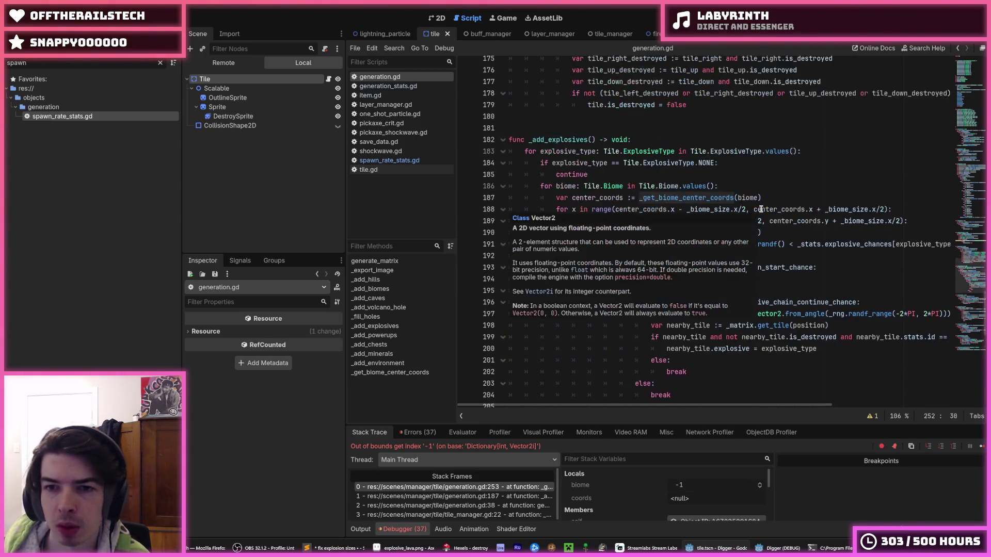
pyautogui.click(784, 201)
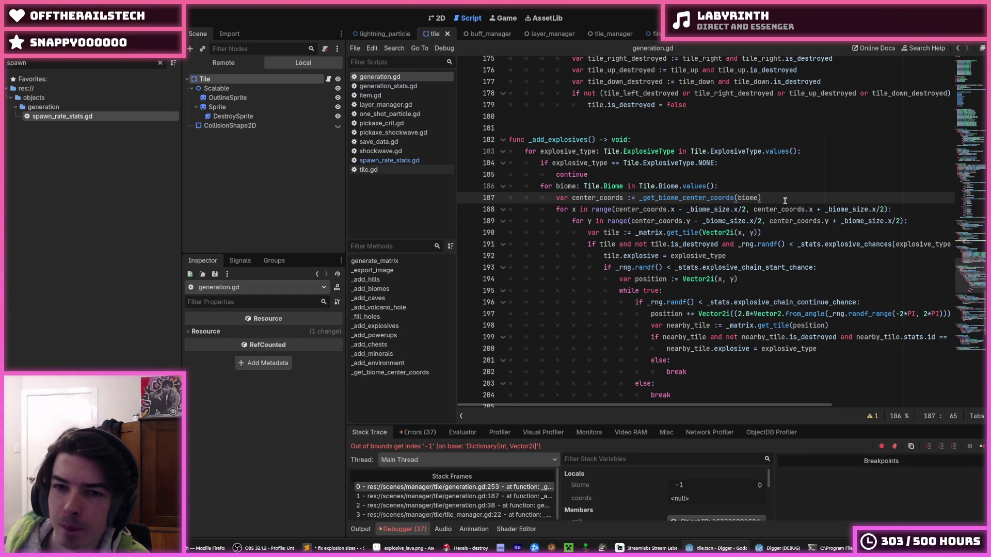
pyautogui.moveTo(671, 186); pyautogui.dragTo(639, 187)
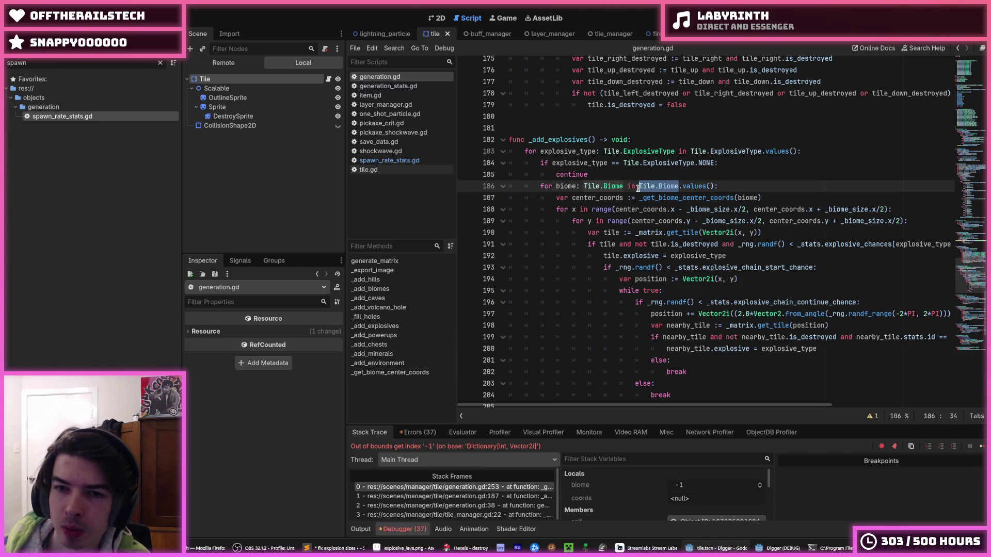
# Check the BIOME_COORDS entries near line 14, then switch to tile.gd.
pyautogui.scroll(20, 701, 218)
pyautogui.scroll(20, 701, 218)
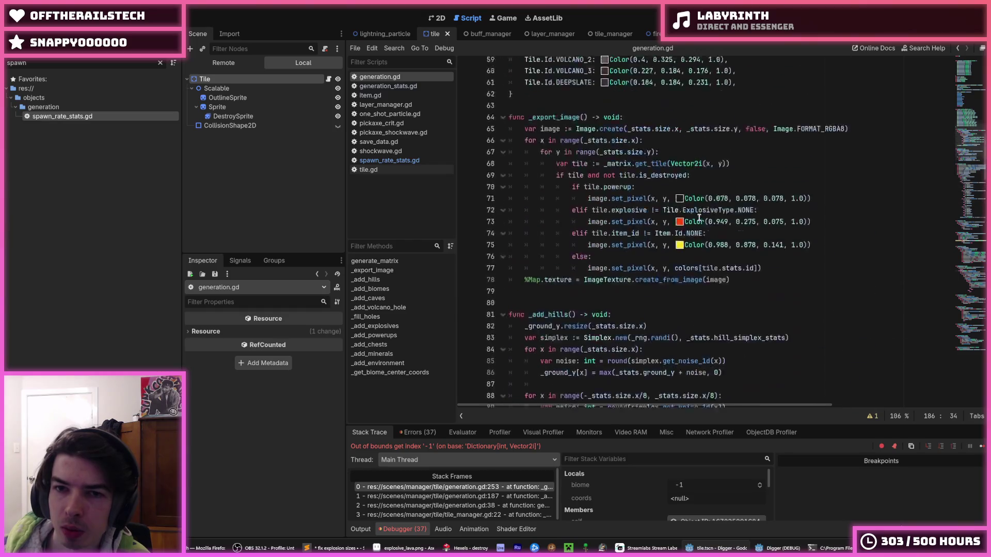
pyautogui.click(684, 217)
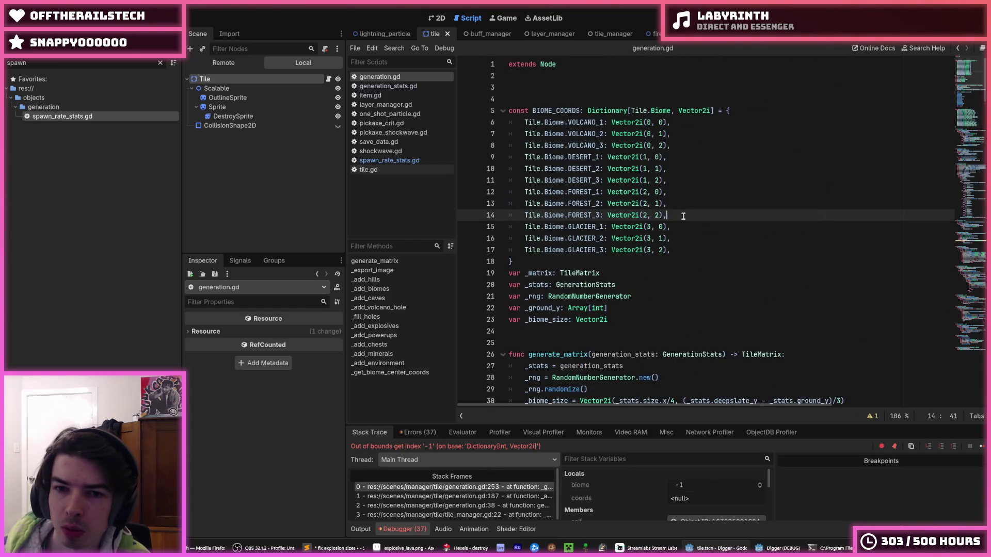
pyautogui.scroll(-6, 684, 216)
pyautogui.click(394, 170)
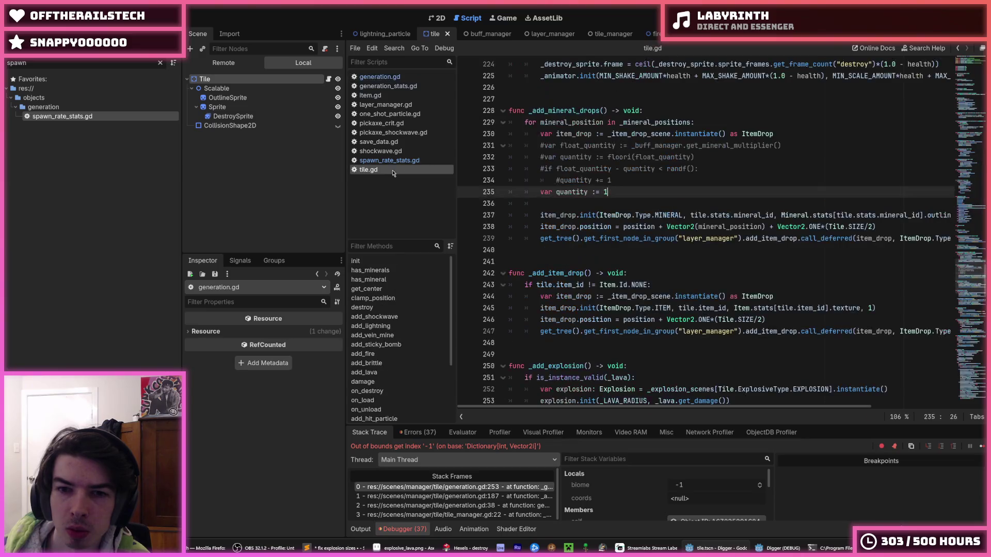
# Filter FileSystem for 'tile', open objects/tile/tile.gd and read the Biome enum's NONE entry.
pyautogui.doubleClick(16, 62)
pyautogui.write('tile')
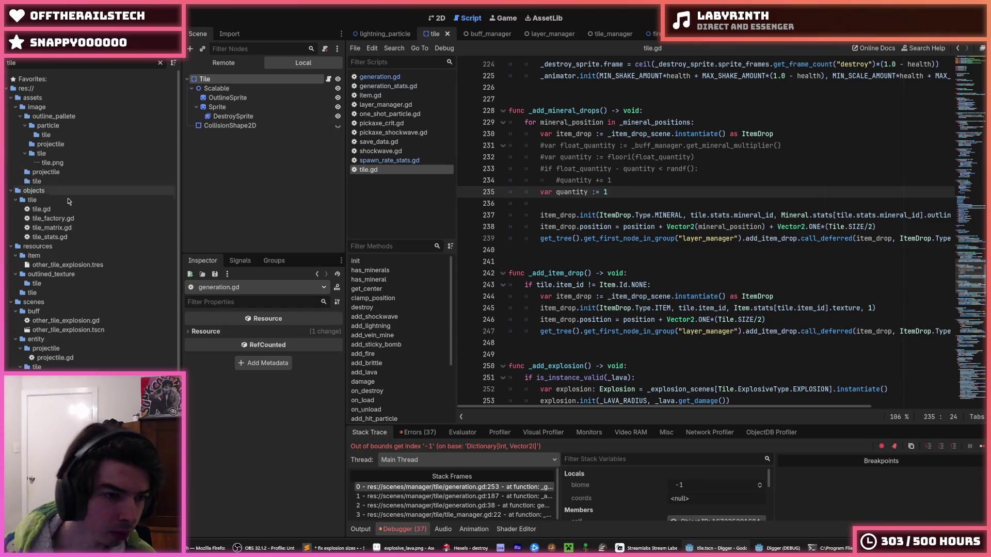
pyautogui.scroll(-3, 34, 242)
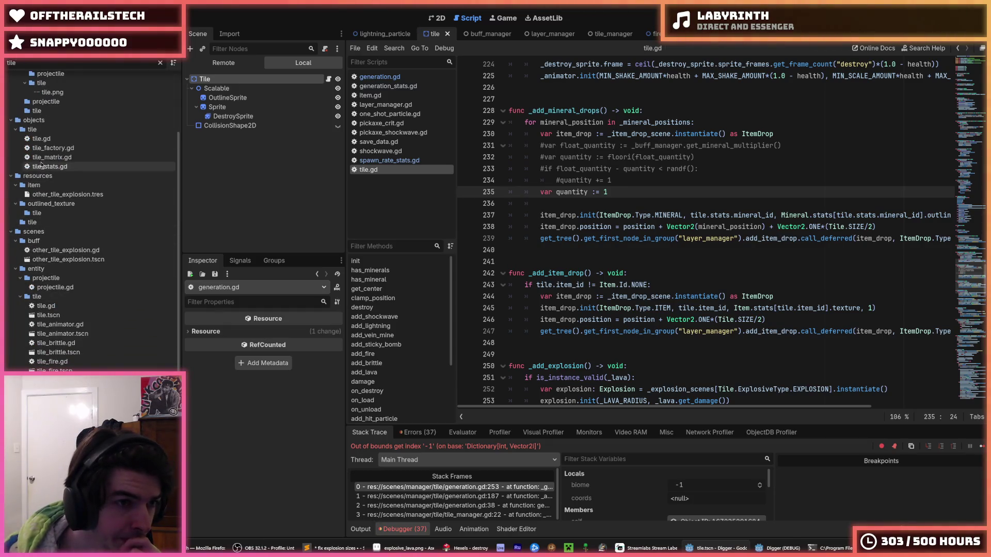
pyautogui.doubleClick(34, 139)
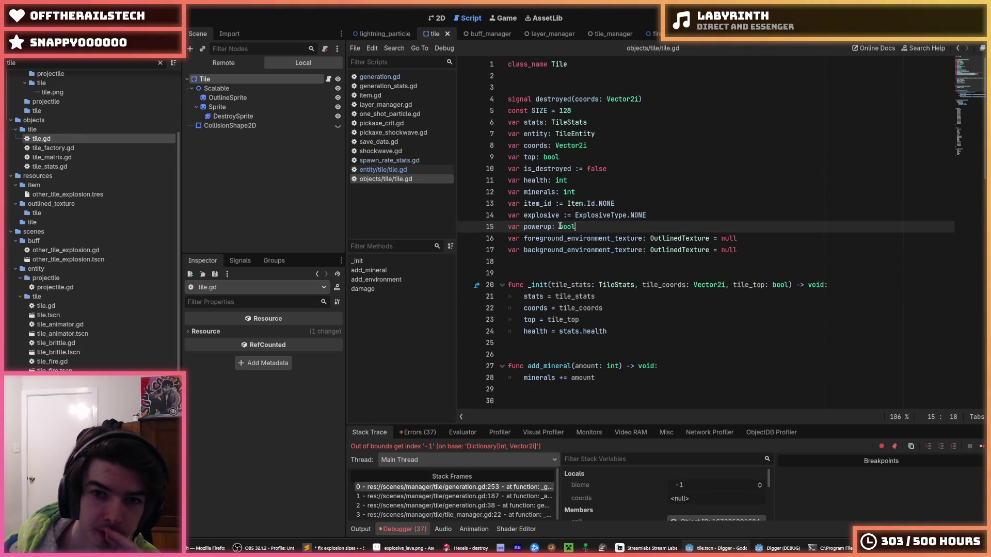
pyautogui.scroll(-10, 560, 226)
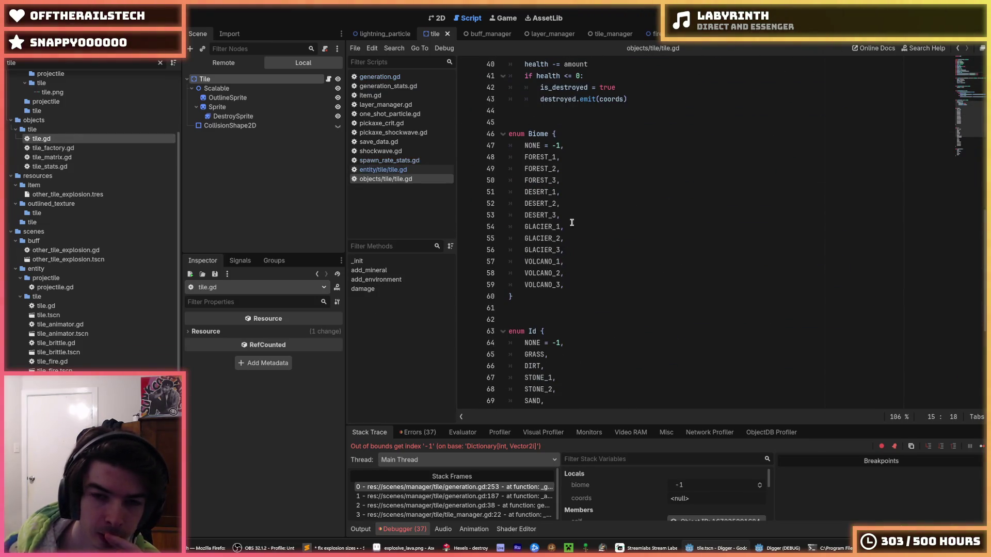
pyautogui.doubleClick(531, 146)
pyautogui.click(560, 157)
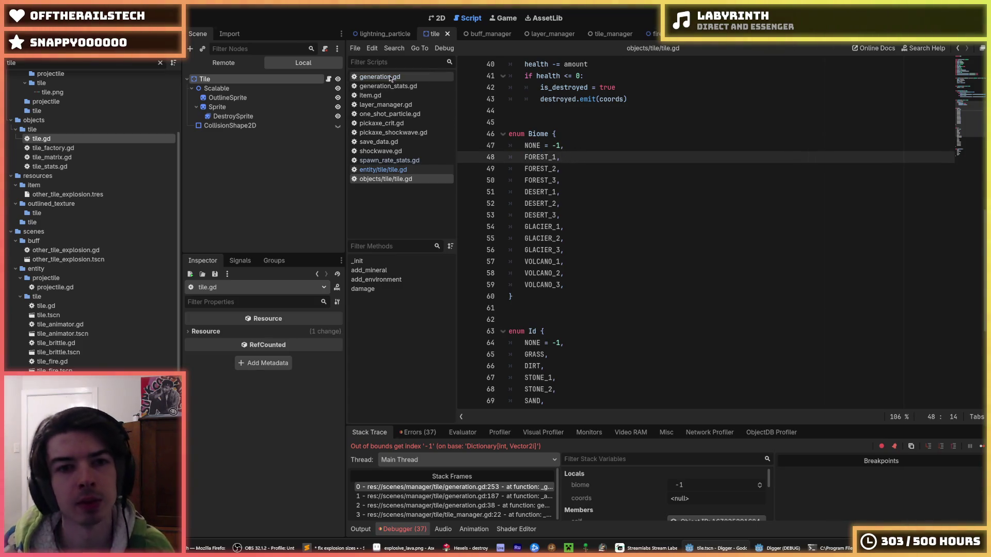
# Review the item_id NONE check on line 243 of the entity tile.gd, then return to generation.gd.
pyautogui.click(390, 171)
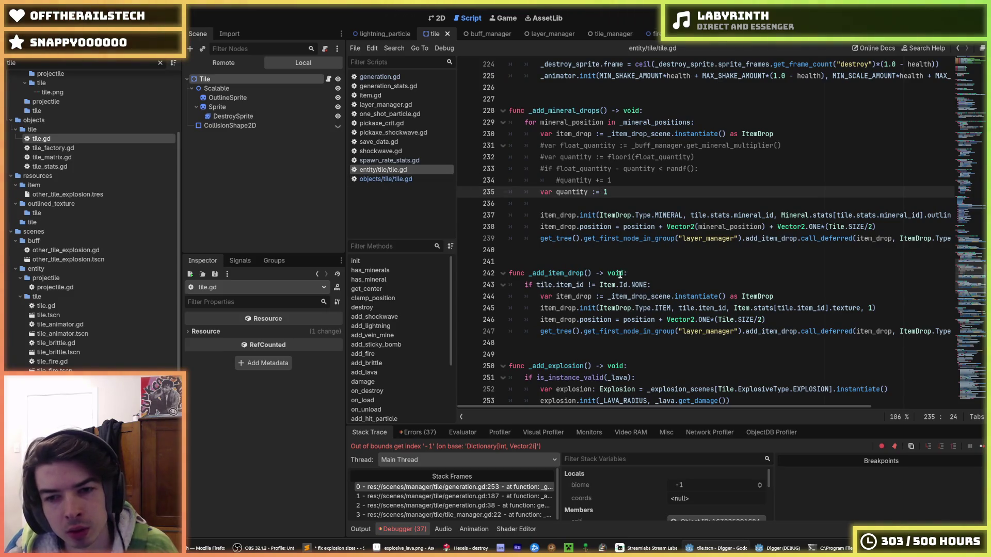
pyautogui.click(646, 284)
pyautogui.moveTo(648, 284); pyautogui.dragTo(536, 286)
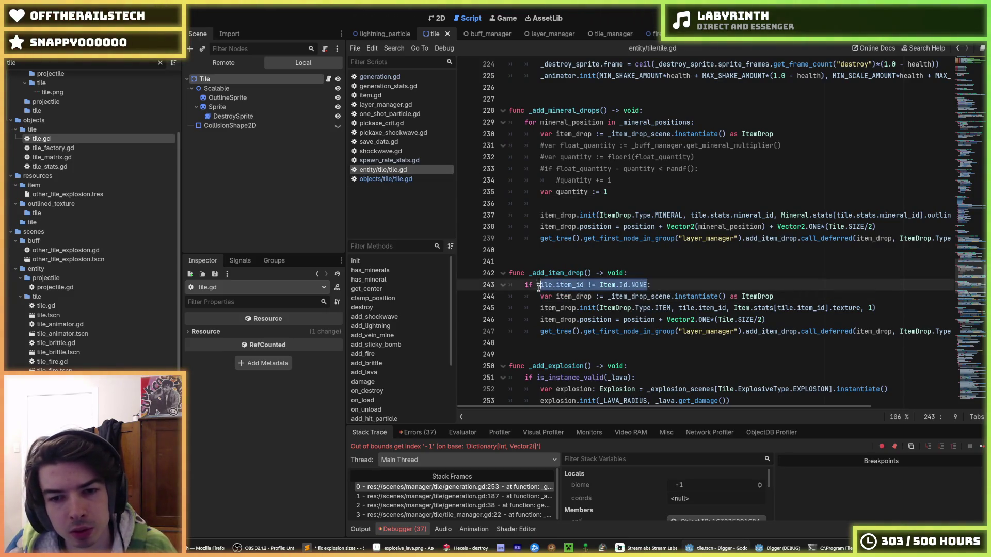
pyautogui.scroll(-1, 536, 287)
pyautogui.scroll(-3, 536, 287)
pyautogui.click(670, 180)
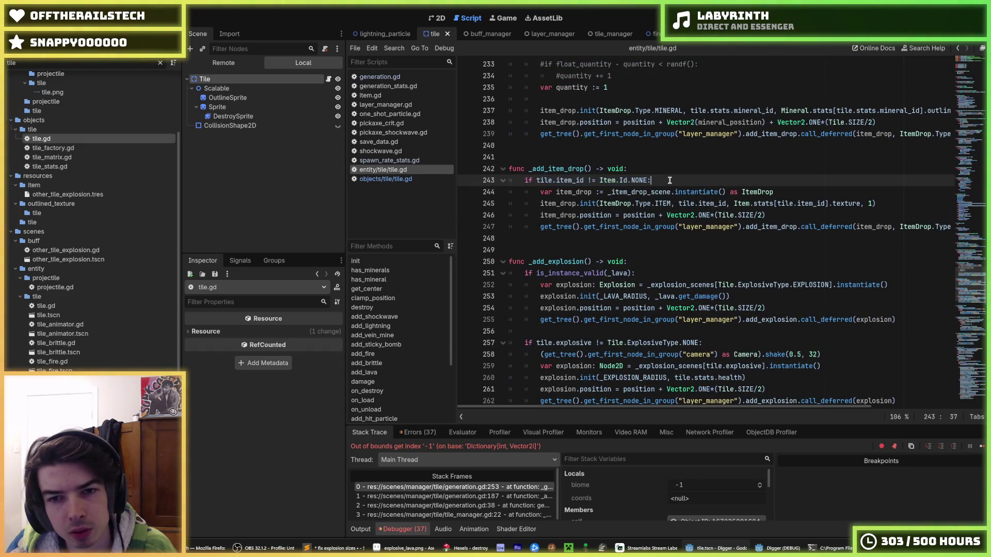
pyautogui.click(379, 76)
pyautogui.scroll(-8, 564, 236)
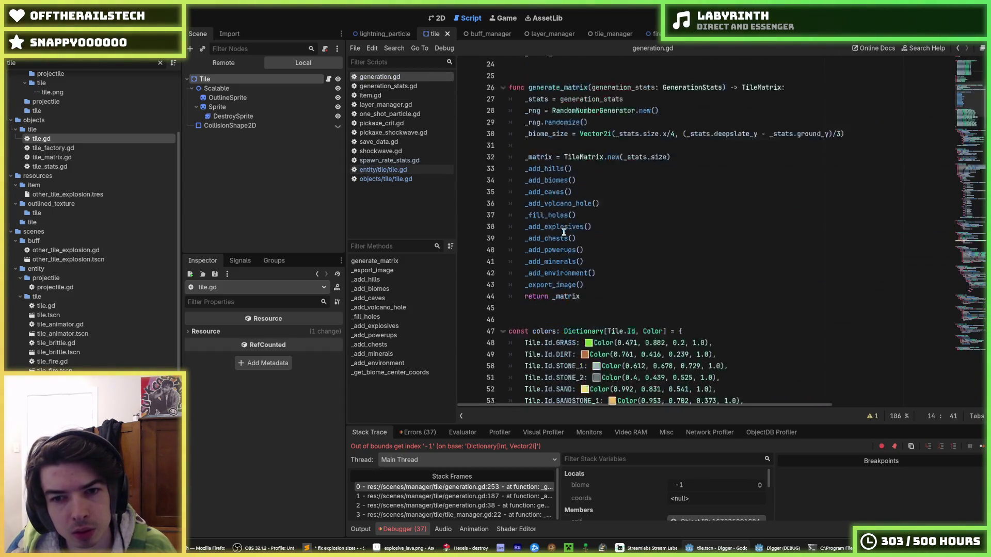
pyautogui.scroll(-4, 564, 236)
pyautogui.scroll(6, 563, 235)
pyautogui.scroll(-11, 564, 236)
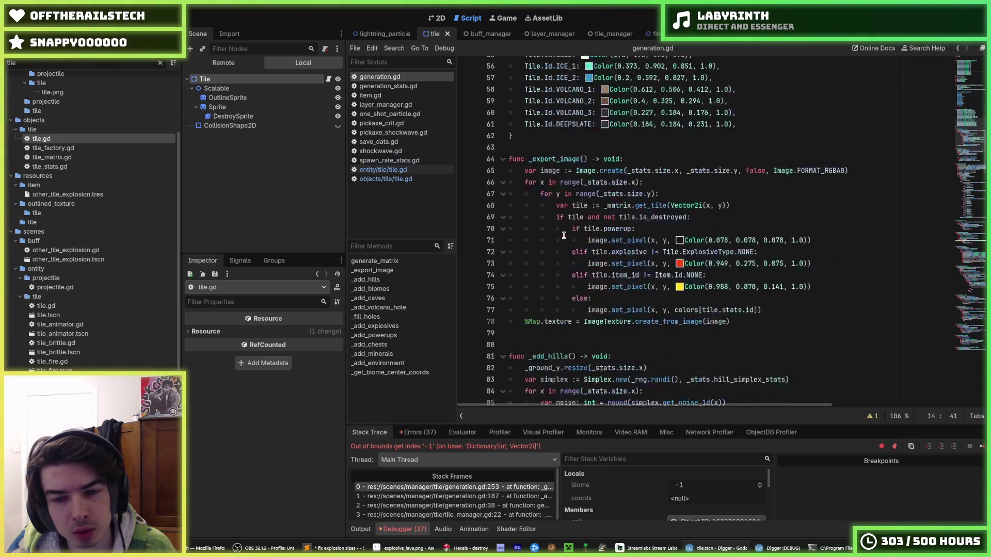
pyautogui.scroll(-5, 840, 232)
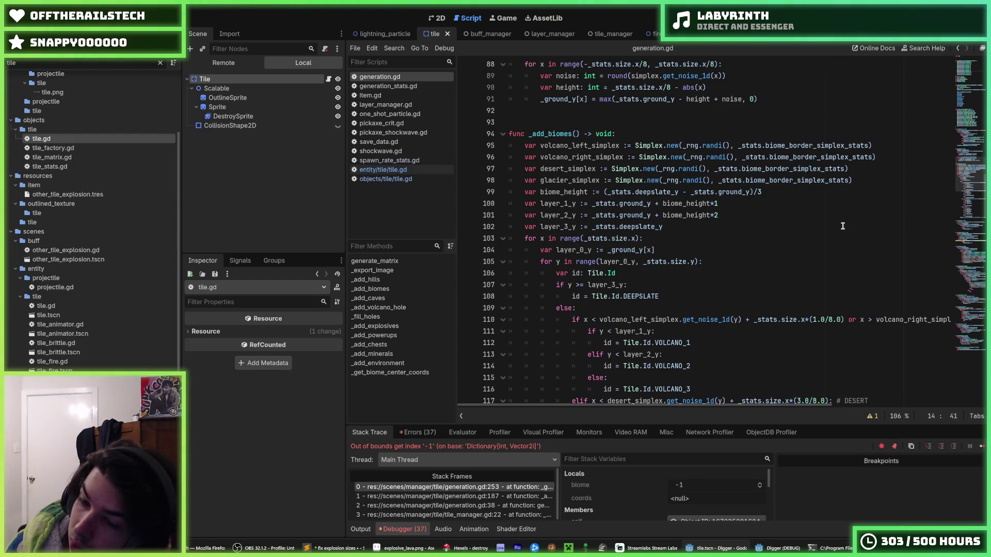
pyautogui.scroll(-18, 843, 226)
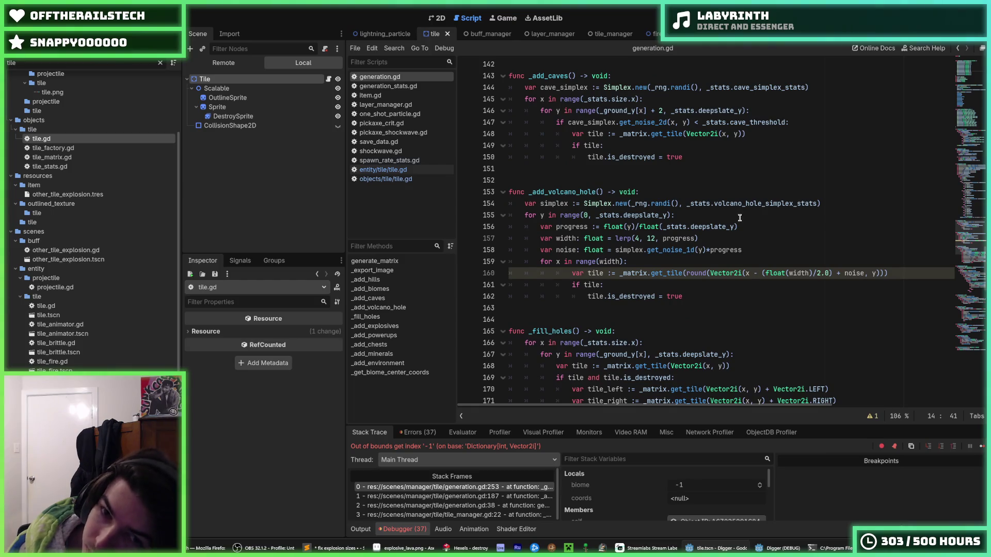
pyautogui.click(785, 217)
pyautogui.scroll(-4, 729, 216)
pyautogui.click(728, 216)
pyautogui.scroll(-6, 728, 216)
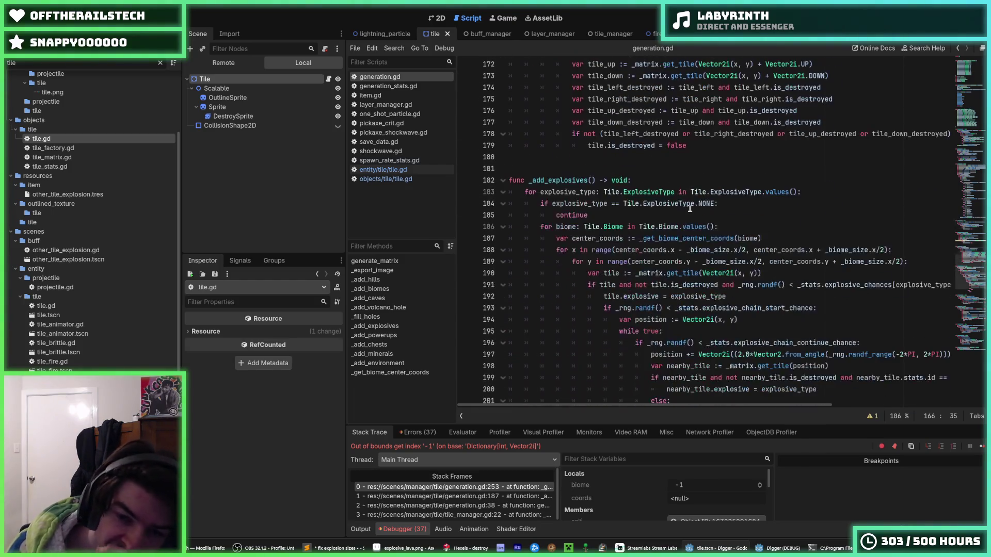
pyautogui.click(639, 179)
pyautogui.scroll(-7, 640, 180)
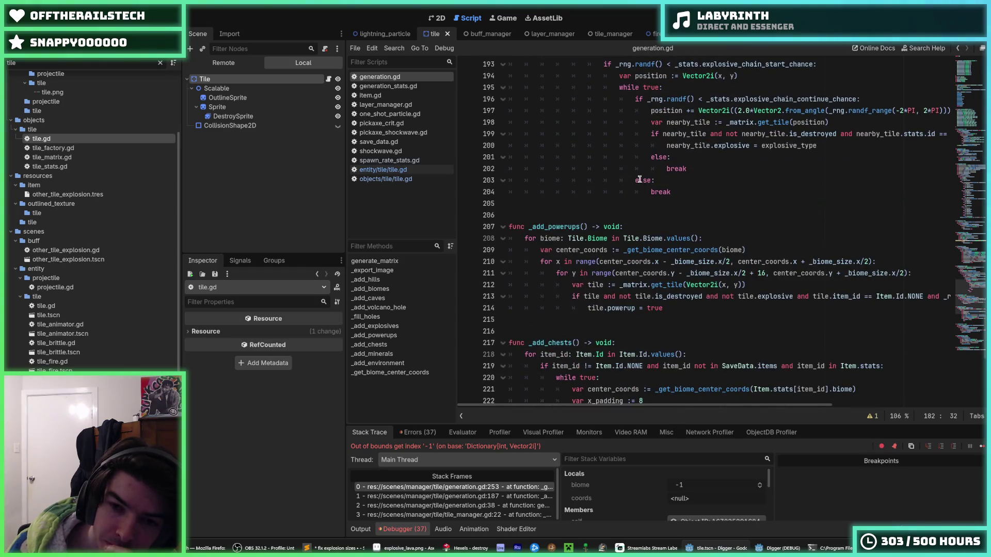
pyautogui.scroll(8, 640, 179)
pyautogui.scroll(-9, 640, 179)
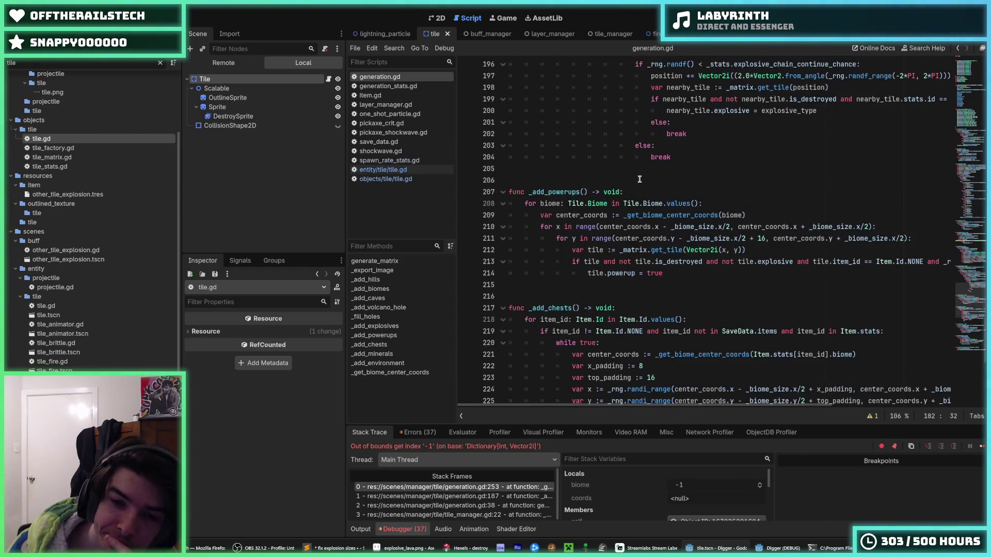
pyautogui.click(735, 214)
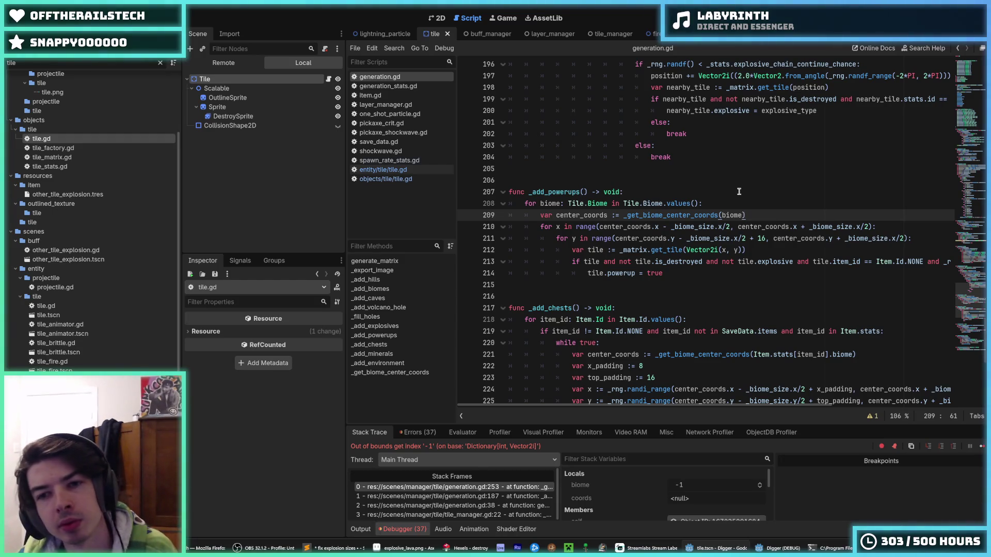
# Add 'if biome == Tile.Biome.NONE: continue' at the top of the _add_powerups biome loop.
pyautogui.press('Up')
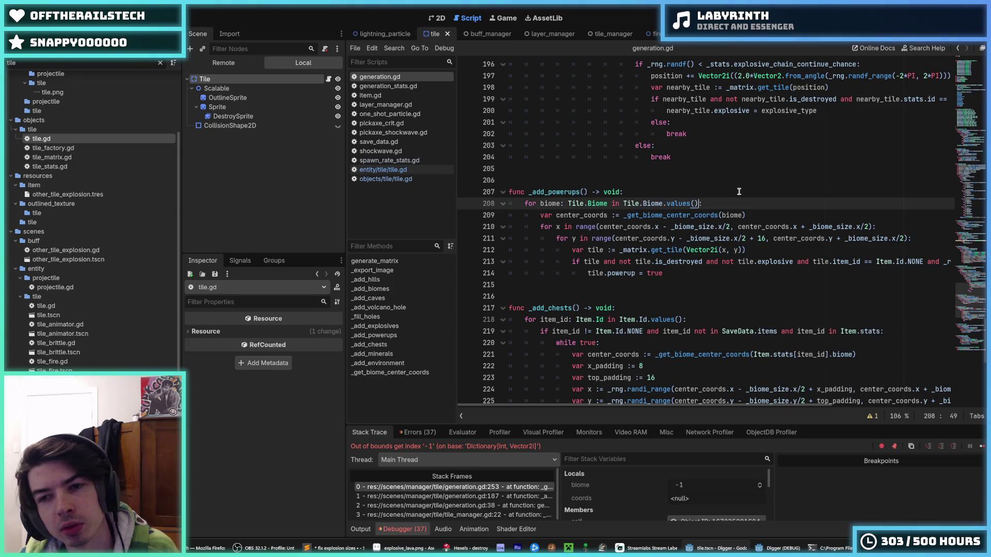
pyautogui.press('Return')
pyautogui.write('if biome')
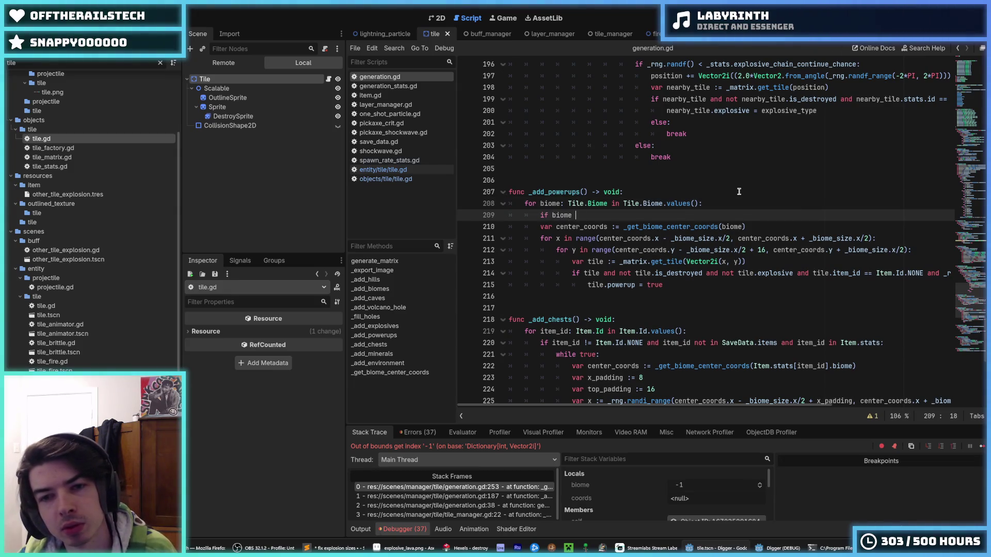
pyautogui.press('BackSpace')
pyautogui.press('BackSpace')
pyautogui.press('BackSpace')
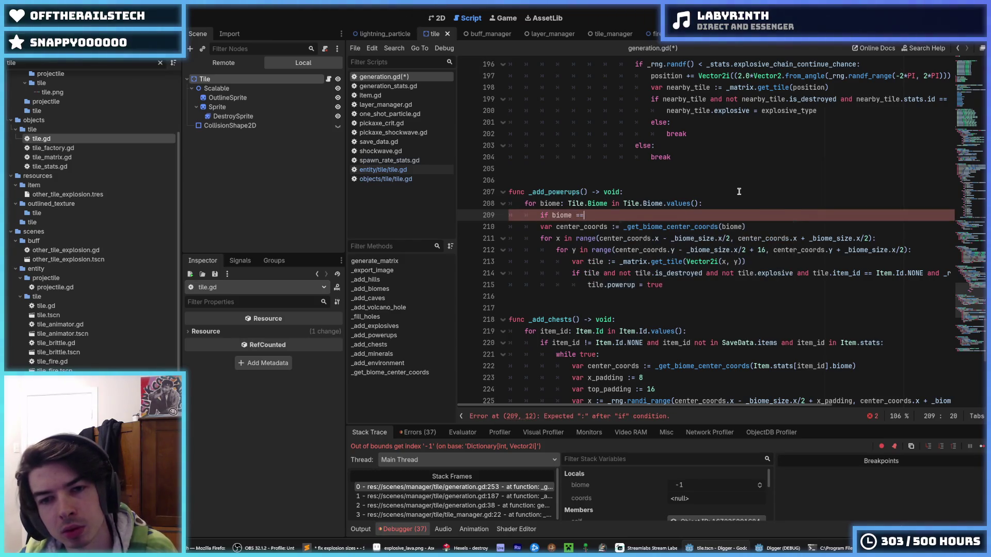
pyautogui.write(' Tile.B')
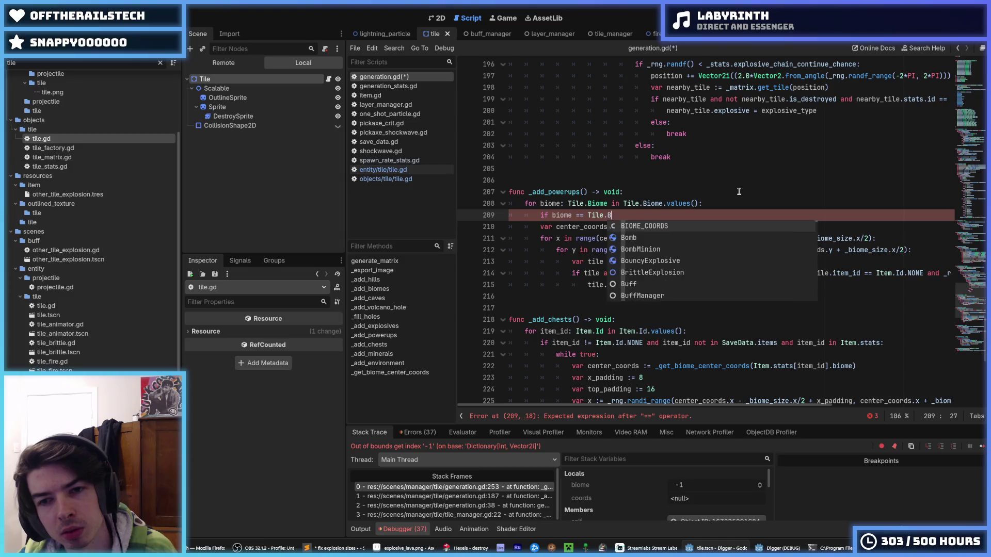
pyautogui.write('iome.N')
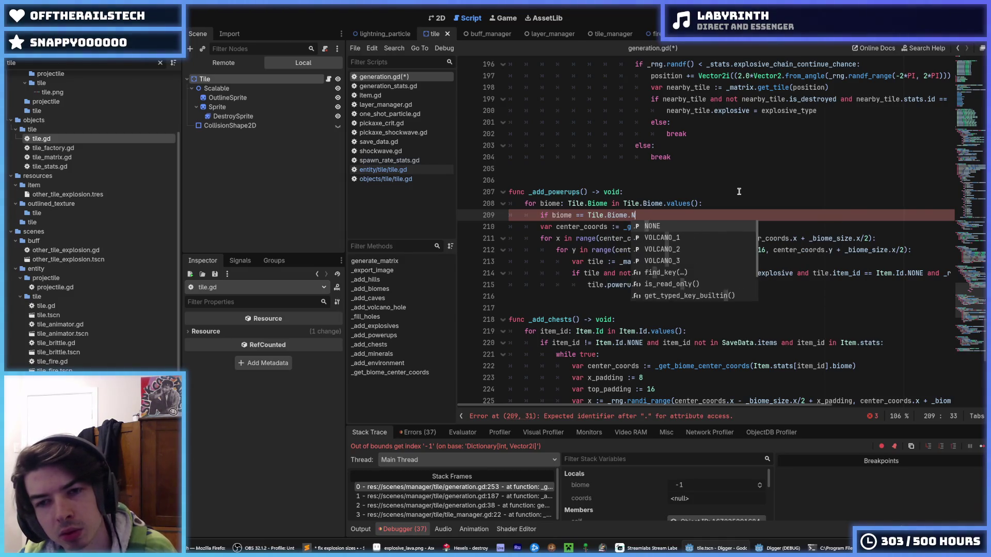
pyautogui.press('Return')
pyautogui.write(':')
pyautogui.press('Return')
pyautogui.write('ue')
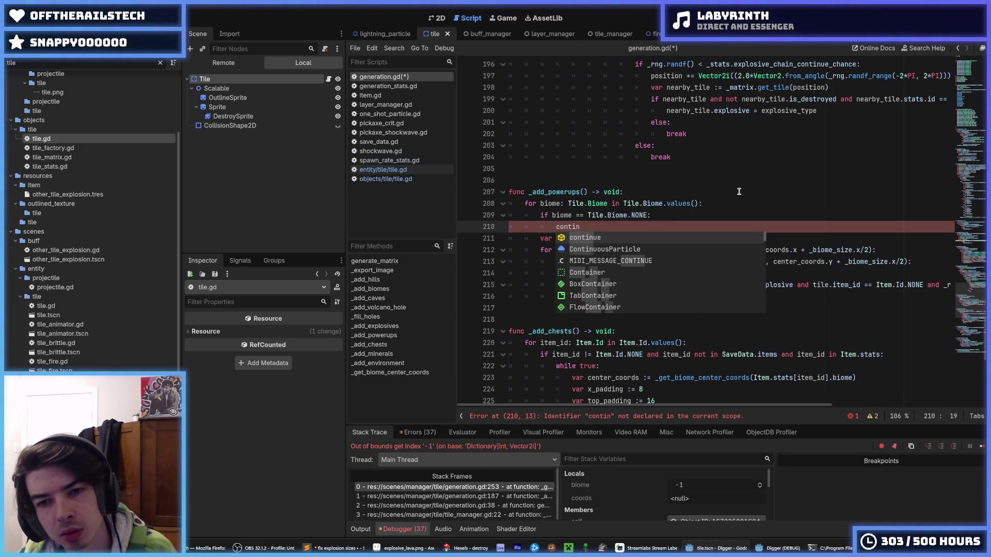
# Scroll down to the biome loop line in _add_chests.
pyautogui.scroll(-3, 739, 192)
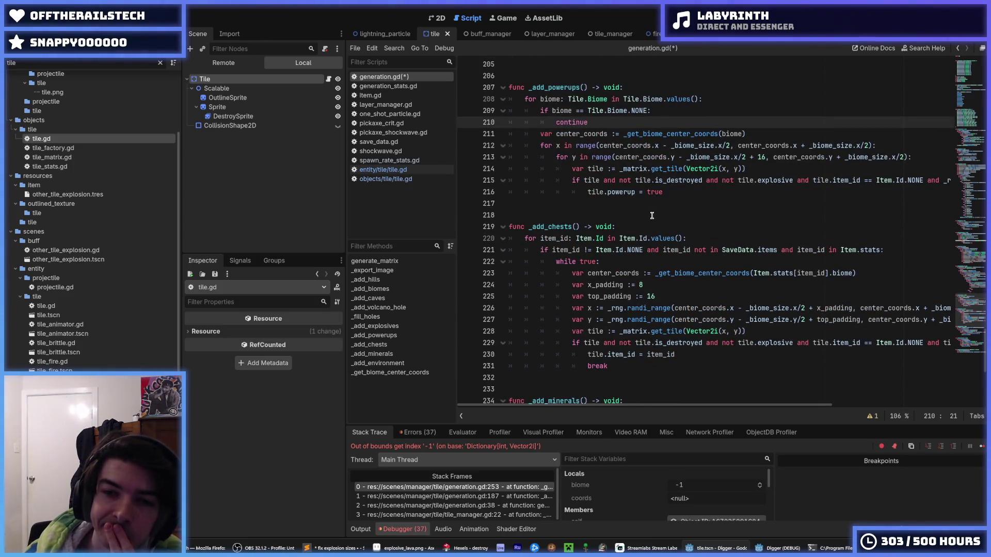
pyautogui.click(647, 250)
pyautogui.click(696, 239)
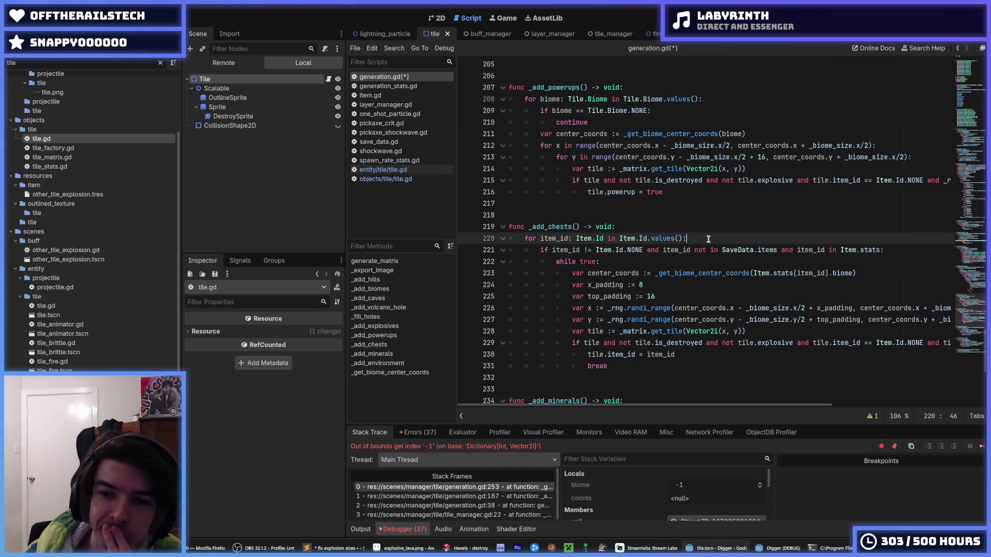
# Add 'if item_id == Item.Id.NONE: continue' at the start of the _add_chests item loop.
pyautogui.scroll(-2, 708, 239)
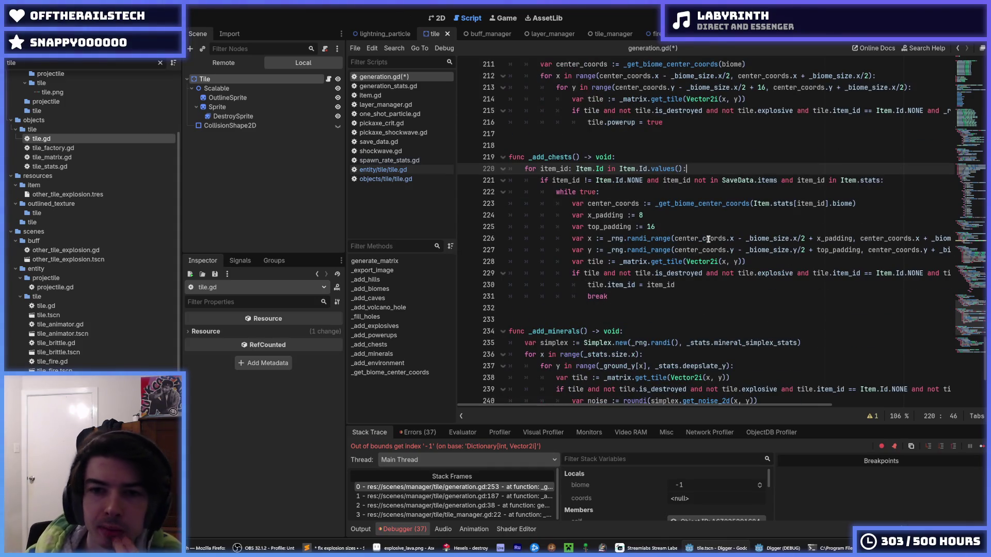
pyautogui.press('Return')
pyautogui.write('if item_id ==')
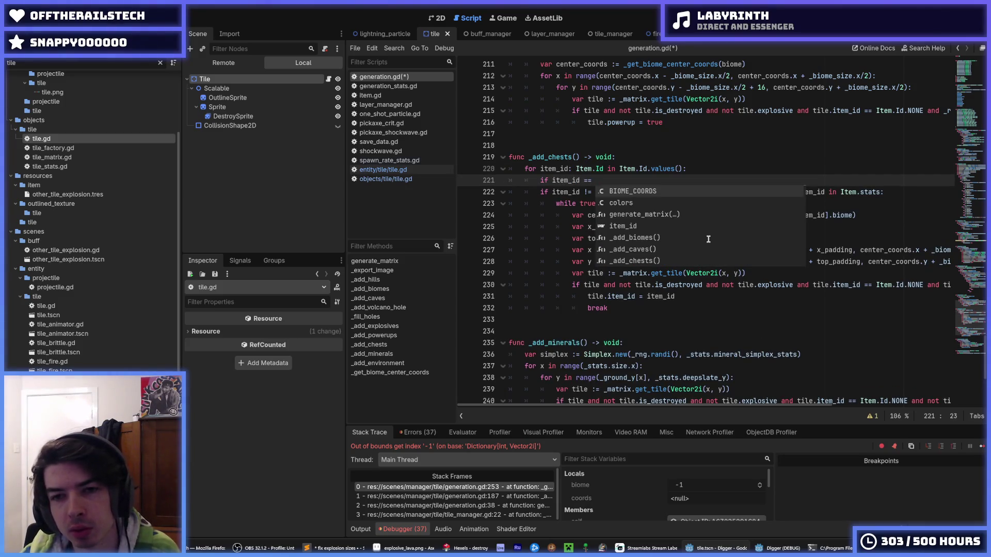
pyautogui.press('Escape')
pyautogui.write('Id.NONE')
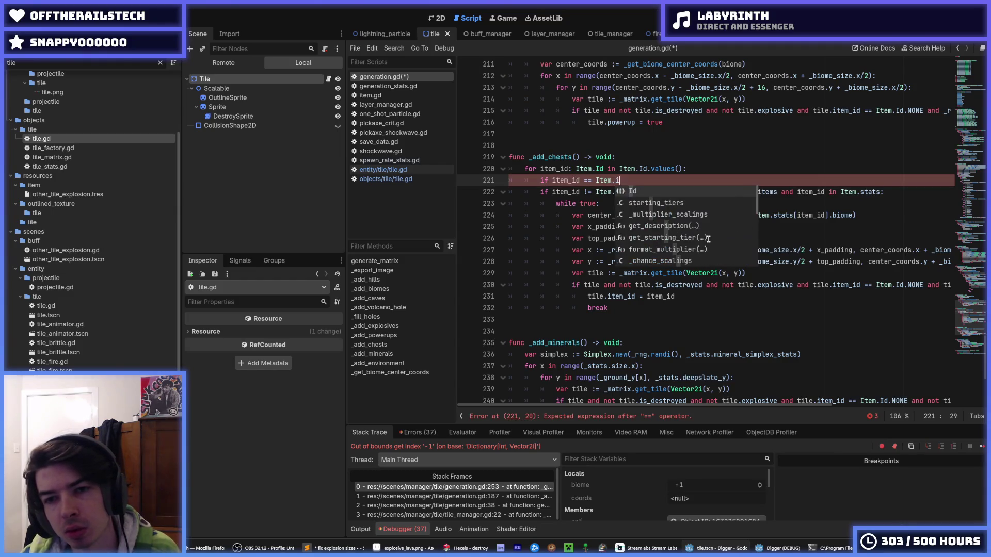
pyautogui.write(':')
pyautogui.press('Return')
pyautogui.write('c')
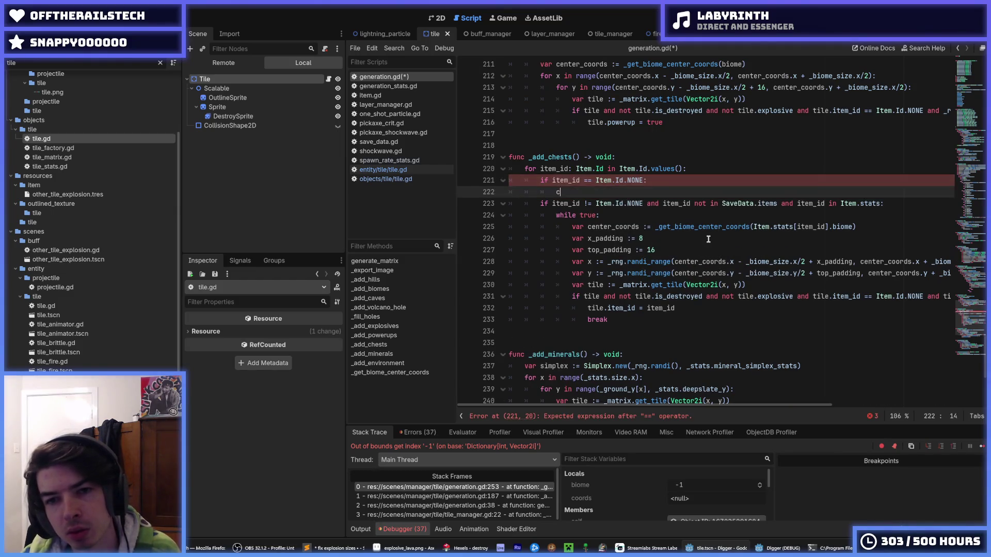
pyautogui.write('ue')
# Delete the redundant 'item_id != Item.Id.NONE and' condition and save generation.gd.
pyautogui.moveTo(665, 201); pyautogui.dragTo(551, 204)
pyautogui.press('BackSpace')
pyautogui.hotkey('ctrl', 's')
pyautogui.press('F8')
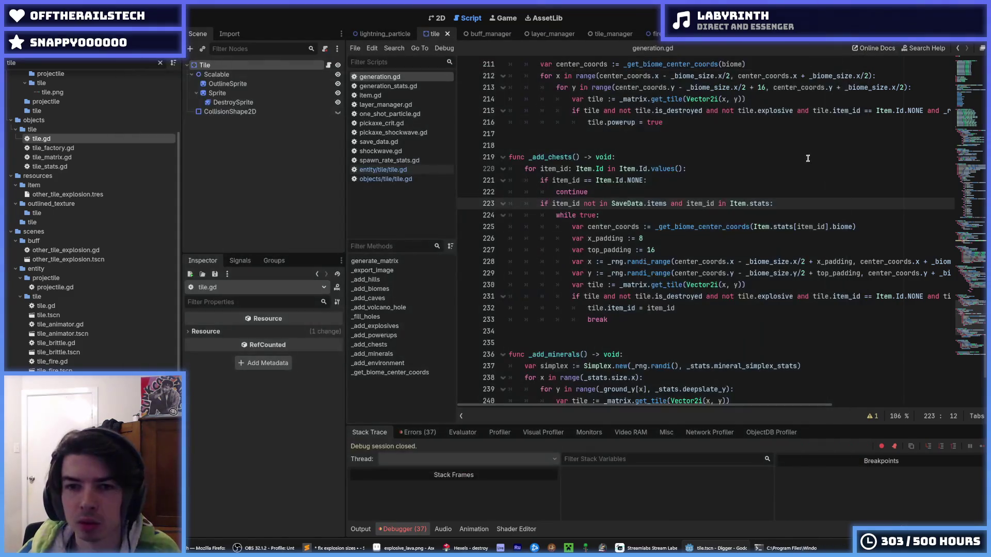
pyautogui.scroll(-3, 713, 227)
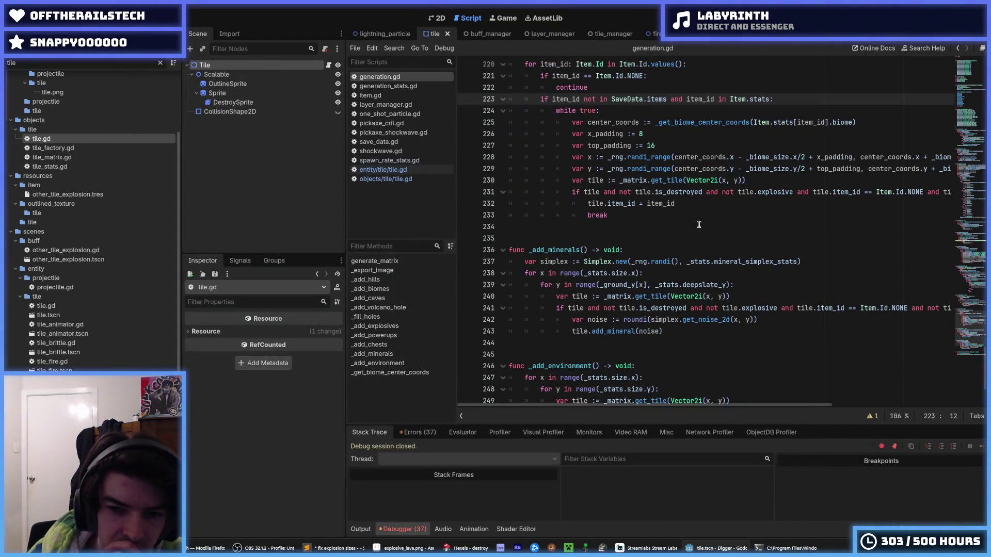
pyautogui.scroll(-3, 687, 227)
# Review the _add_environment, _add_chests and _add_explosives loops to find where the guard belongs.
pyautogui.click(676, 256)
pyautogui.click(669, 269)
pyautogui.click(667, 258)
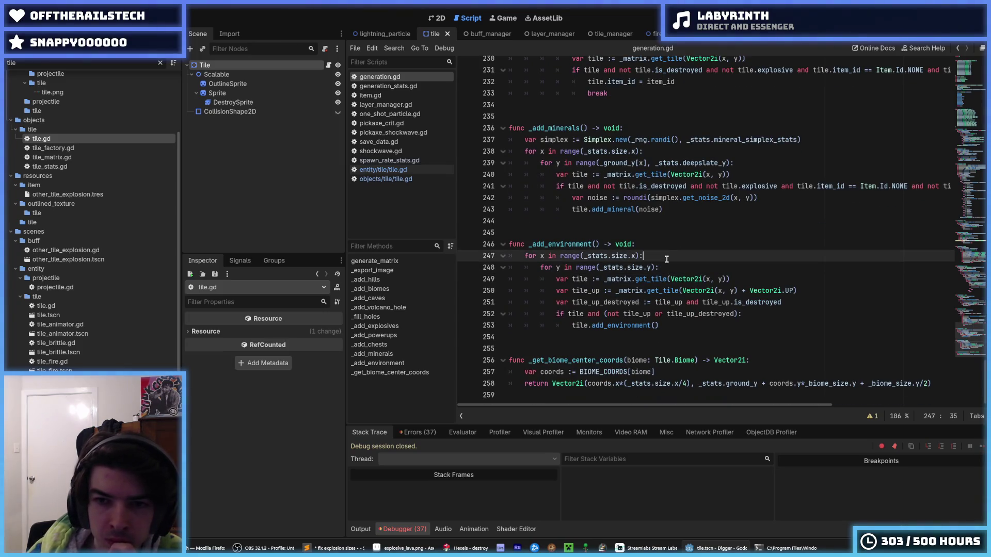
pyautogui.scroll(10, 689, 261)
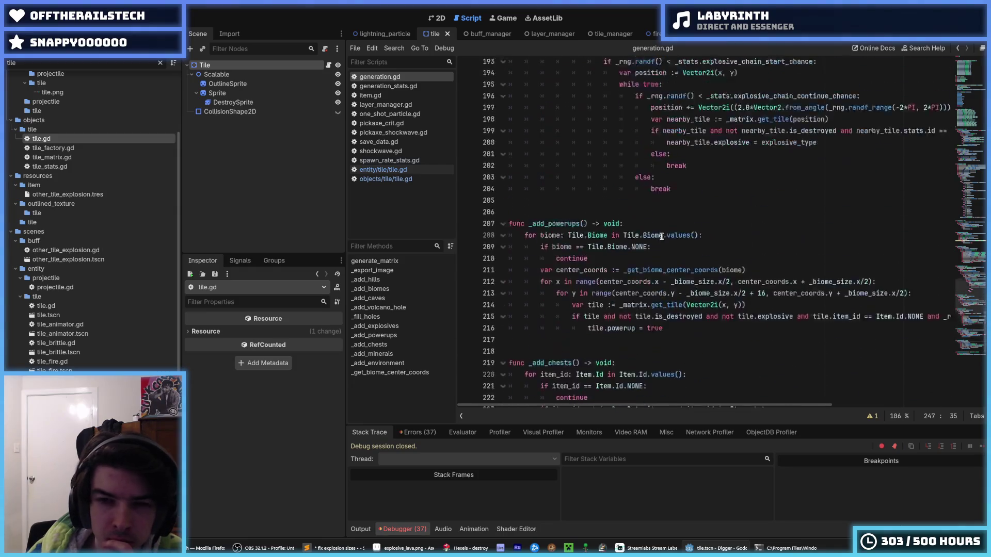
pyautogui.click(704, 326)
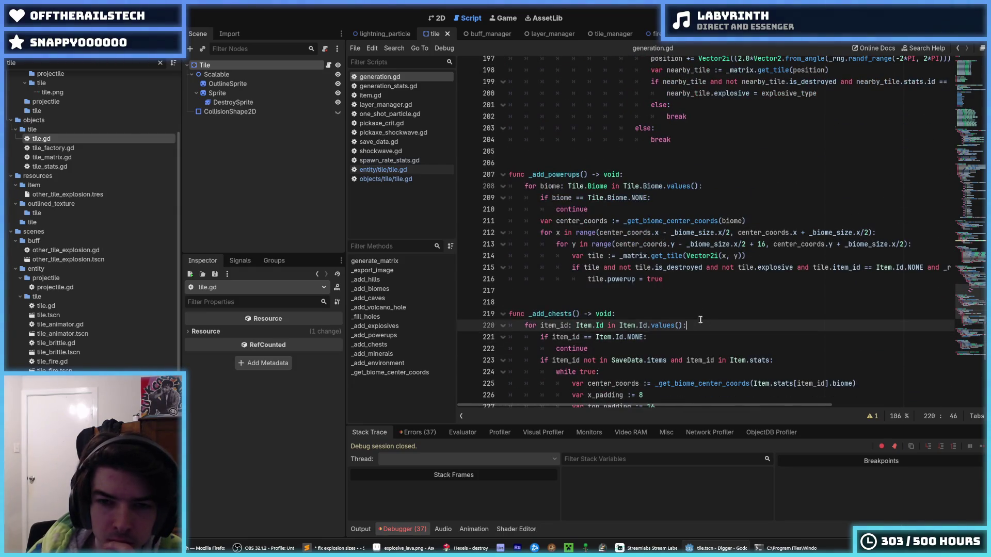
pyautogui.scroll(5, 681, 292)
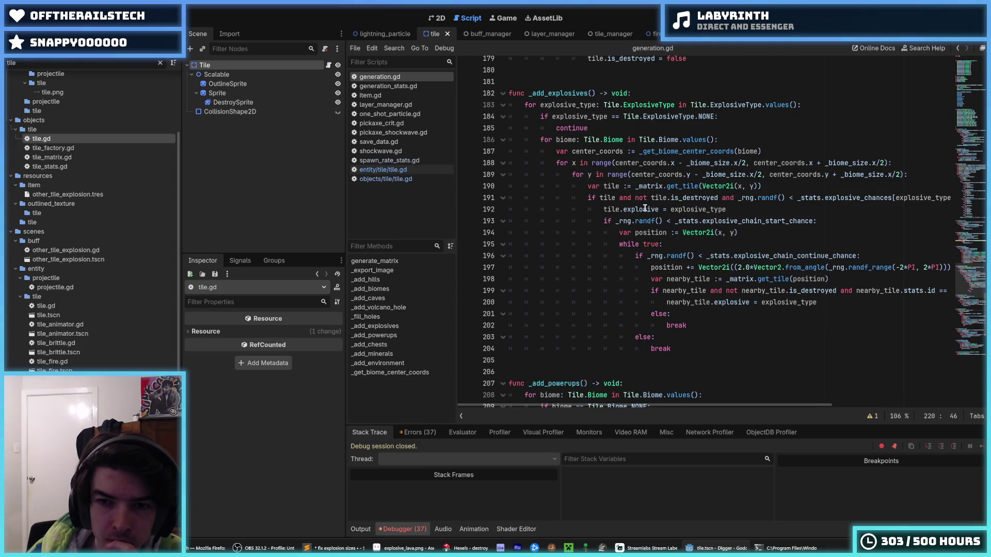
pyautogui.click(644, 221)
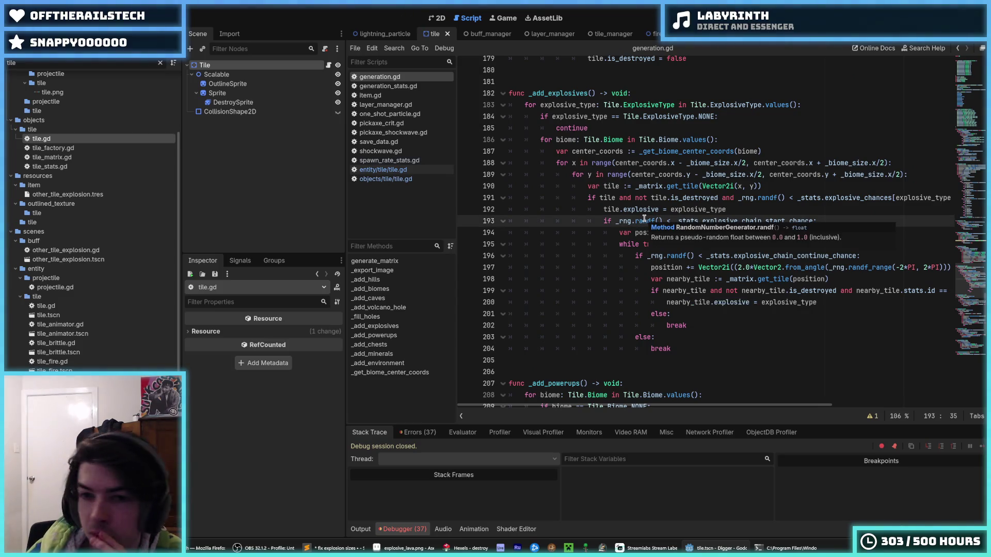
pyautogui.click(602, 209)
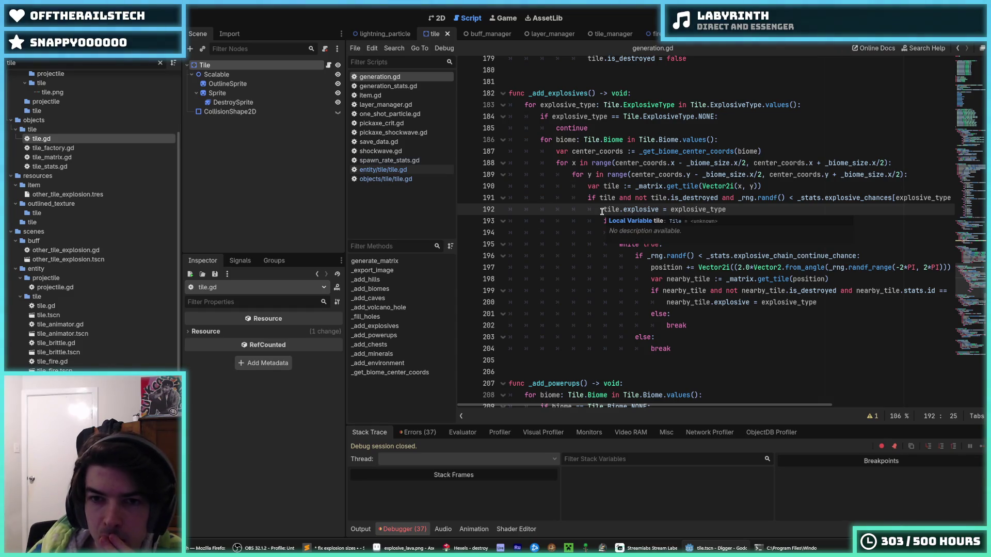
# Insert 'if biome == Tile.Biome.NONE: continue' at the top of the _add_explosives biome loop.
pyautogui.click(748, 140)
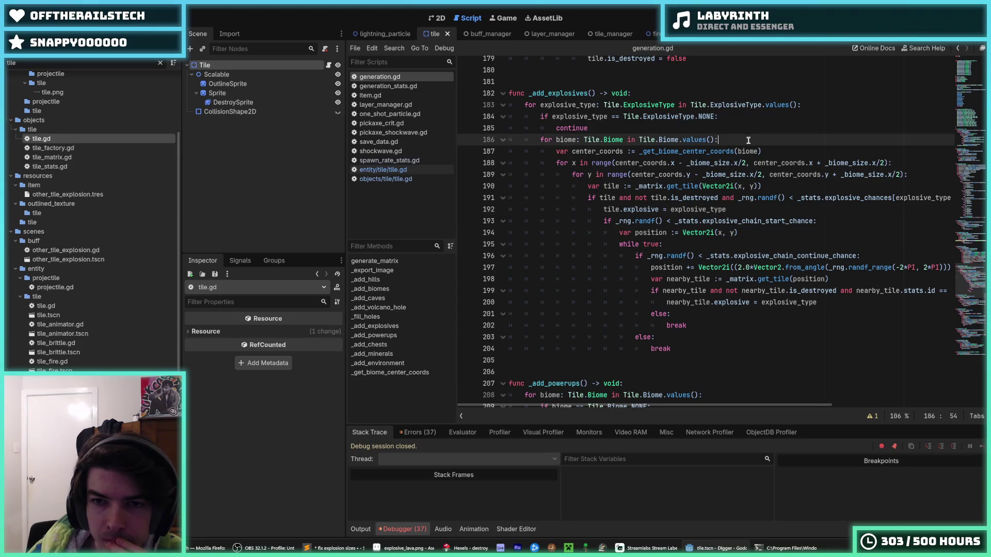
pyautogui.press('Return')
pyautogui.write('if b')
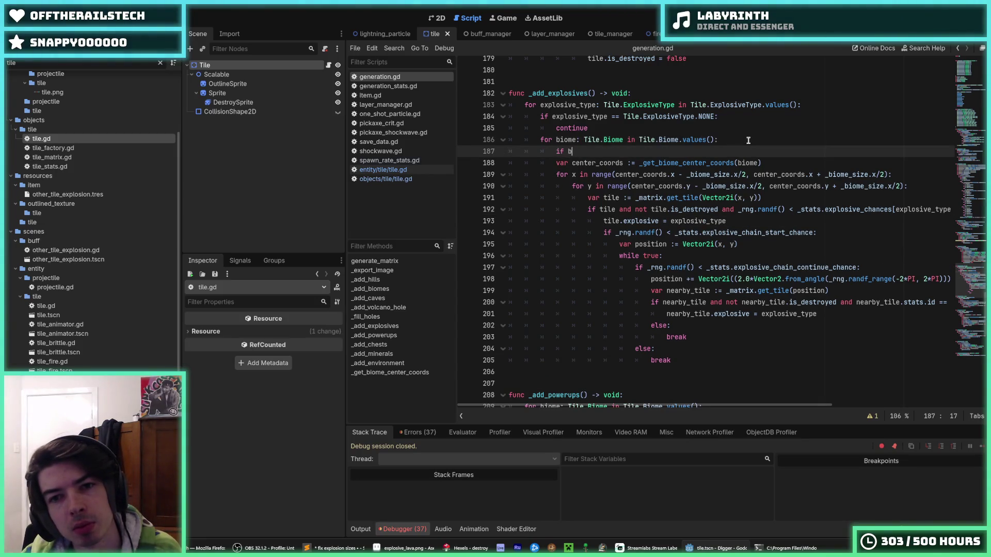
pyautogui.write('iome')
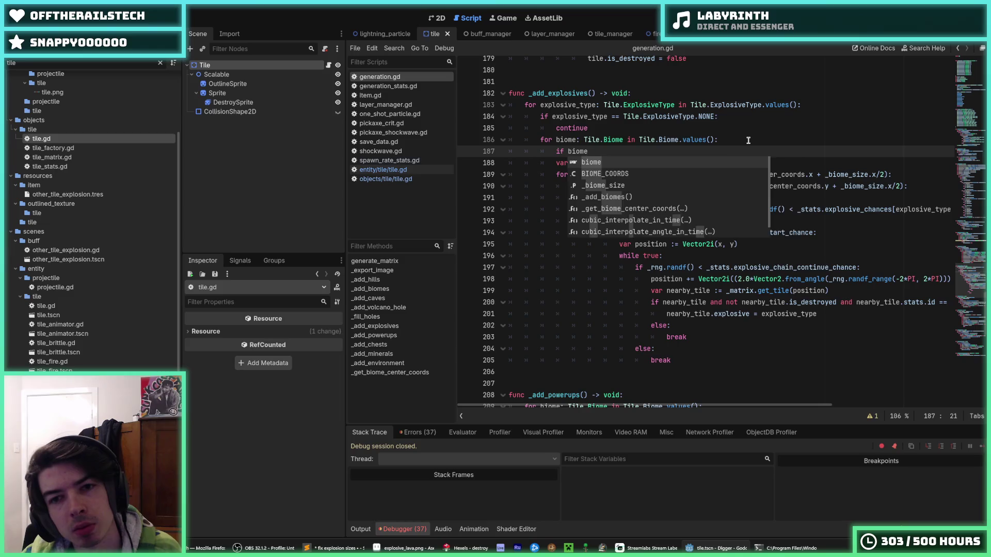
pyautogui.write('.')
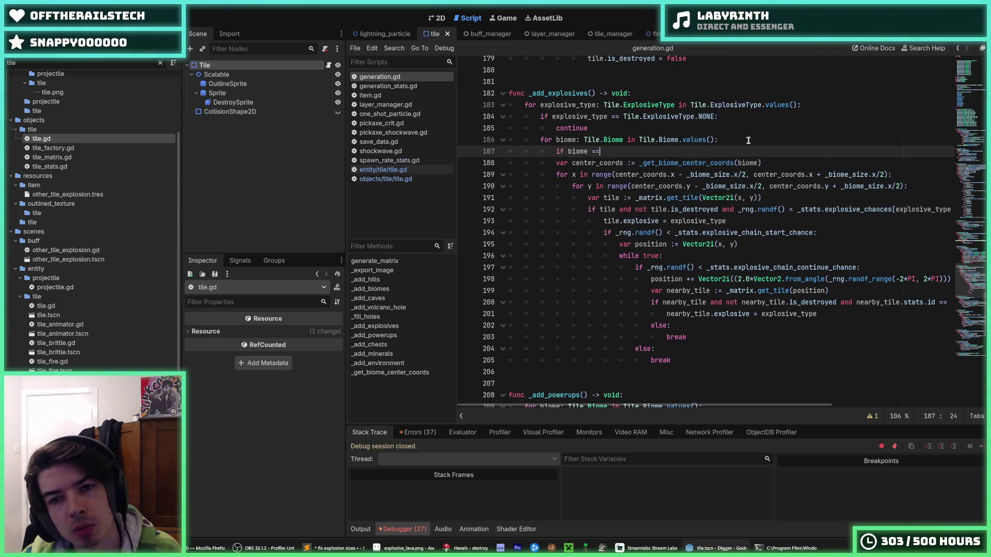
pyautogui.write('le.')
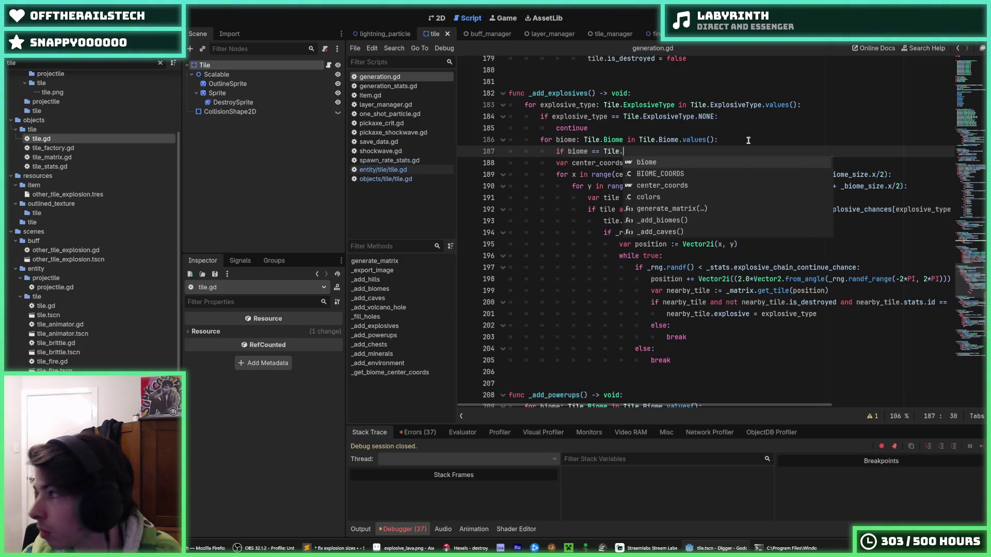
pyautogui.write('Biome.')
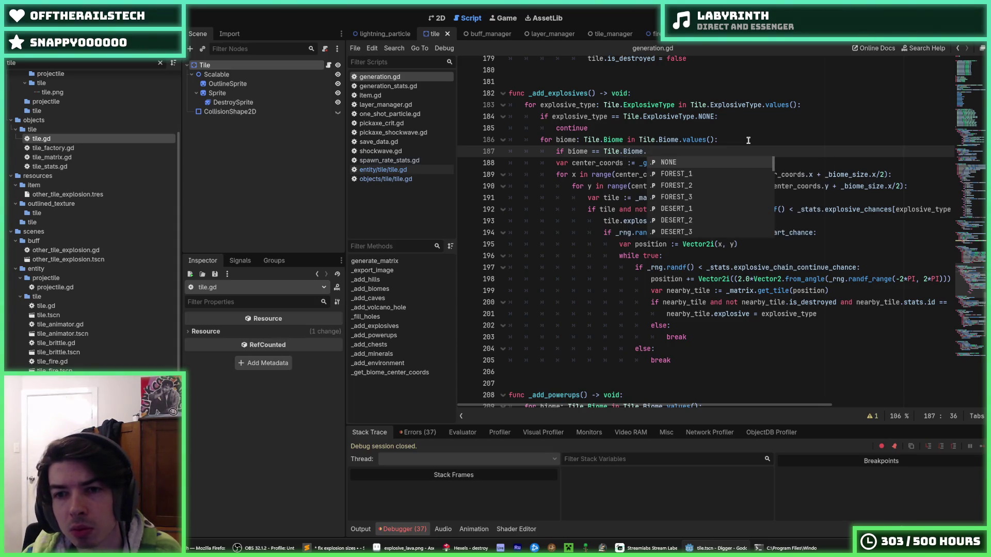
pyautogui.write('NONE:')
pyautogui.press('Return')
pyautogui.write('c')
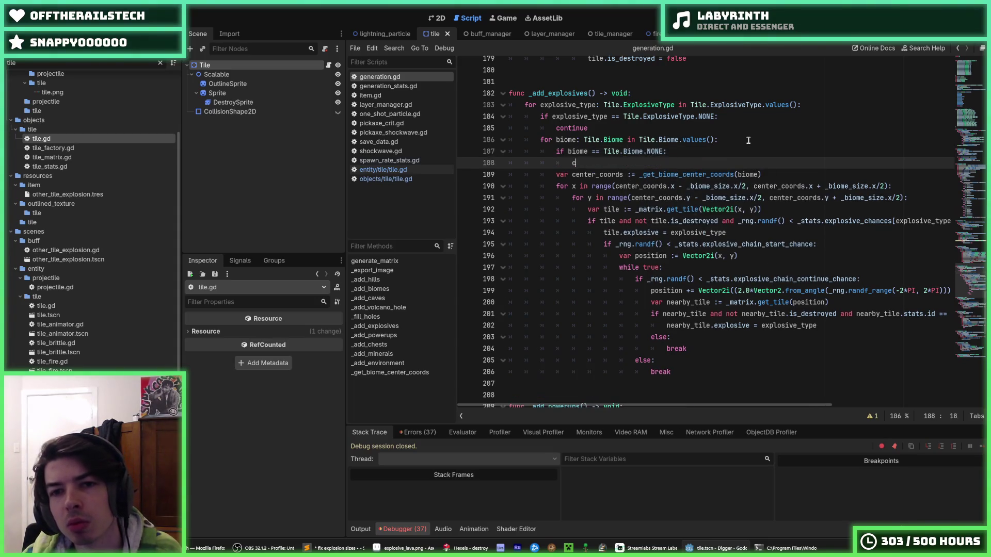
pyautogui.write('ontinue')
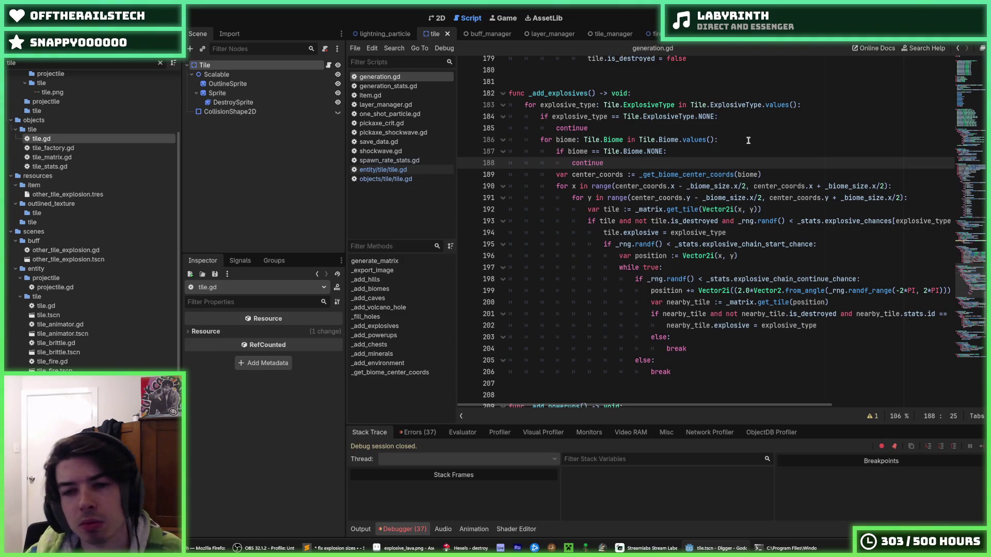
pyautogui.press('Up')
pyautogui.press('Down')
pyautogui.press('Up')
pyautogui.press('End')
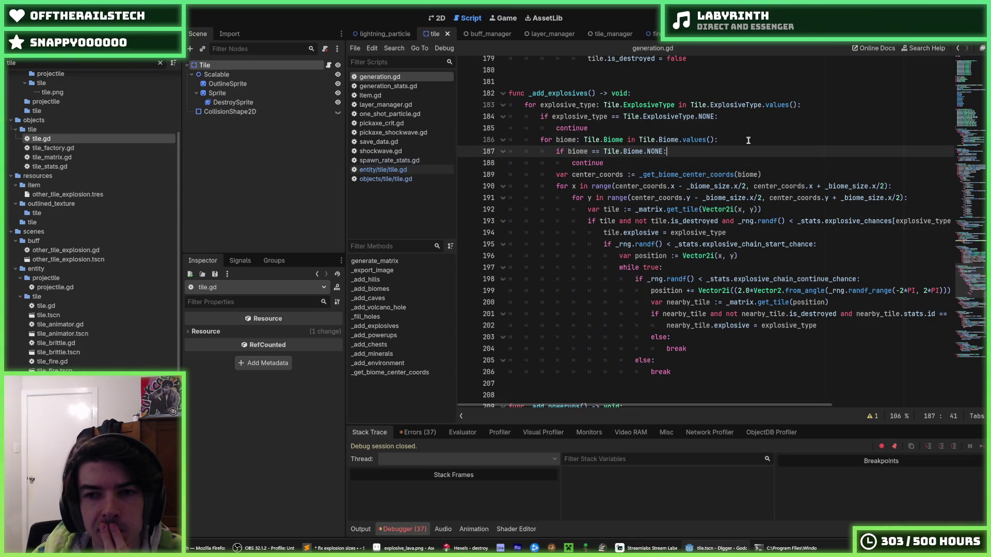
pyautogui.press('Down')
pyautogui.press('Down')
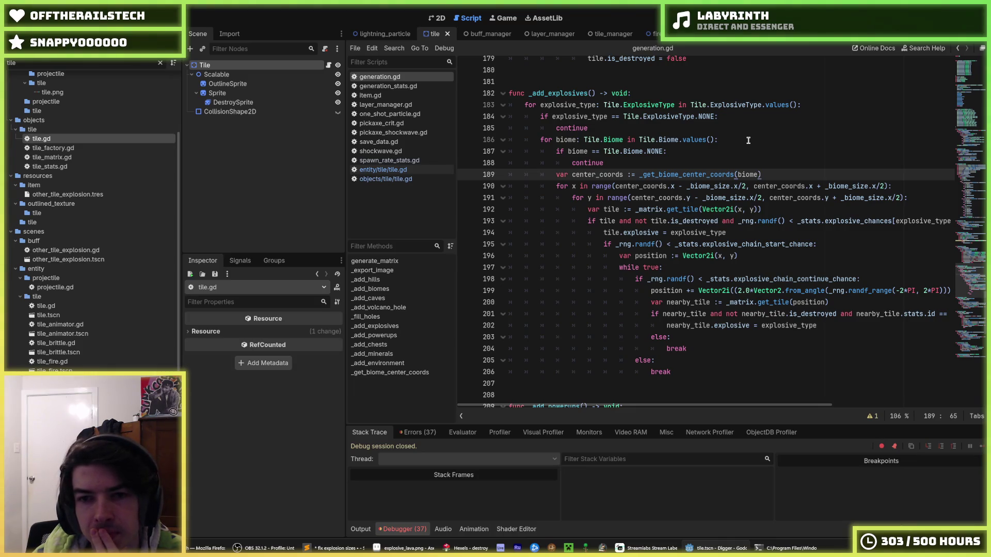
# Review lines 186–189 around the new NONE-biome check and save generation.gd.
pyautogui.press('Up')
pyautogui.press('Up')
pyautogui.press('Up')
pyautogui.press('End')
pyautogui.press('Down')
pyautogui.press('Down')
pyautogui.press('Down')
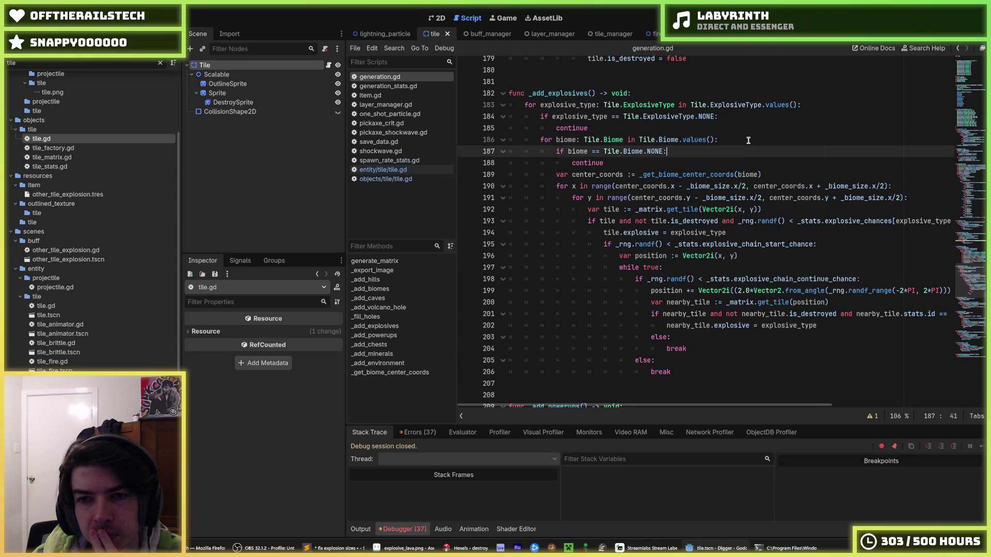
pyautogui.press('Up')
pyautogui.press('Up')
pyautogui.press('Up')
pyautogui.press('Down')
pyautogui.press('Down')
pyautogui.press('Down')
pyautogui.press('End')
pyautogui.press('Up')
pyautogui.press('Up')
pyautogui.press('Up')
pyautogui.press('Down')
pyautogui.press('Down')
pyautogui.press('Down')
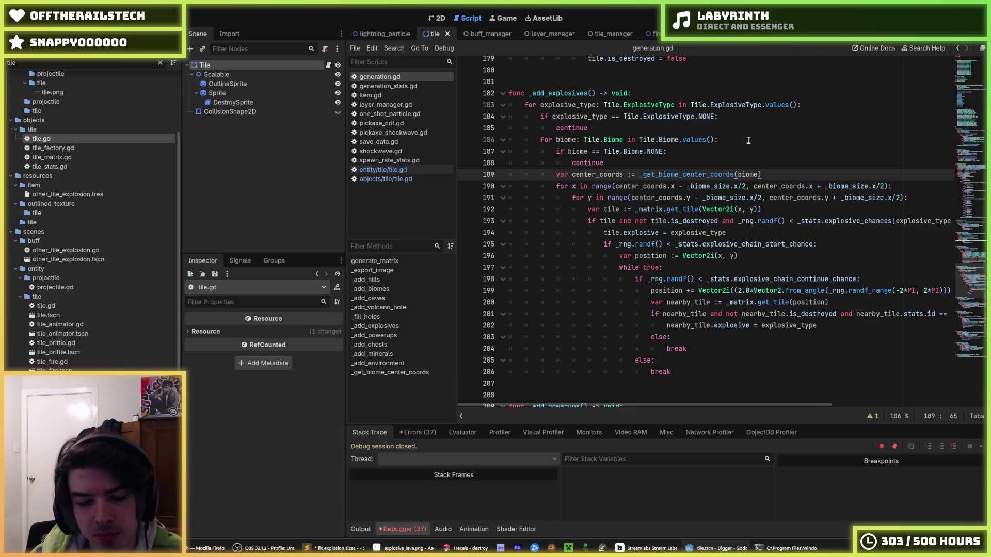
pyautogui.hotkey('ctrl', 's')
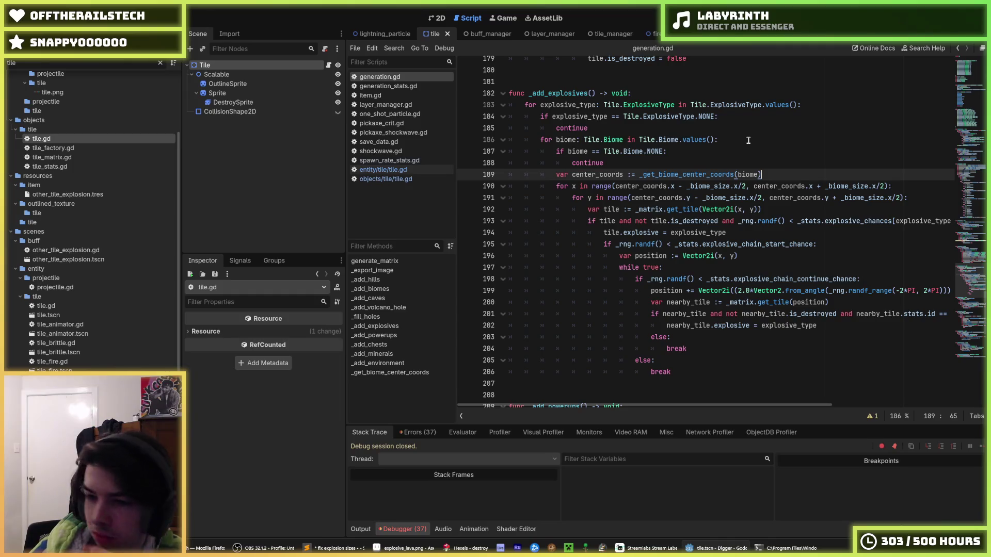
# Re-examine the biome loop header and the Tile.Biome.NONE check beneath it.
pyautogui.press('Up')
pyautogui.press('Up')
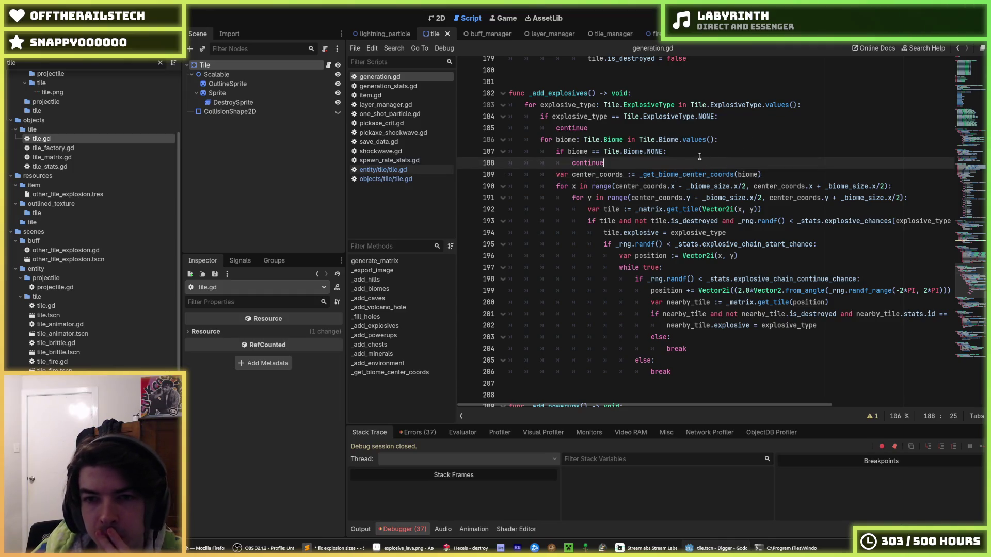
pyautogui.click(735, 140)
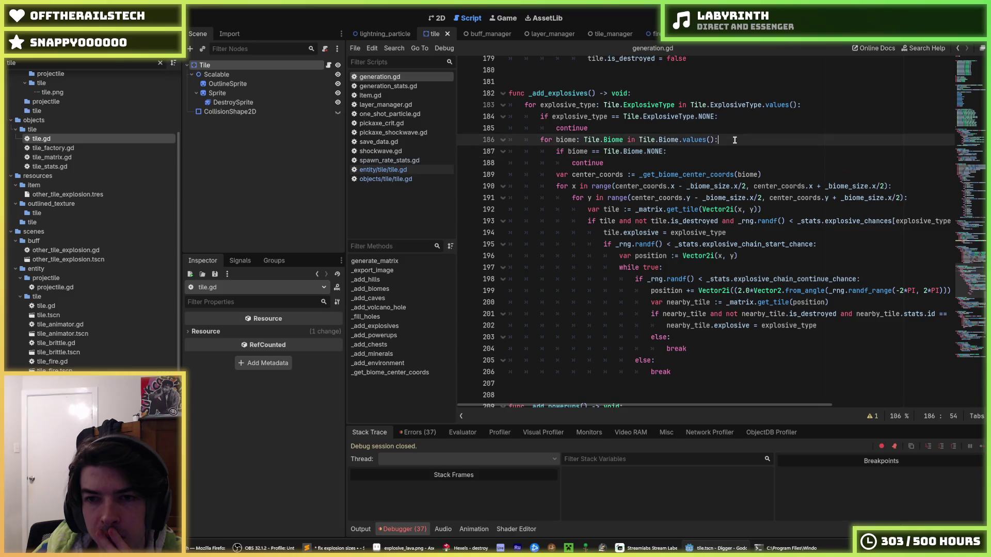
pyautogui.click(717, 152)
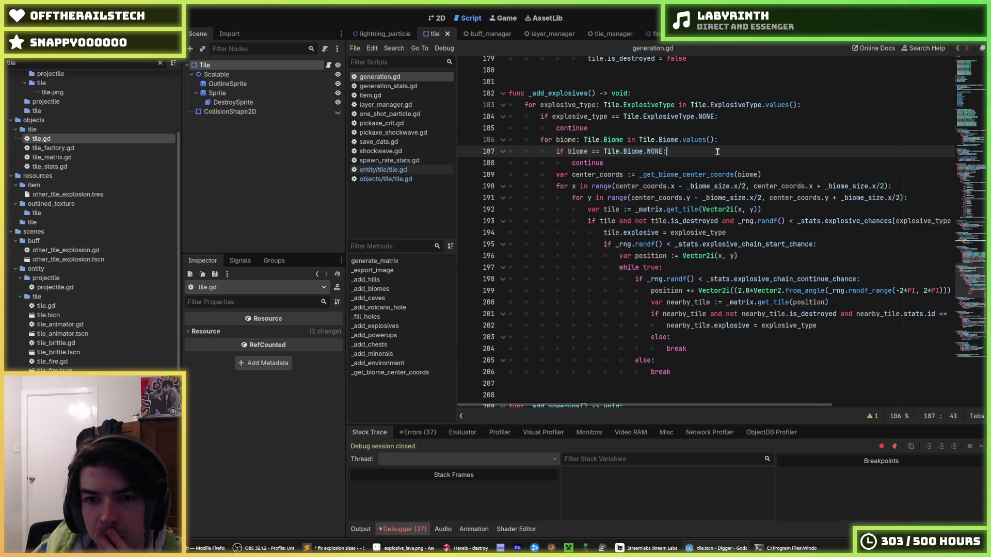
pyautogui.click(724, 140)
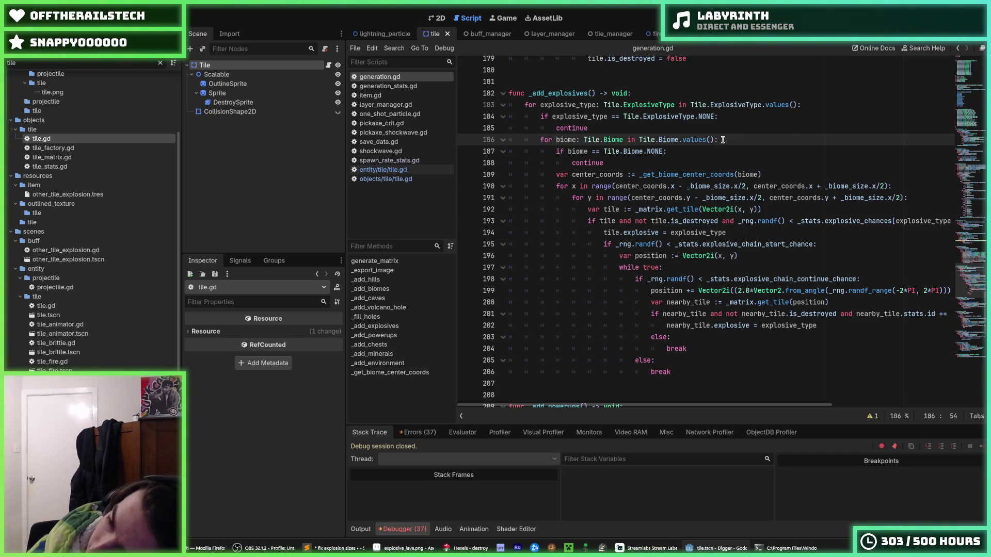
pyautogui.click(710, 146)
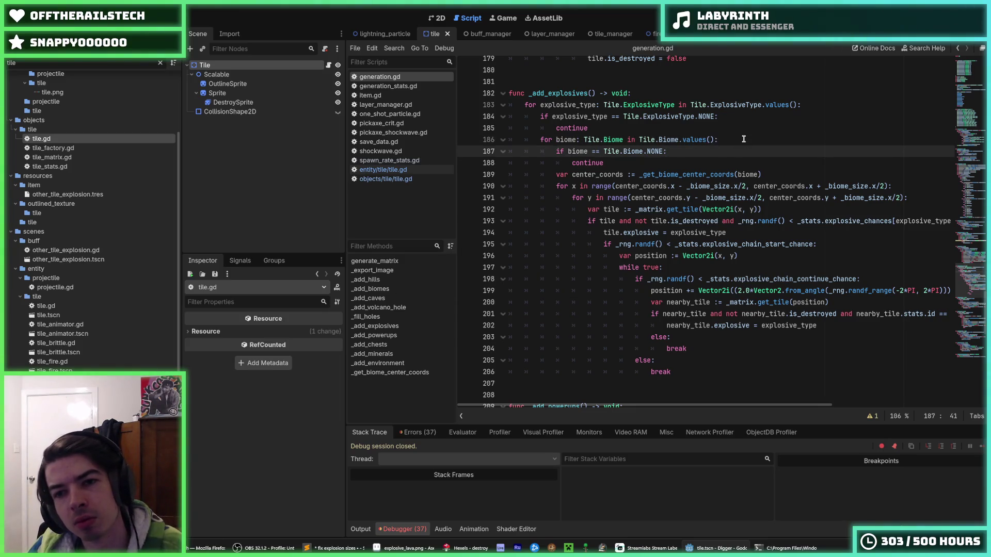
pyautogui.click(724, 140)
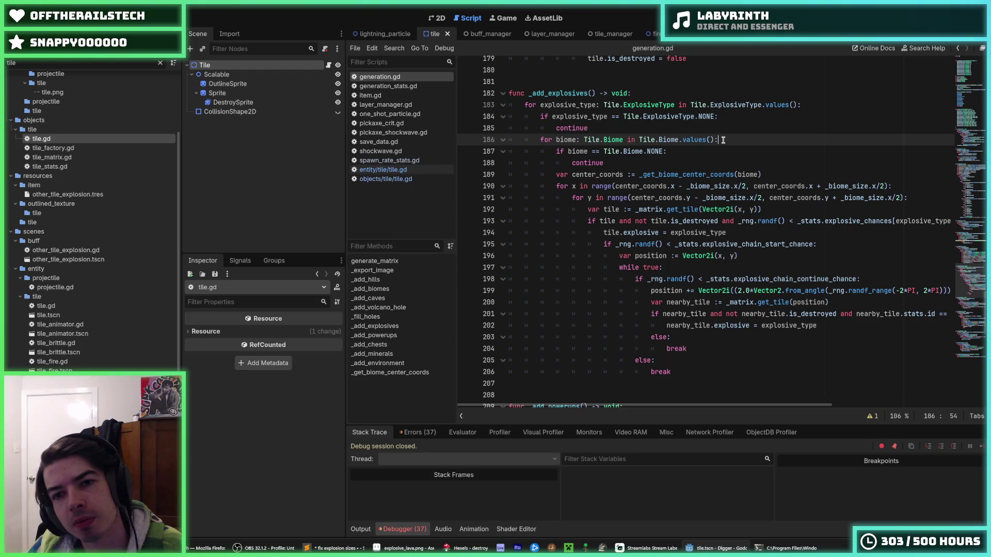
pyautogui.click(702, 148)
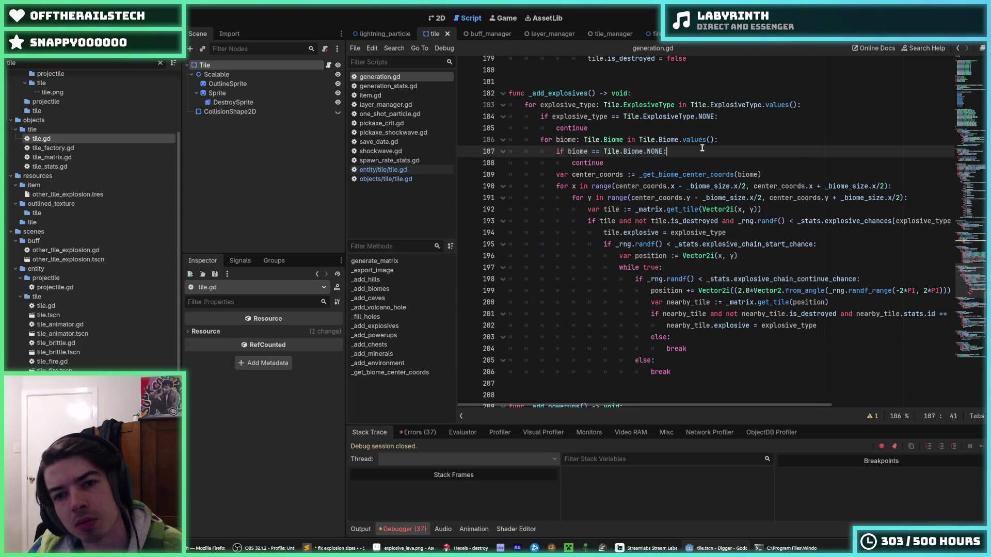
pyautogui.scroll(6, 686, 151)
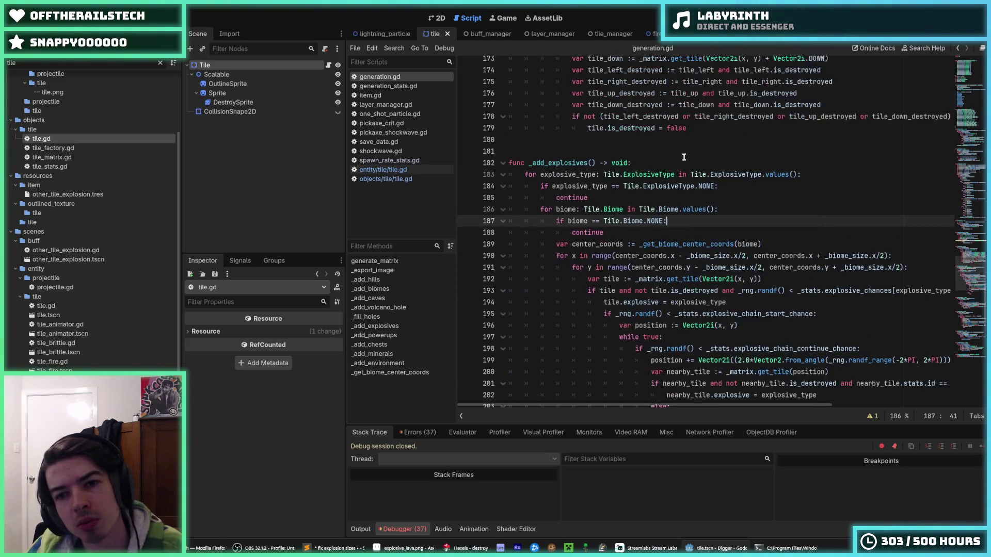
pyautogui.scroll(-5, 626, 327)
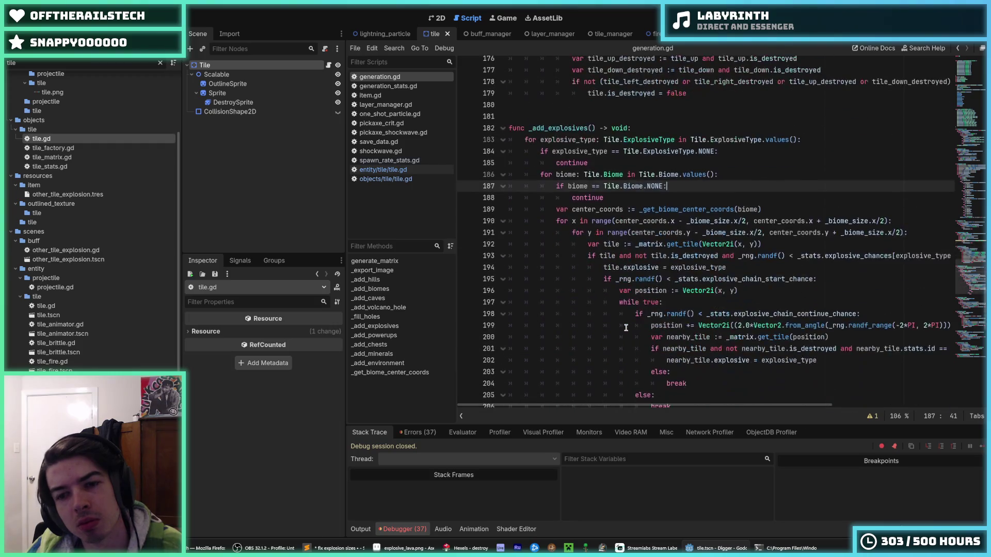
pyautogui.scroll(-2, 626, 328)
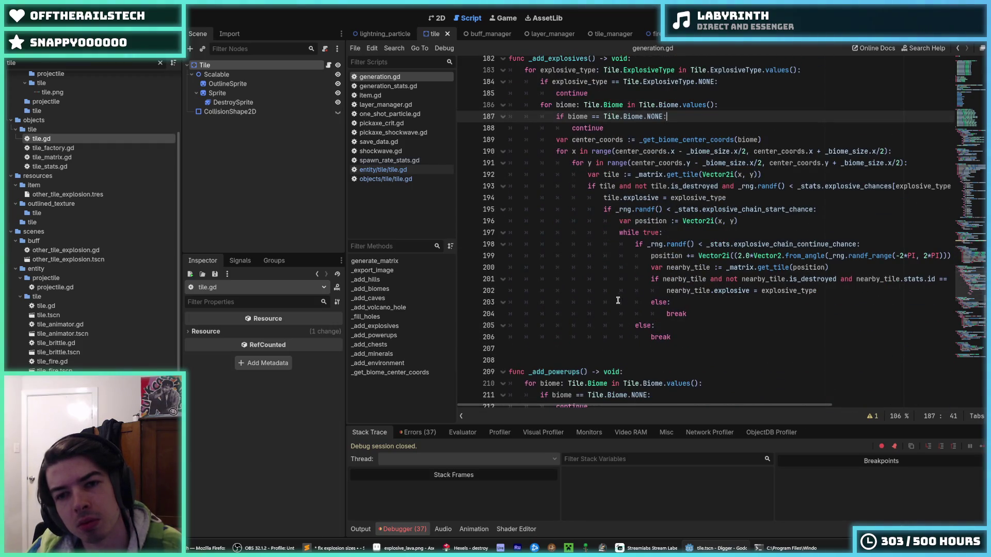
pyautogui.click(612, 128)
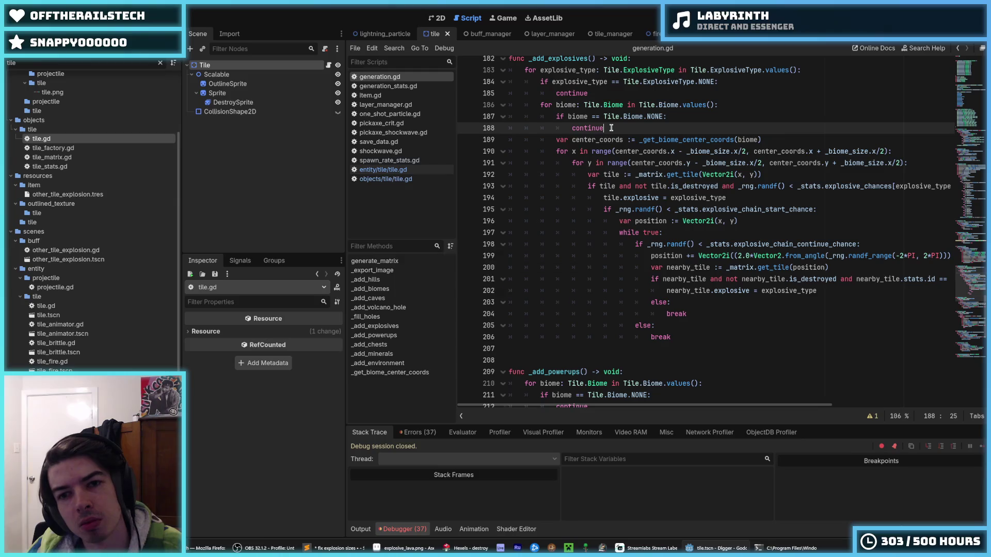
pyautogui.scroll(2, 611, 128)
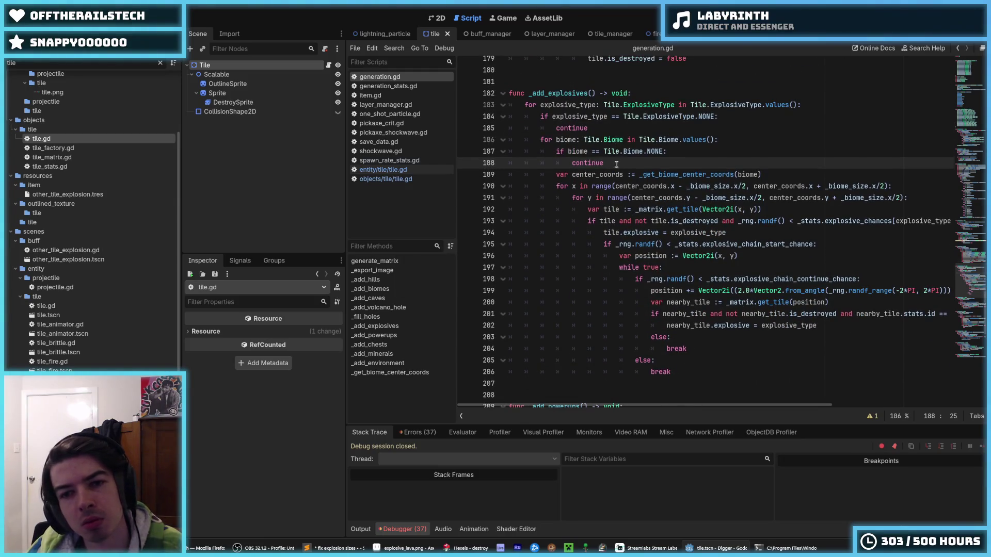
pyautogui.doubleClick(614, 164)
pyautogui.scroll(-5, 657, 164)
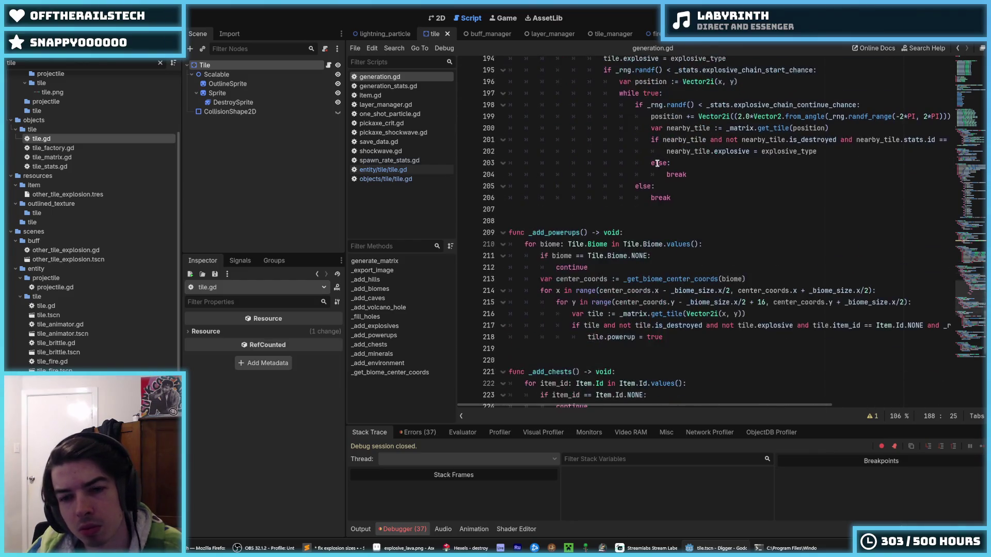
pyautogui.scroll(5, 657, 164)
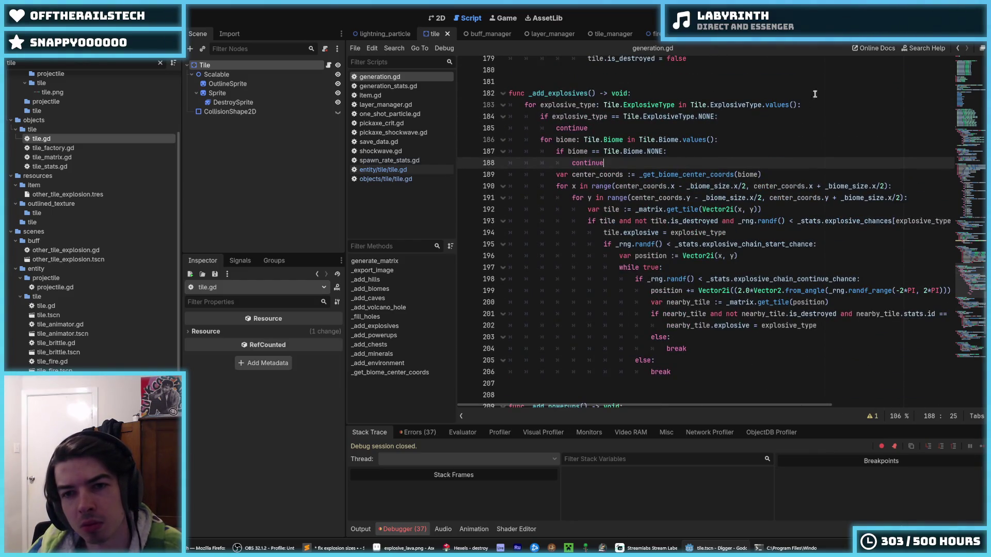
# Run the Digger game to check how the biomes generate, then stop it.
pyautogui.press('F5')
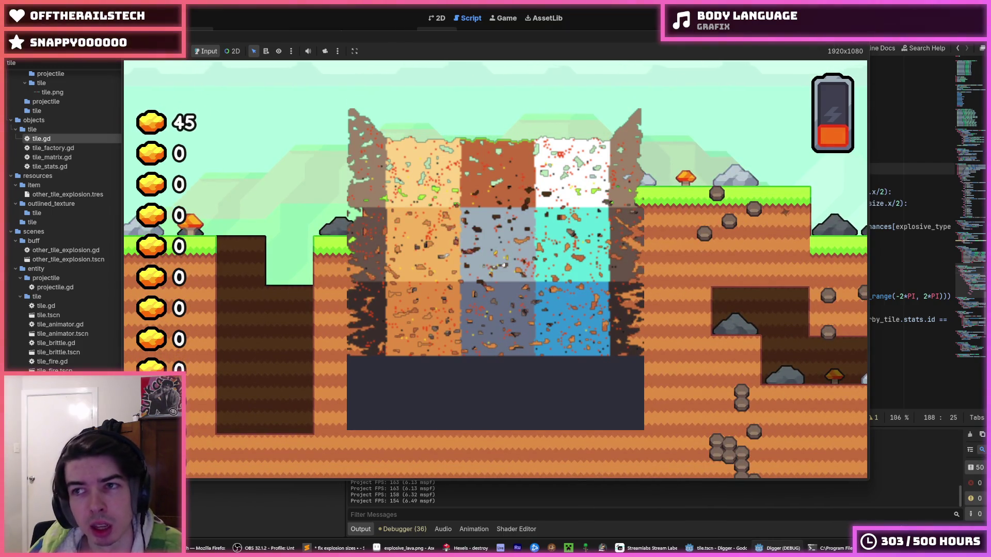
pyautogui.press('F8')
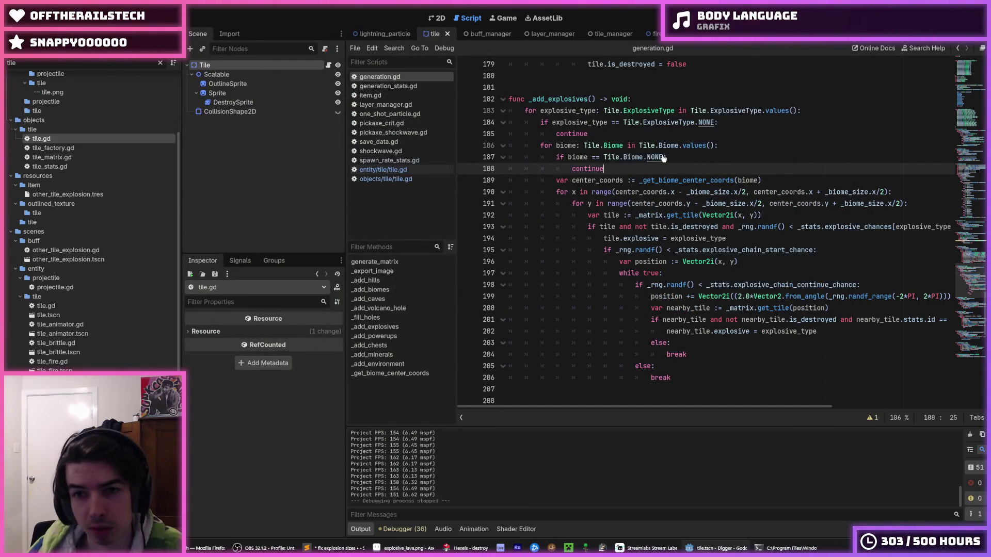
# Remove the stray space after _biome_size.x/2 on line 191 and save.
pyautogui.moveTo(664, 158); pyautogui.dragTo(568, 159)
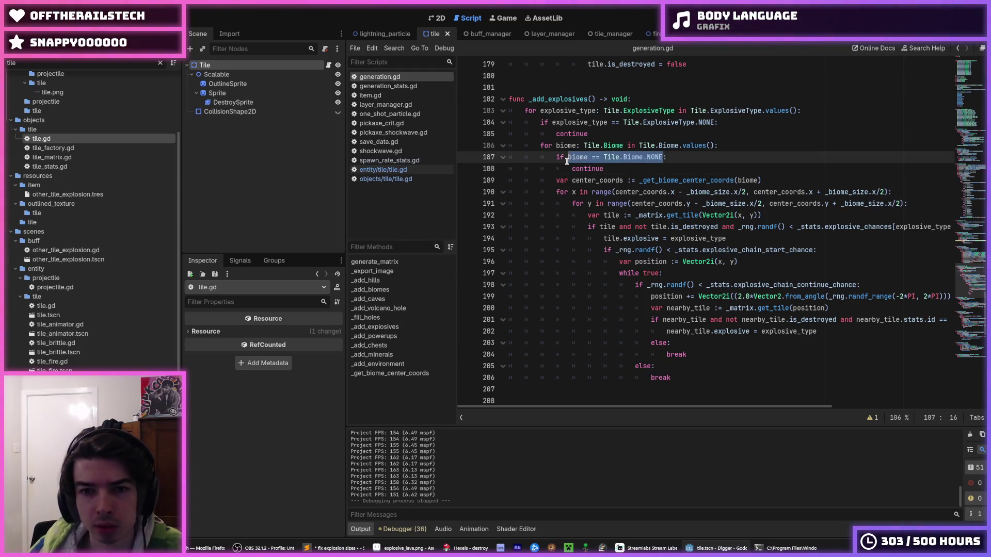
pyautogui.click(568, 160)
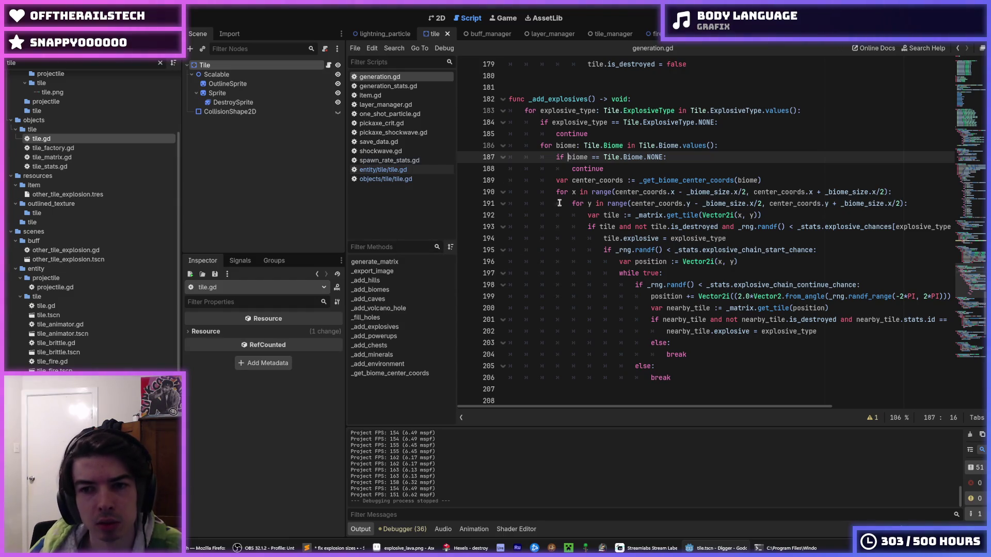
pyautogui.click(761, 204)
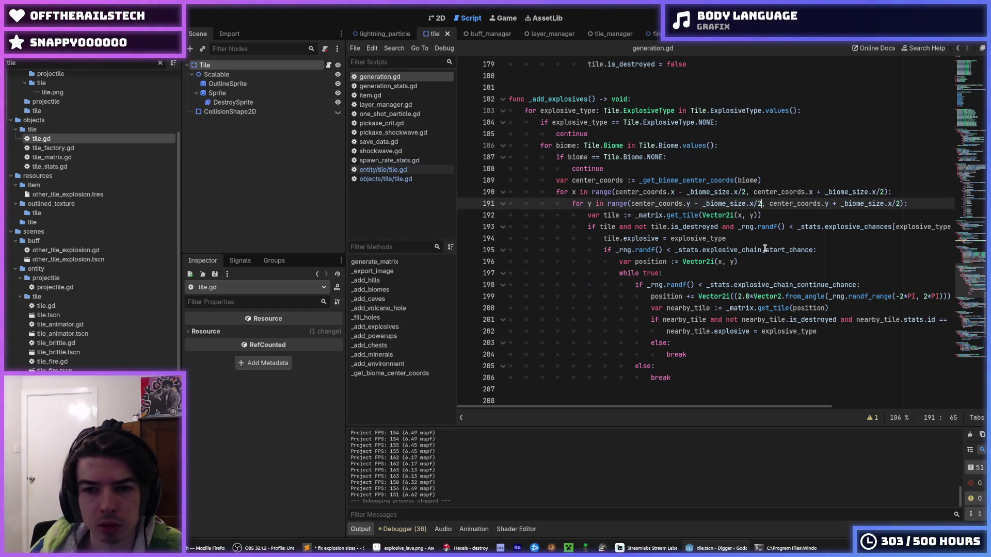
pyautogui.press('BackSpace')
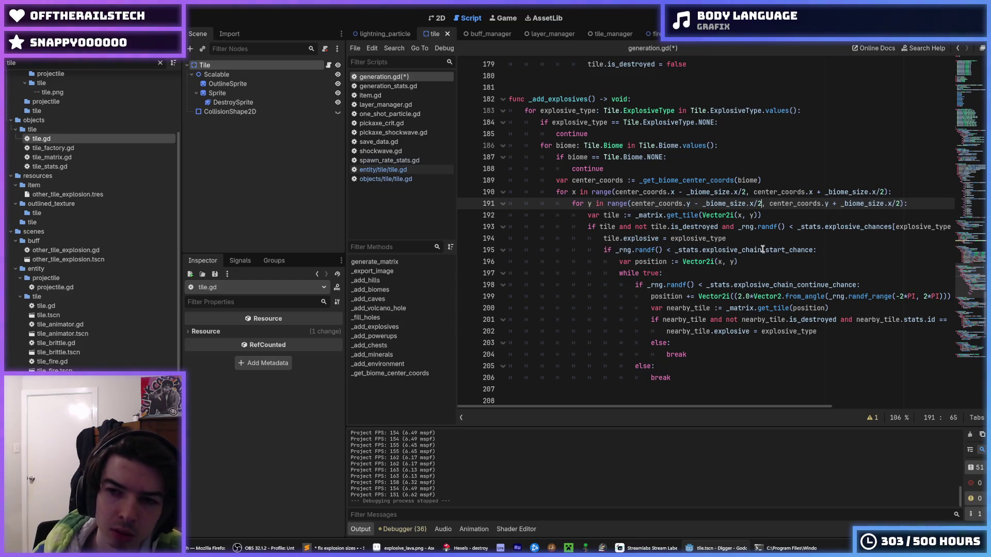
pyautogui.hotkey('ctrl', 's')
# Add ' + 8' to the y range start on line 191 in _add_explosives.
pyautogui.scroll(-6, 659, 262)
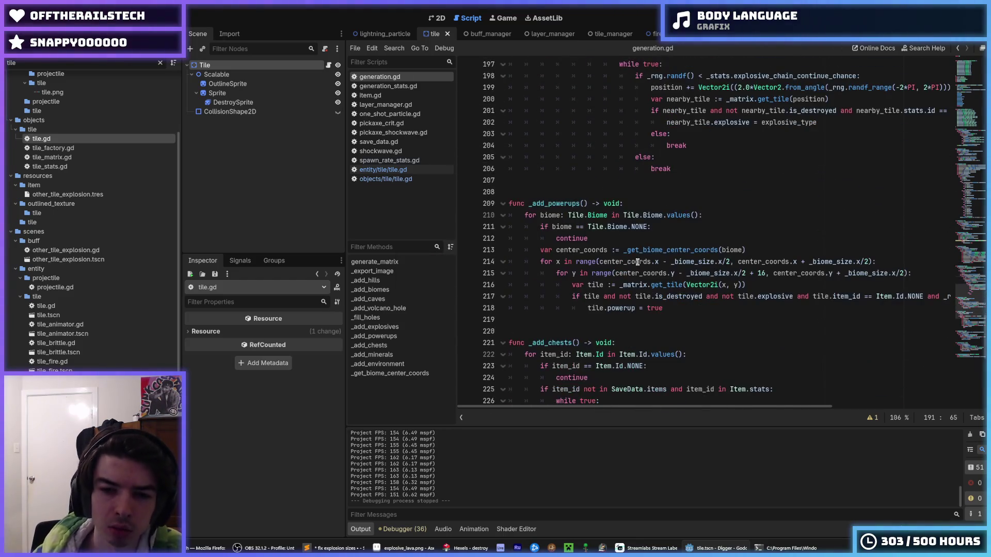
pyautogui.scroll(6, 638, 262)
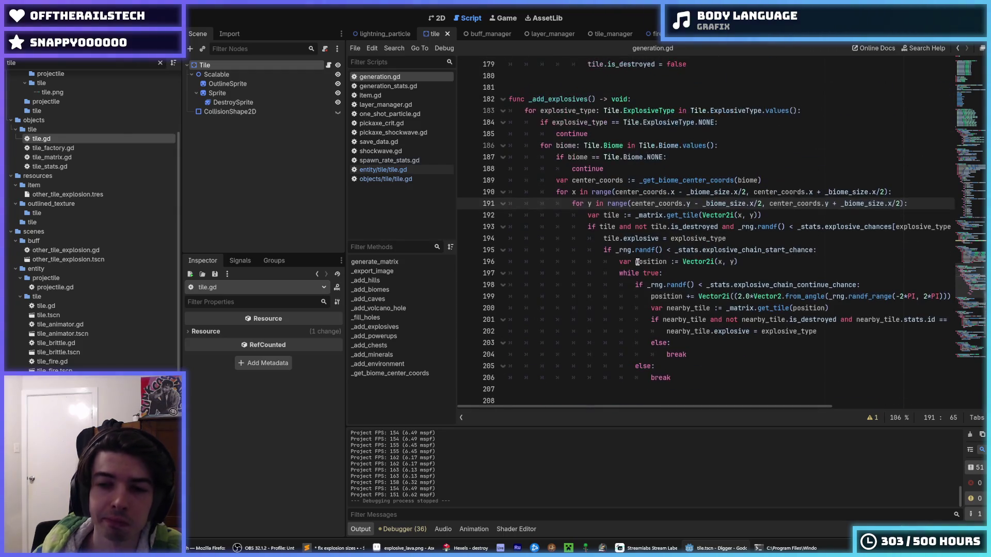
pyautogui.write('+ 8')
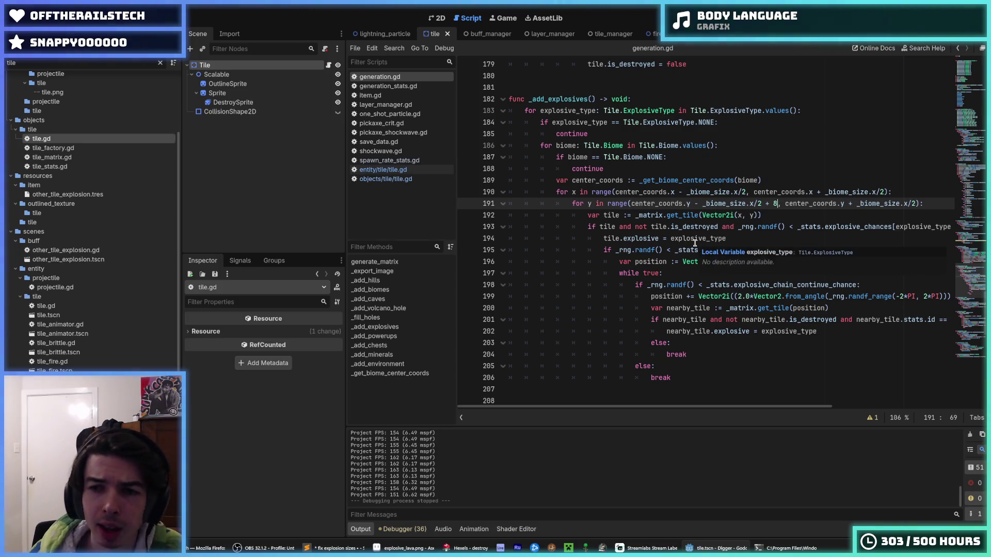
pyautogui.scroll(-6, 695, 243)
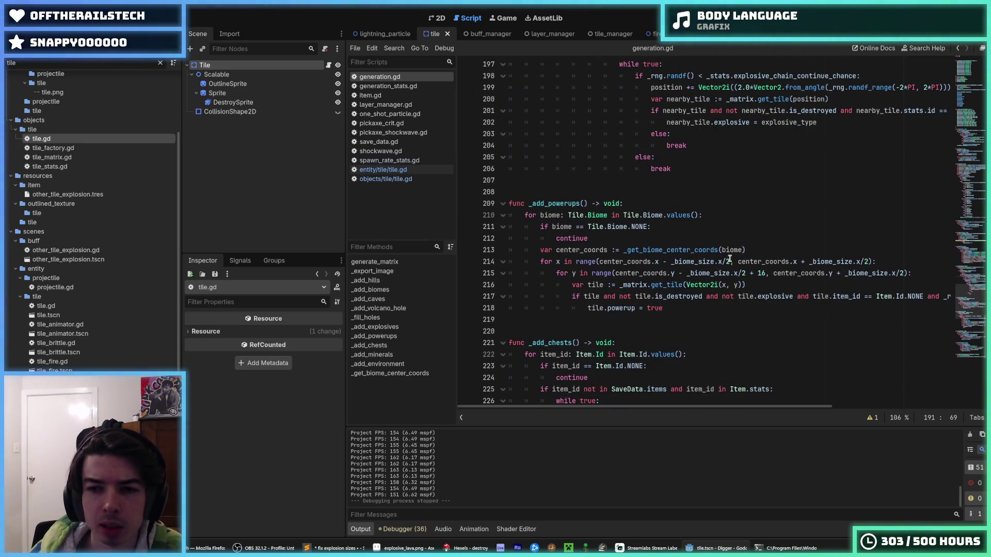
pyautogui.click(730, 262)
pyautogui.scroll(-1, 731, 263)
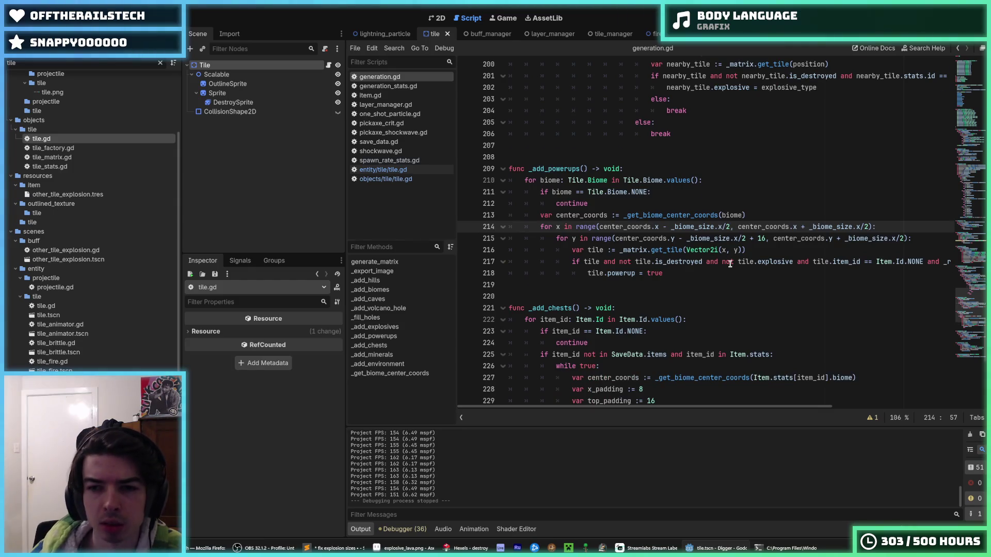
pyautogui.scroll(8, 730, 264)
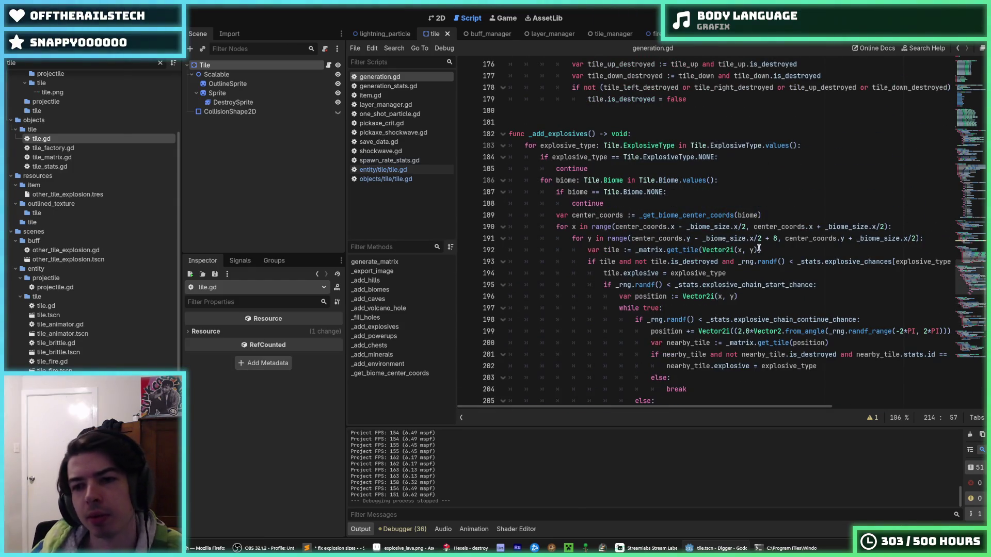
# Check the added + 8 offset on line 191 and save generation.gd.
pyautogui.moveTo(778, 239); pyautogui.dragTo(764, 241)
pyautogui.click(763, 241)
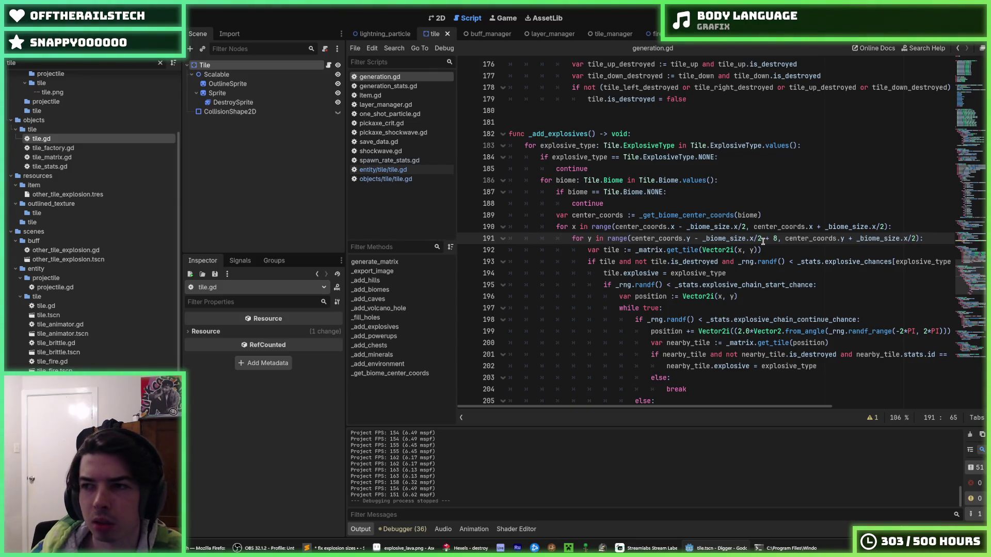
pyautogui.moveTo(763, 241); pyautogui.dragTo(777, 238)
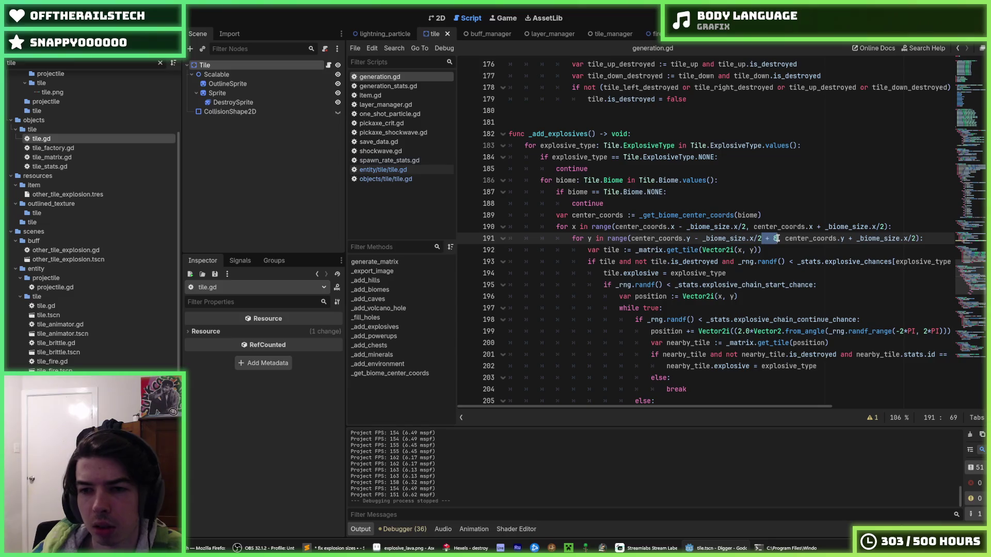
pyautogui.click(777, 240)
pyautogui.moveTo(777, 241); pyautogui.dragTo(762, 241)
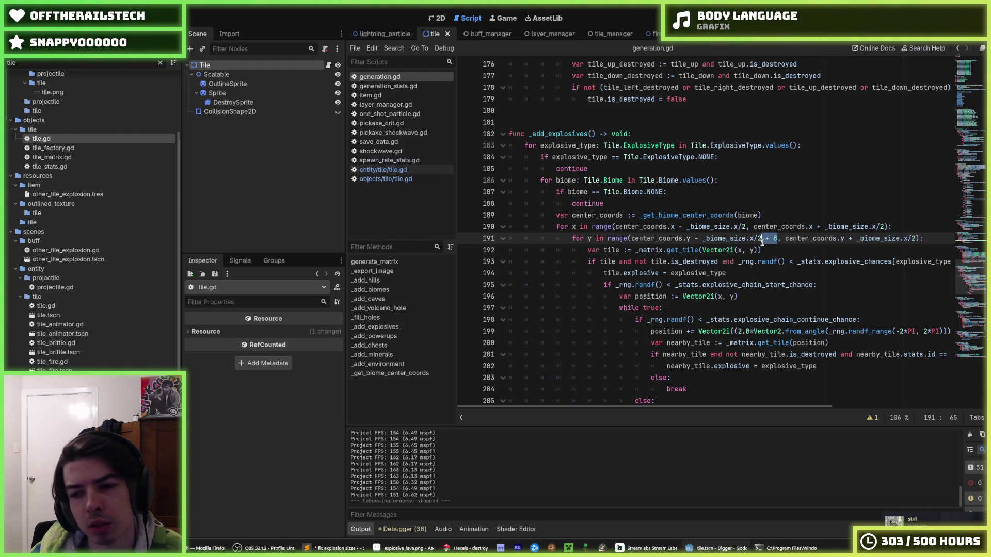
pyautogui.click(762, 241)
pyautogui.hotkey('ctrl', 's')
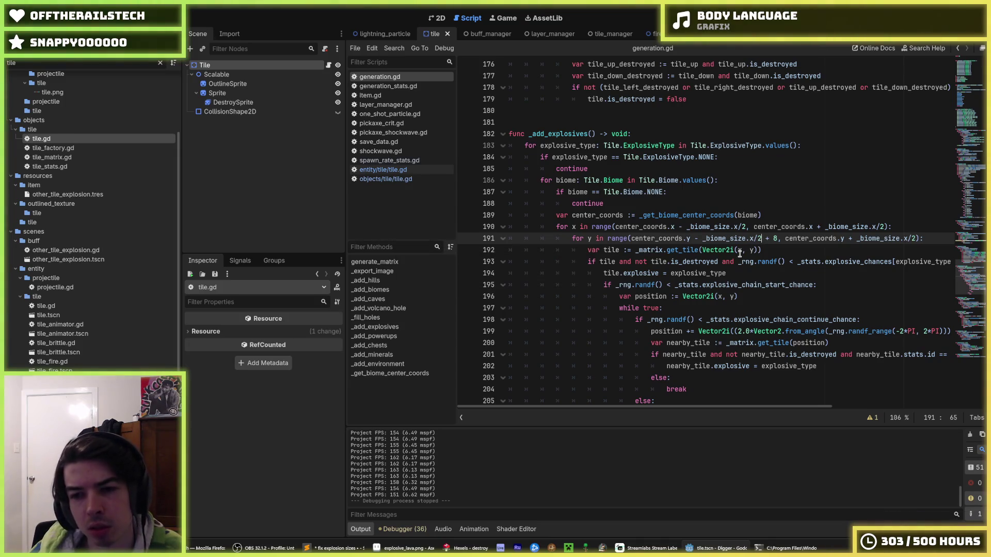
# Inspect the explosive chain loop and the angle expression on line 199.
pyautogui.scroll(-1, 721, 331)
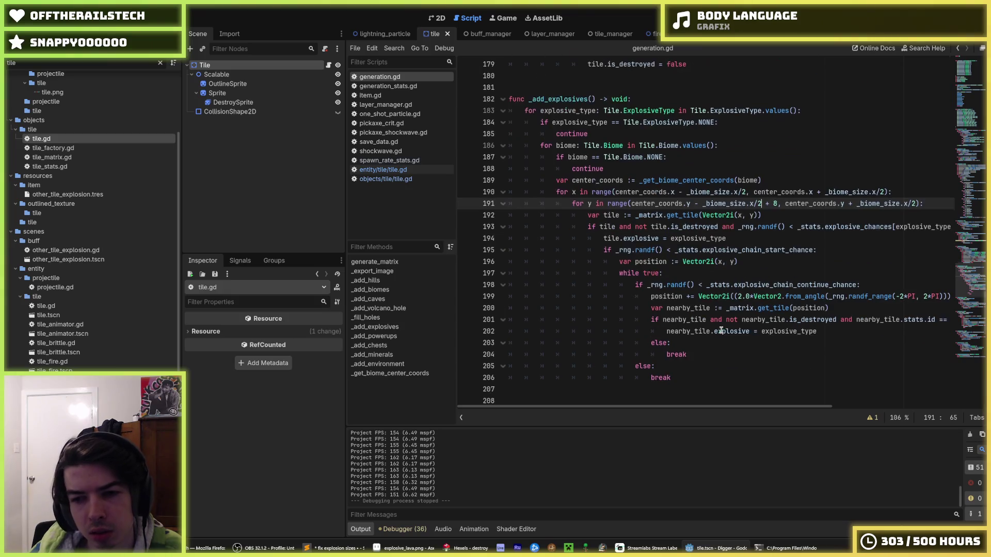
pyautogui.click(691, 276)
pyautogui.click(751, 264)
pyautogui.click(752, 274)
pyautogui.moveTo(778, 296); pyautogui.dragTo(952, 293)
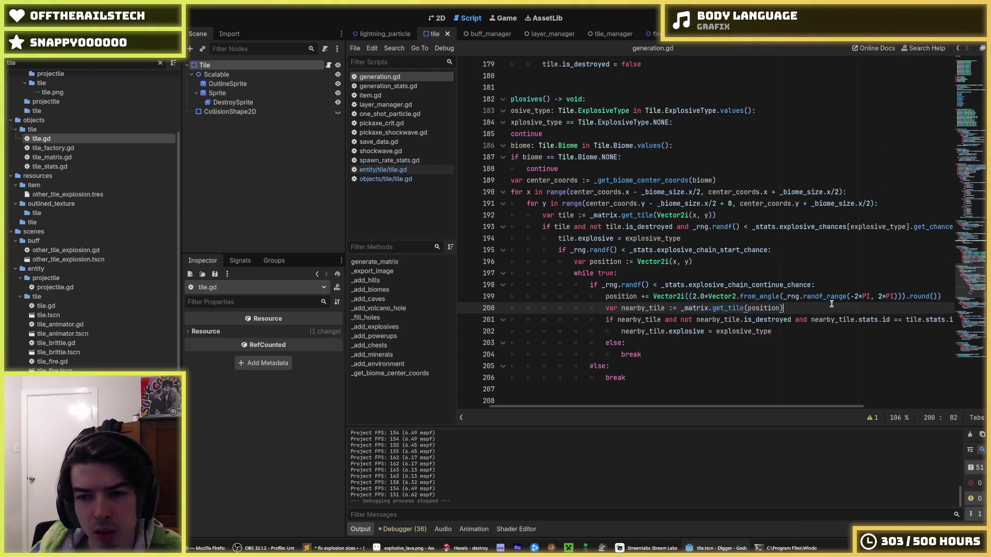
pyautogui.click(469, 308)
# Inspect the _add_powerups tile lookup and range lines 215–218.
pyautogui.scroll(-2, 561, 303)
pyautogui.scroll(-5, 561, 302)
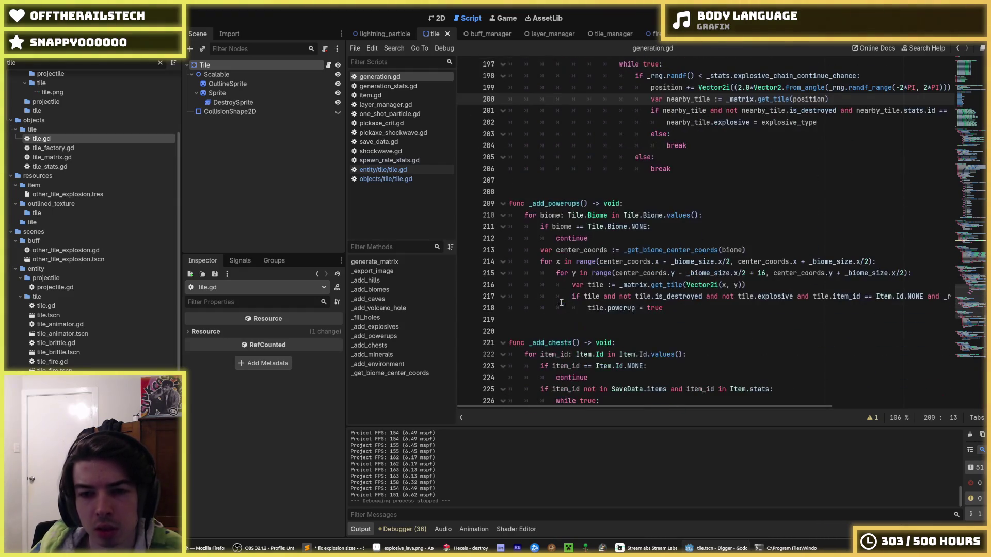
pyautogui.click(570, 286)
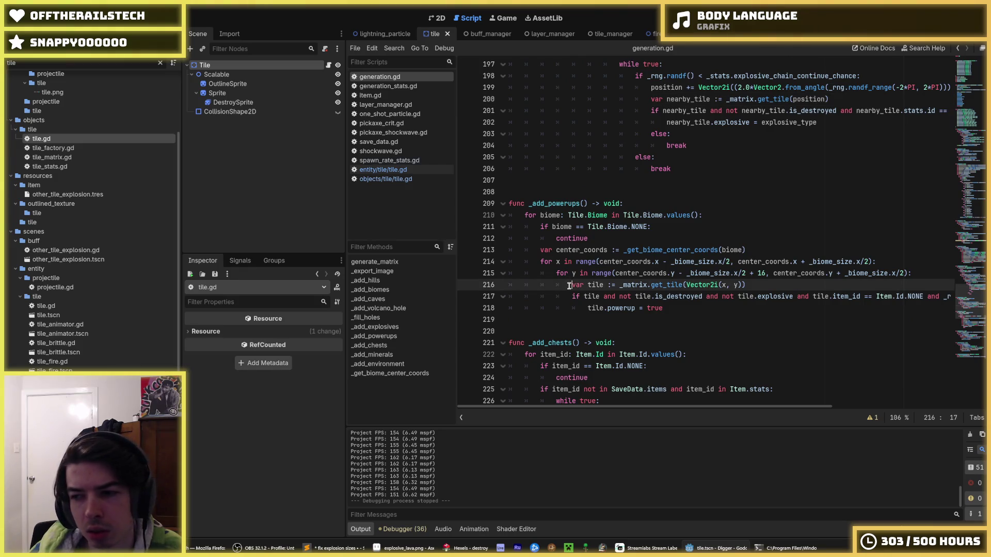
pyautogui.scroll(-4, 568, 285)
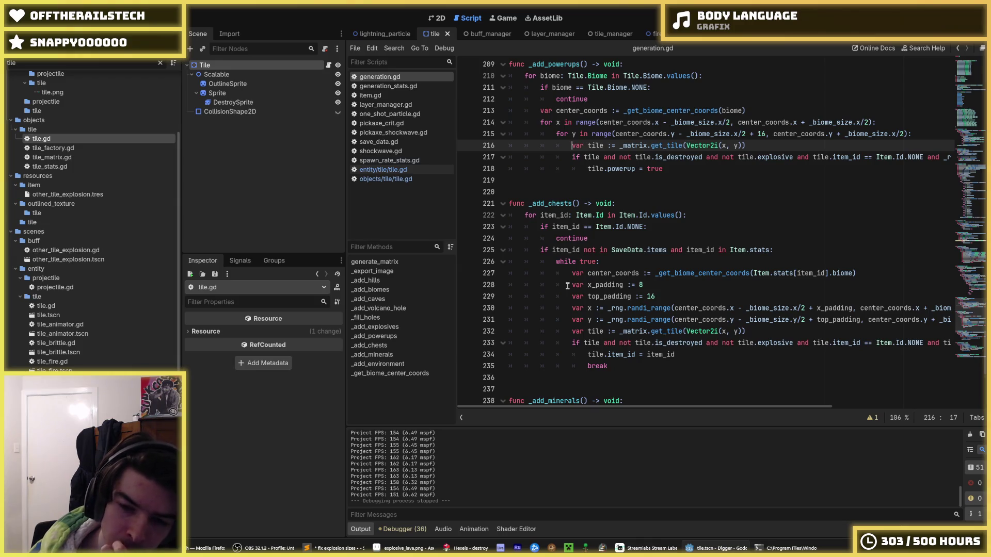
pyautogui.scroll(2, 568, 286)
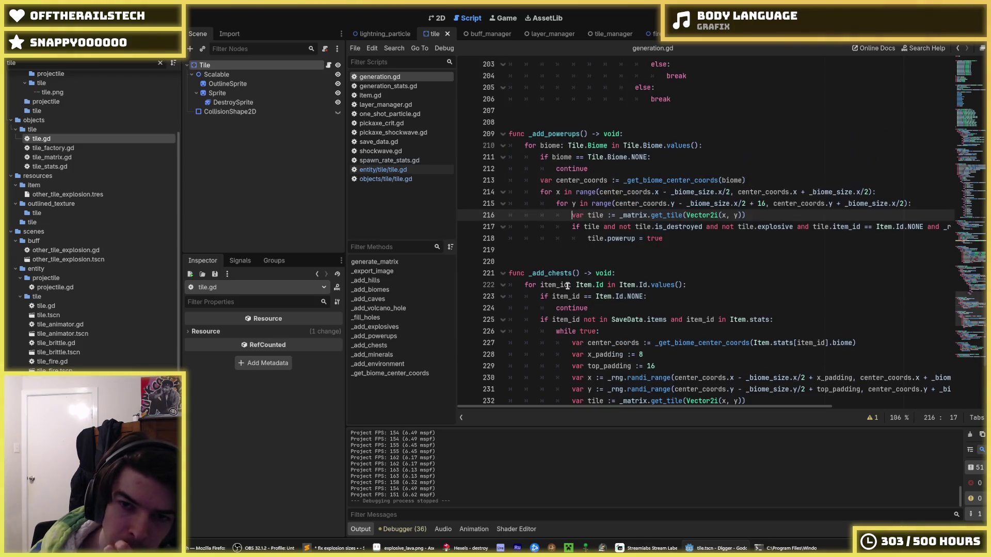
pyautogui.click(763, 204)
pyautogui.click(757, 238)
pyautogui.scroll(-2, 756, 238)
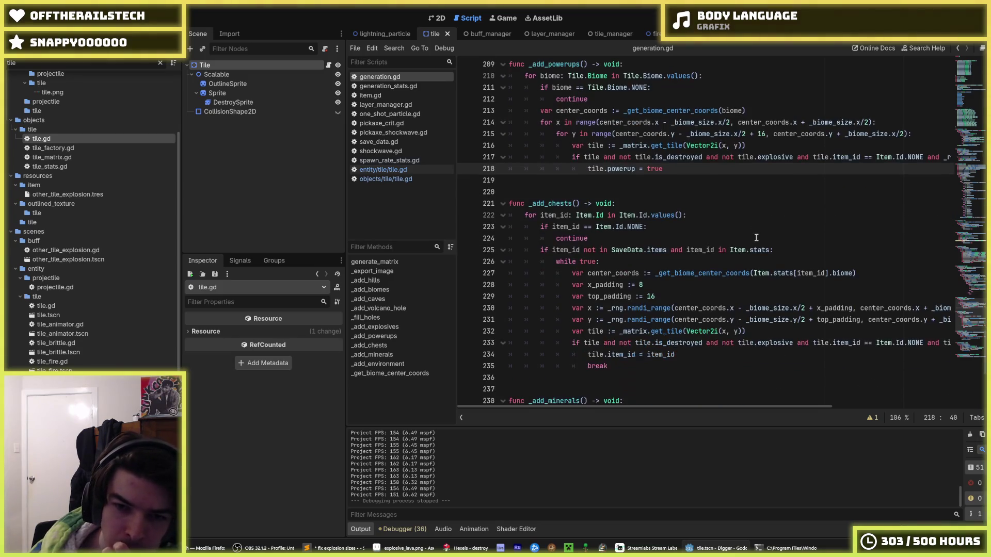
# Look over the chest x_padding 8 and top_padding 16 values.
pyautogui.click(666, 295)
pyautogui.click(658, 286)
pyautogui.click(671, 294)
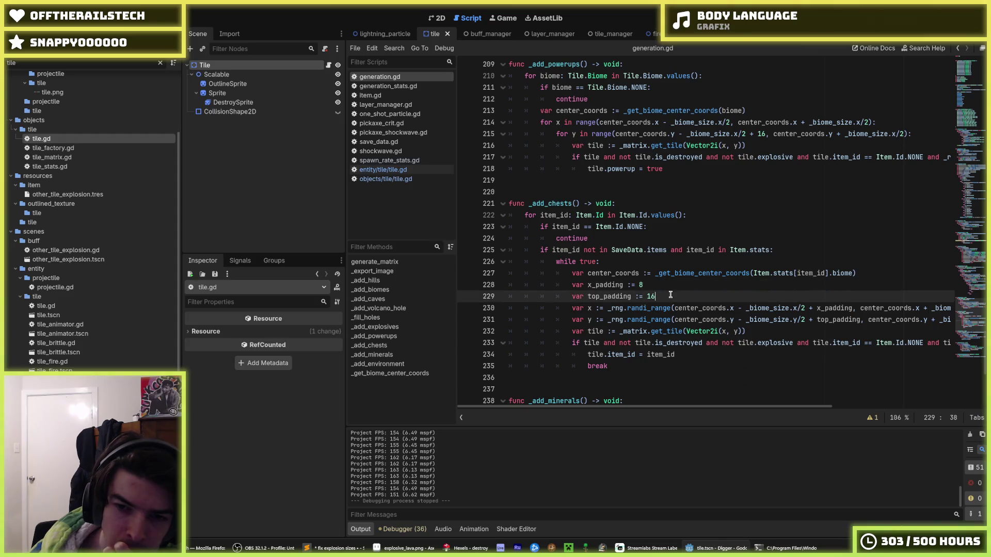
pyautogui.click(662, 284)
pyautogui.click(665, 293)
pyautogui.click(661, 285)
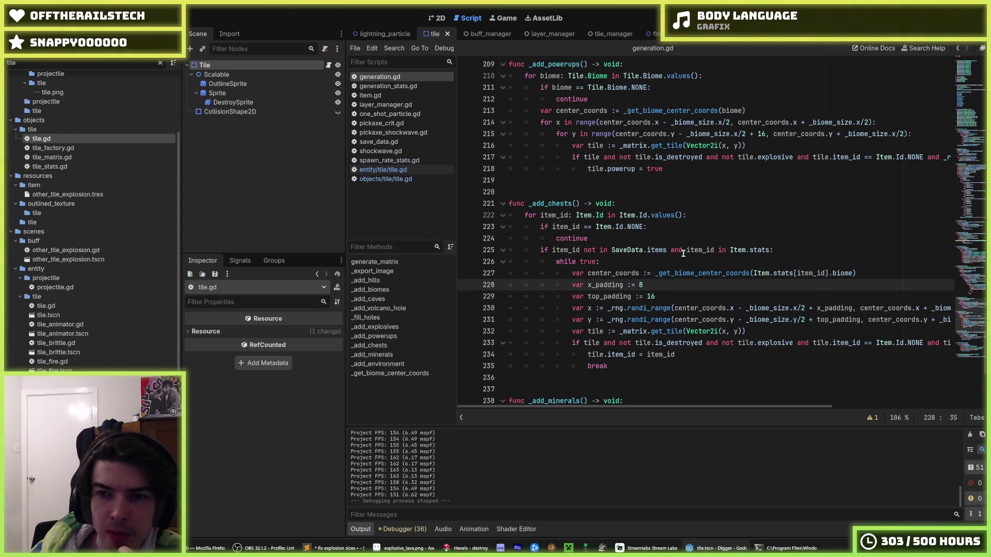
# Add ' + 8' after _biome_size.x/2 in the powerups x range on line 214.
pyautogui.click(730, 122)
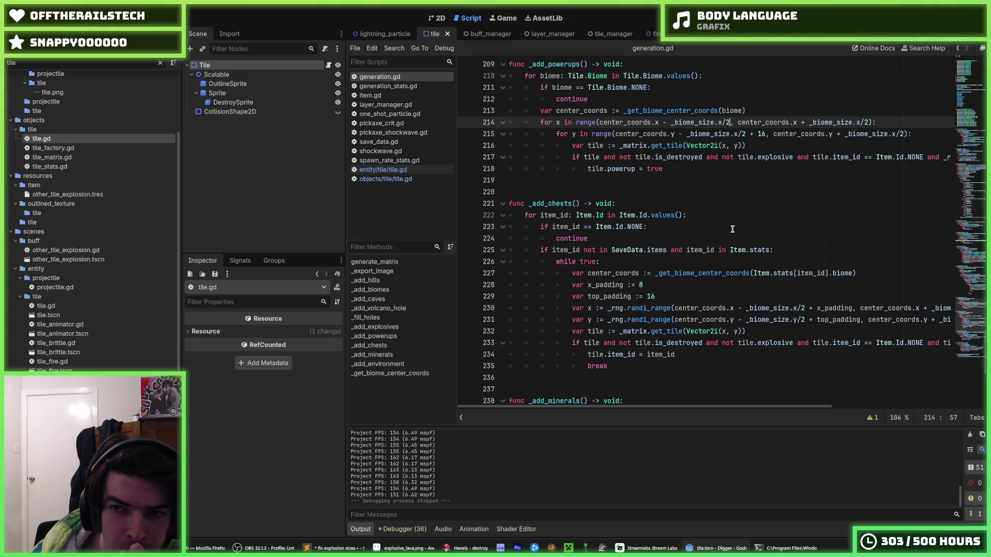
pyautogui.write('+ 8')
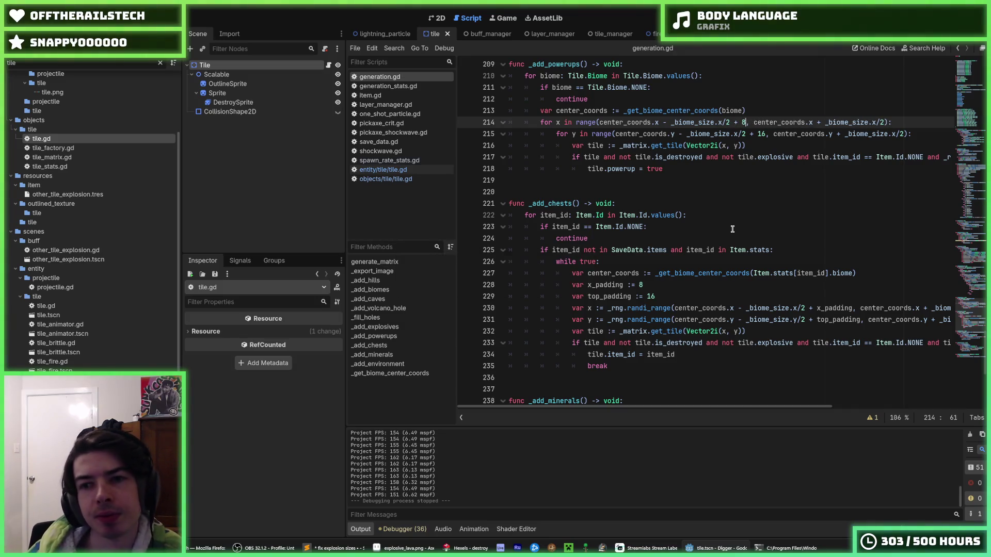
pyautogui.click(733, 228)
pyautogui.scroll(3, 732, 229)
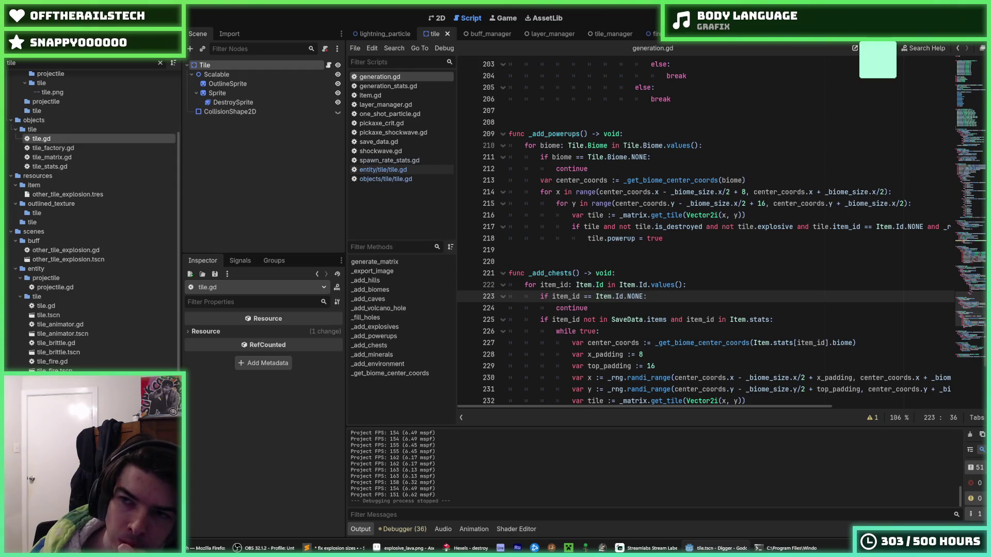
# Launch a quick test run of the game from the _add_explosives biome loop.
pyautogui.click(877, 20)
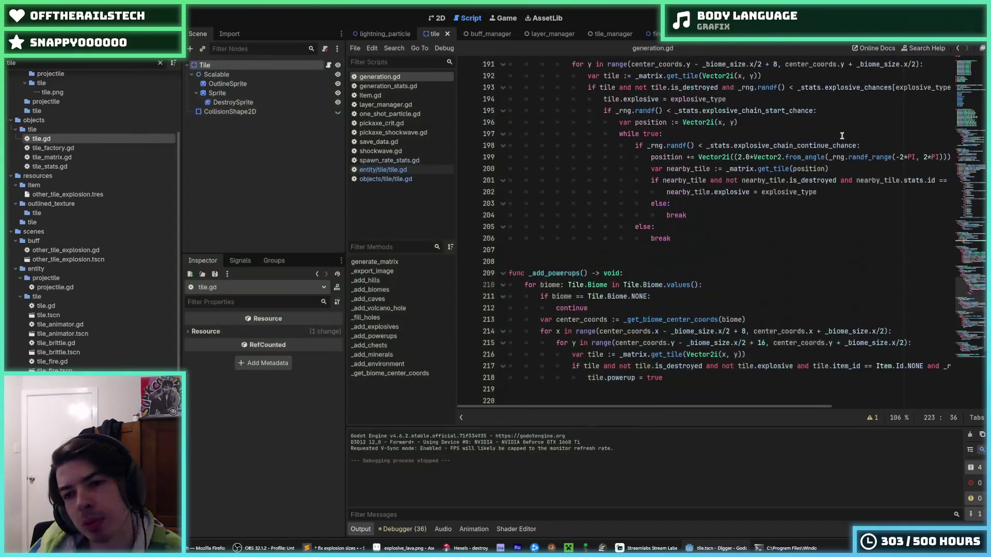
pyautogui.click(803, 129)
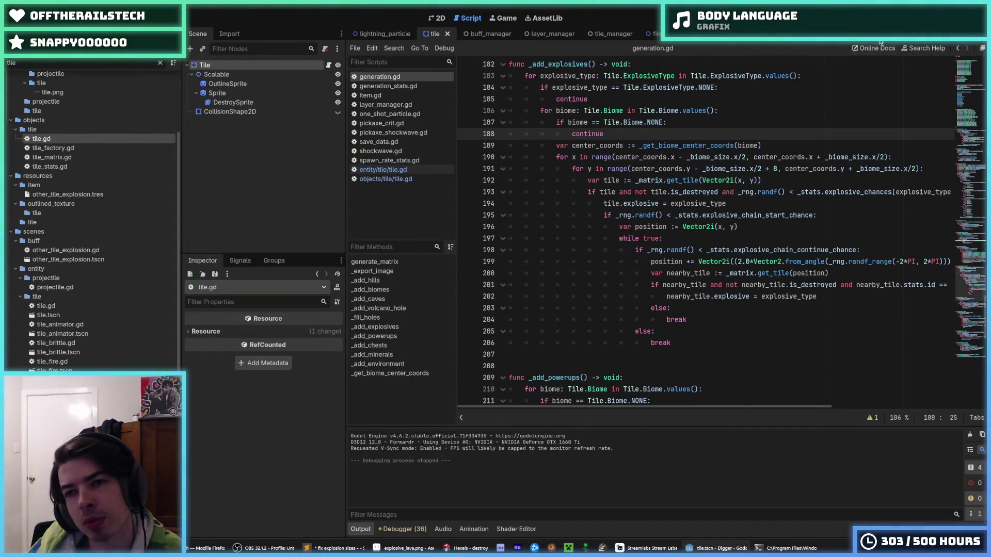
pyautogui.press('F5')
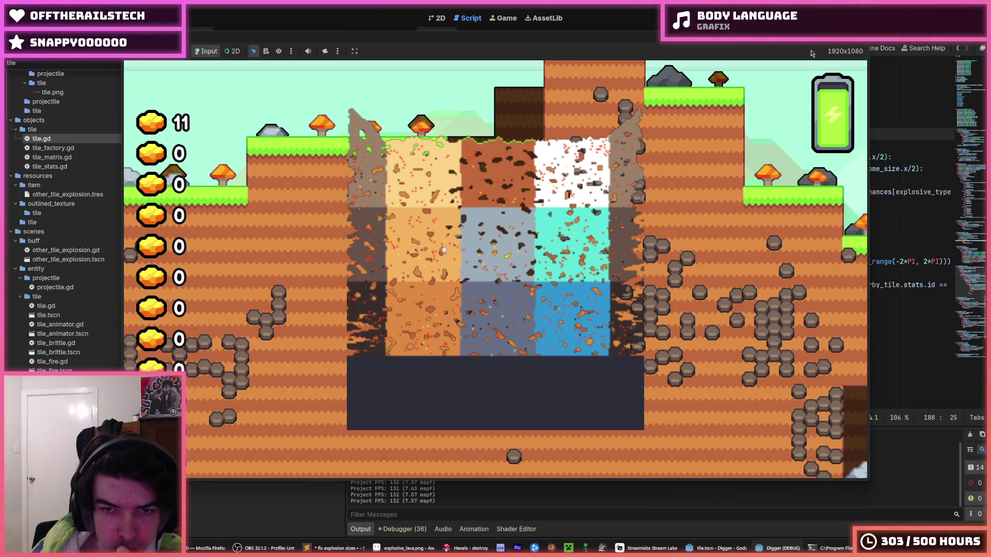
# Stop the test run after checking block placement inside the biome pit.
pyautogui.press('F8')
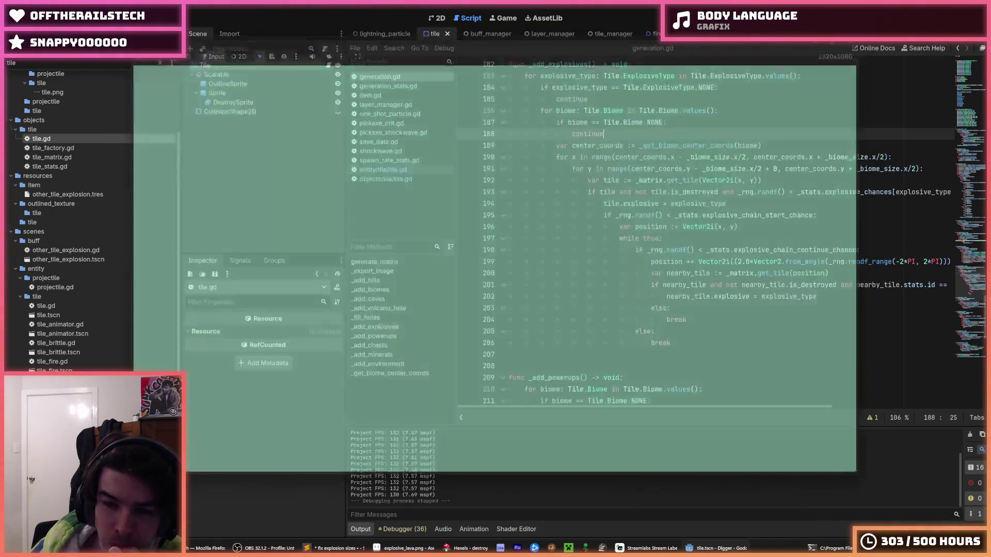
# Change the _add_powerups offsets from 8 and 16 to 4 and 8.
pyautogui.scroll(-2, 770, 178)
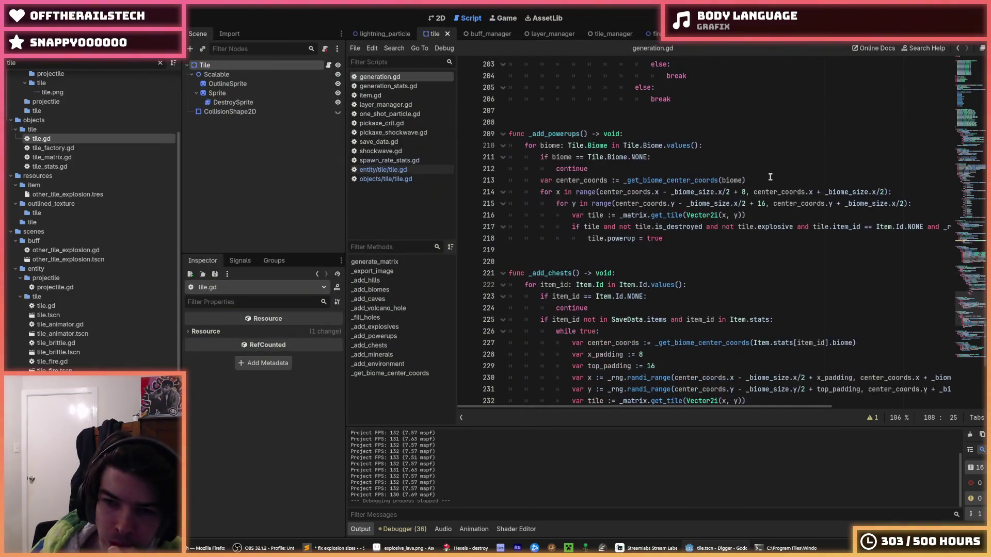
pyautogui.click(764, 205)
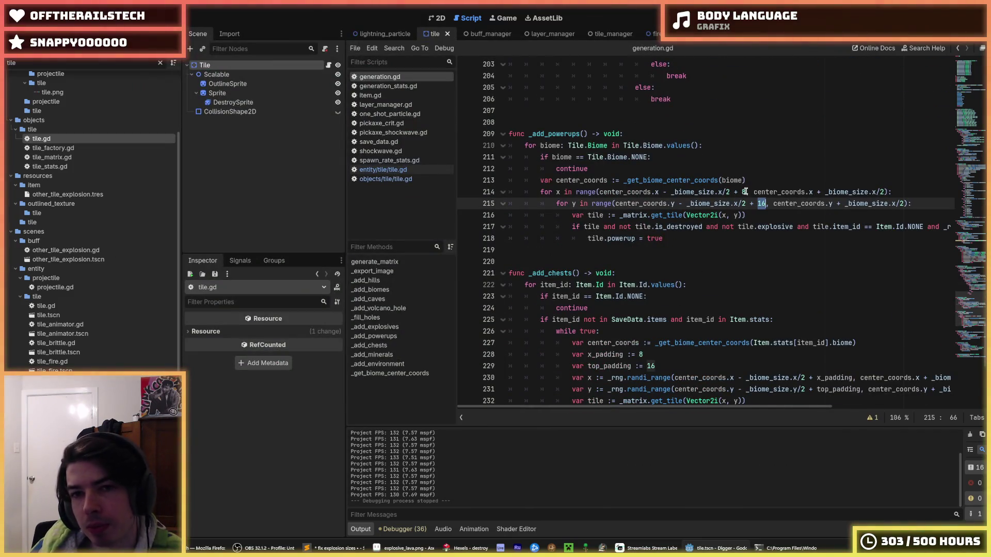
pyautogui.click(744, 192)
pyautogui.hotkey('shift', 'Left')
pyautogui.write('4')
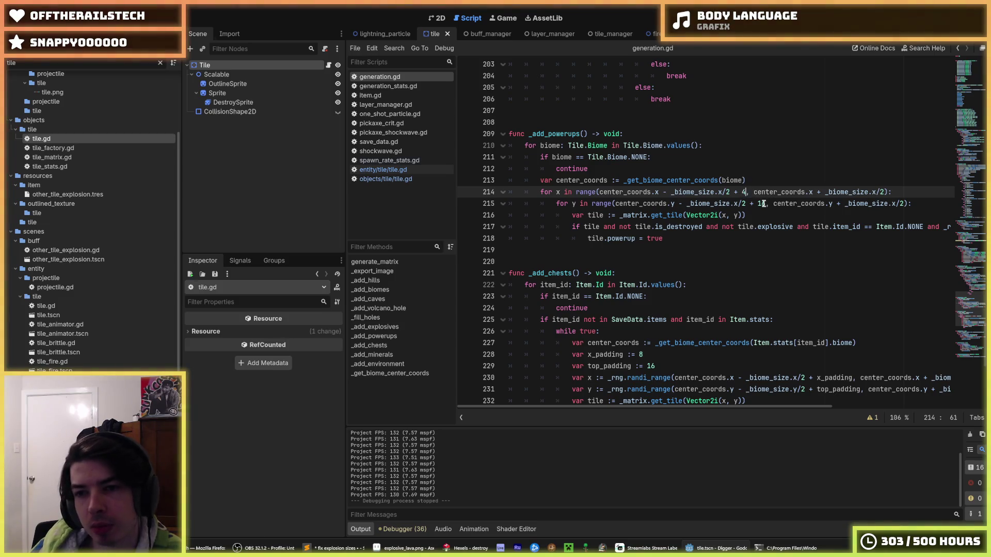
pyautogui.doubleClick(762, 203)
pyautogui.write('8')
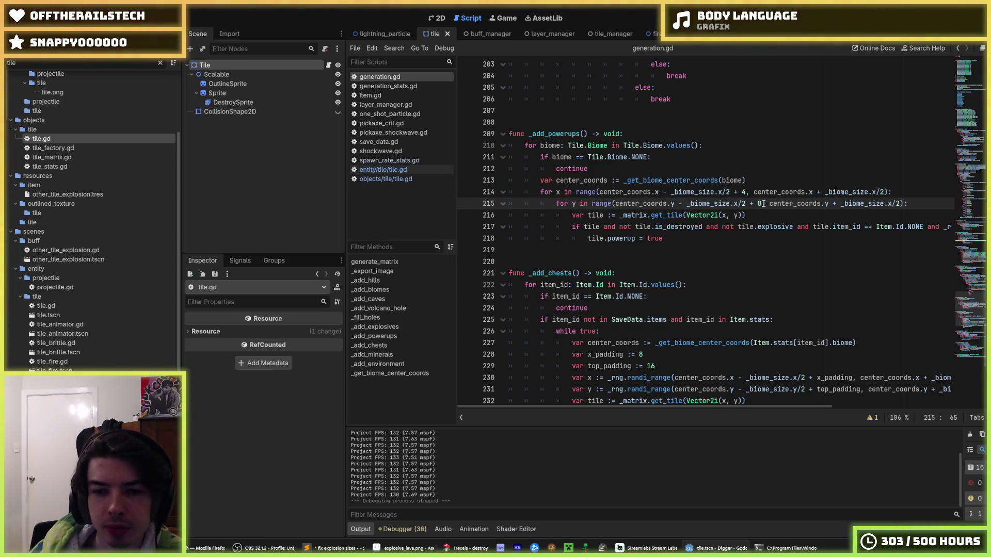
# Set chest x_padding to 4 and top_padding to 8, then save.
pyautogui.scroll(-2, 763, 203)
pyautogui.doubleClick(641, 285)
pyautogui.write('4')
pyautogui.doubleClick(651, 297)
pyautogui.write('8')
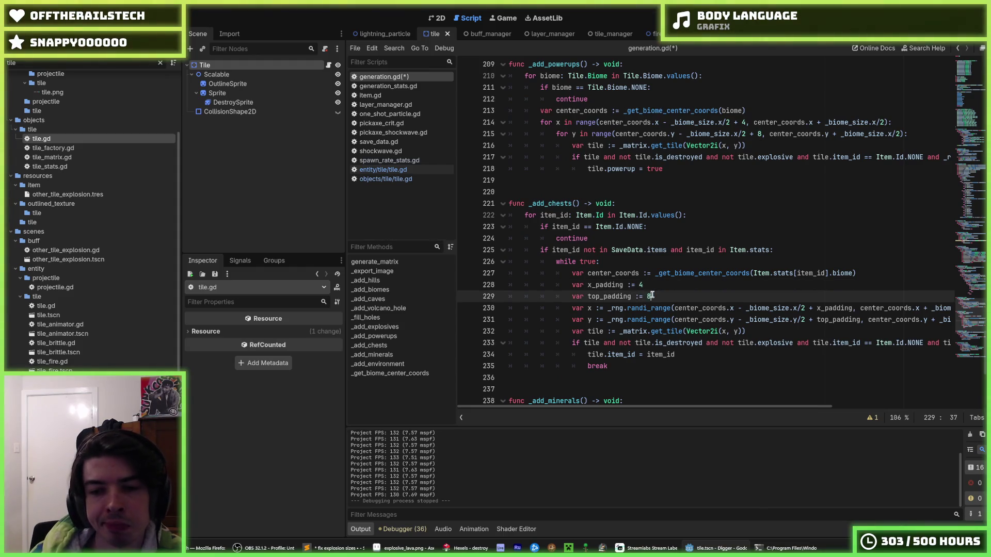
pyautogui.hotkey('ctrl', 's')
# Reduce the explosive offset on line 191 to 4 and save generation.gd.
pyautogui.scroll(-5, 689, 332)
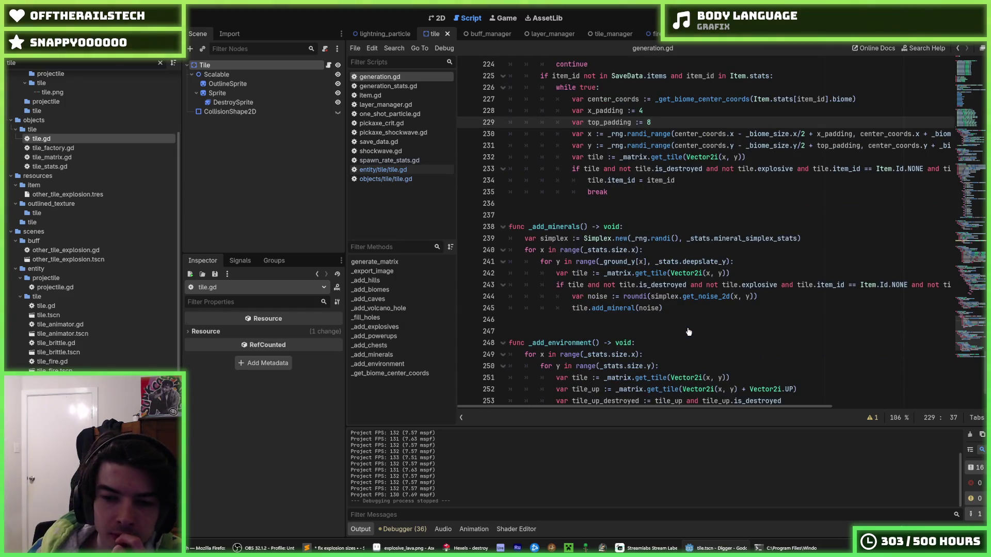
pyautogui.scroll(-1, 688, 332)
pyautogui.scroll(-1, 691, 325)
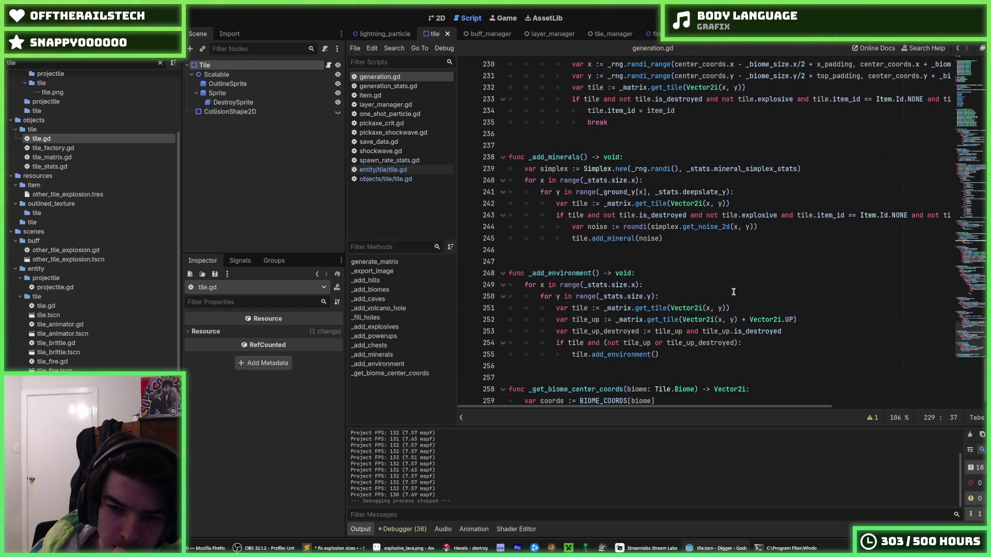
pyautogui.scroll(7, 741, 289)
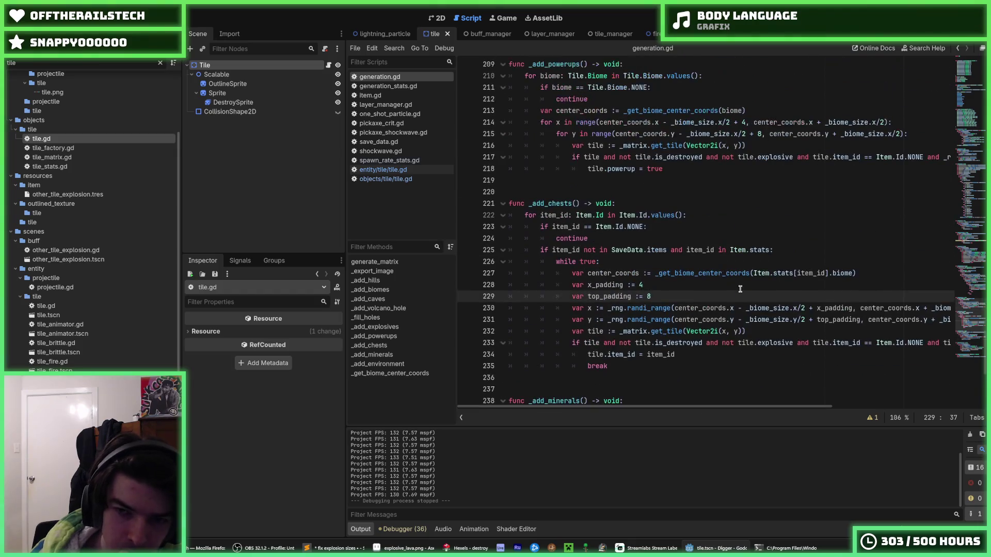
pyautogui.press('Up')
pyautogui.scroll(9, 722, 232)
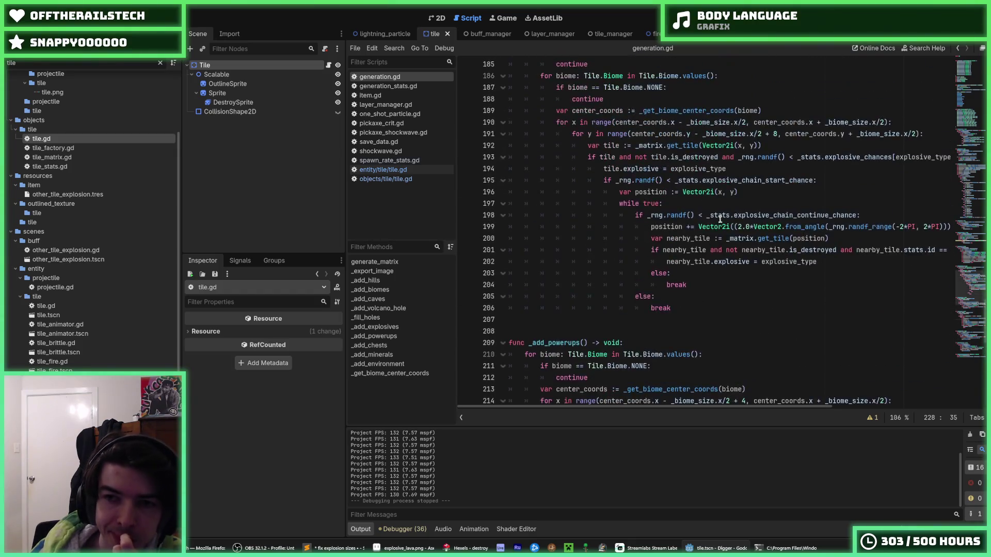
pyautogui.doubleClick(775, 170)
pyautogui.write('4')
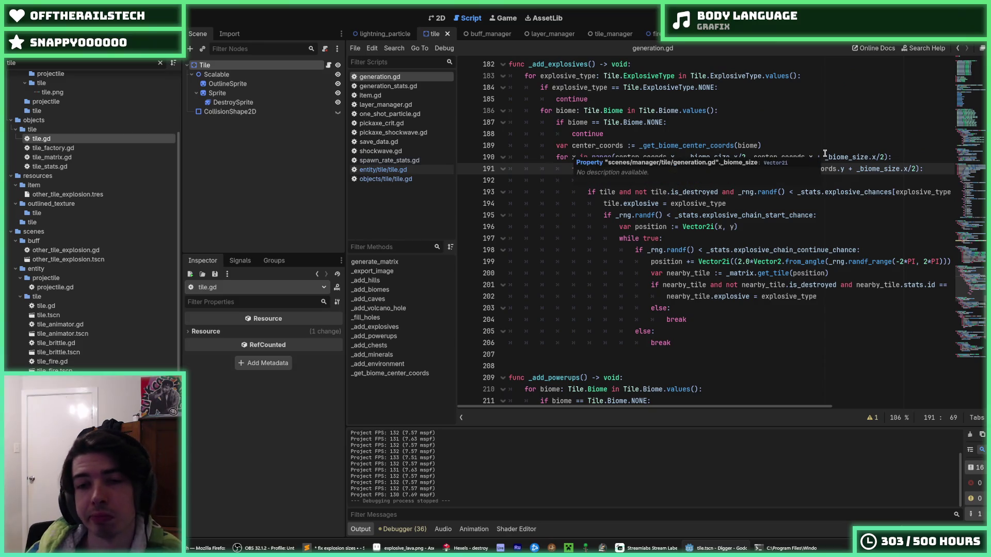
pyautogui.click(816, 140)
pyautogui.hotkey('ctrl', 's')
pyautogui.scroll(-7, 817, 206)
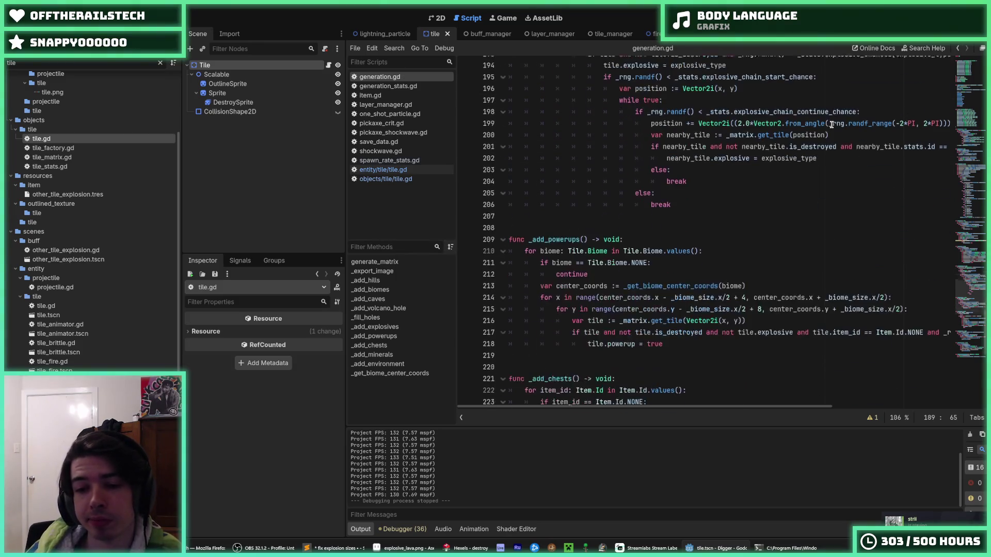
# Test-run the game with the reduced biome spawn offsets, stop it, and save.
pyautogui.press('F5')
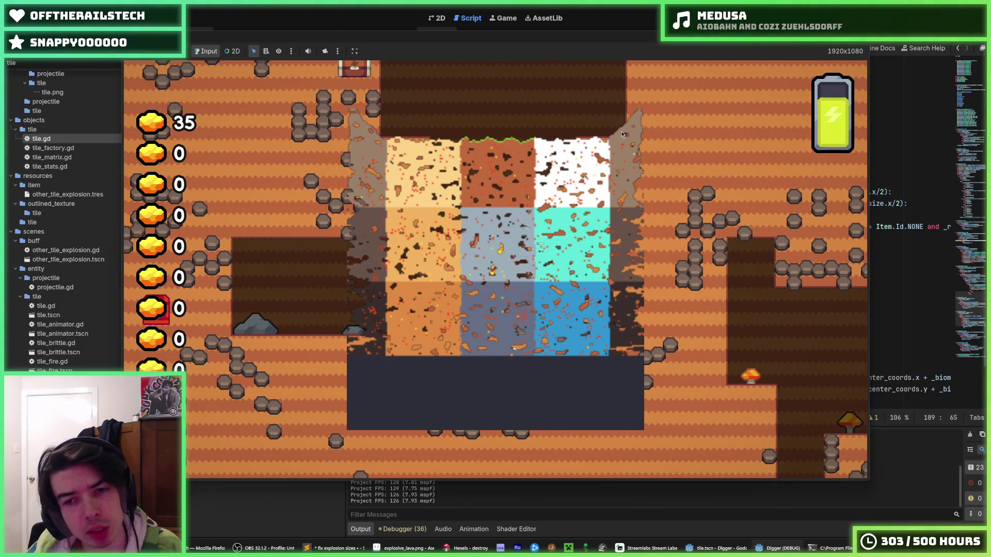
pyautogui.press('F8')
pyautogui.hotkey('ctrl', 's')
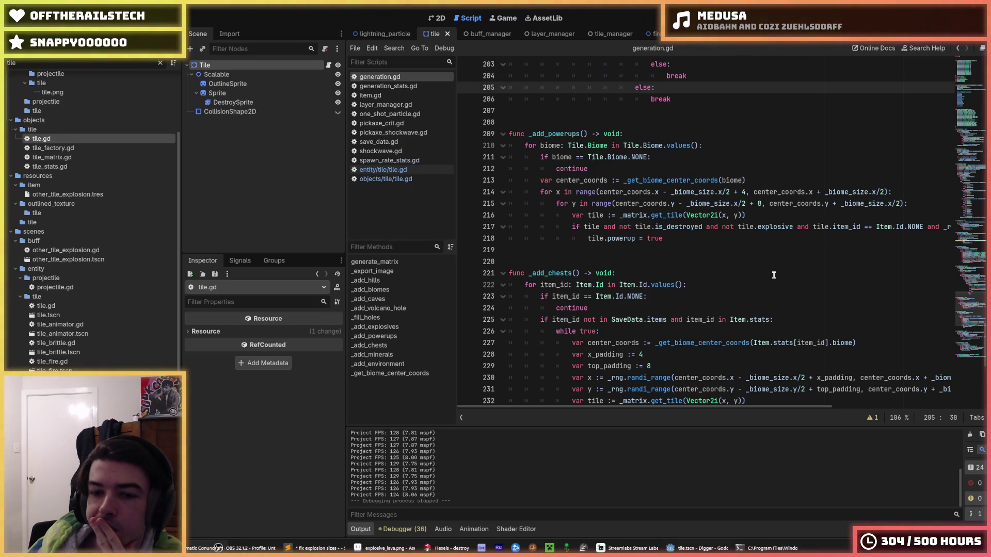
pyautogui.click(615, 273)
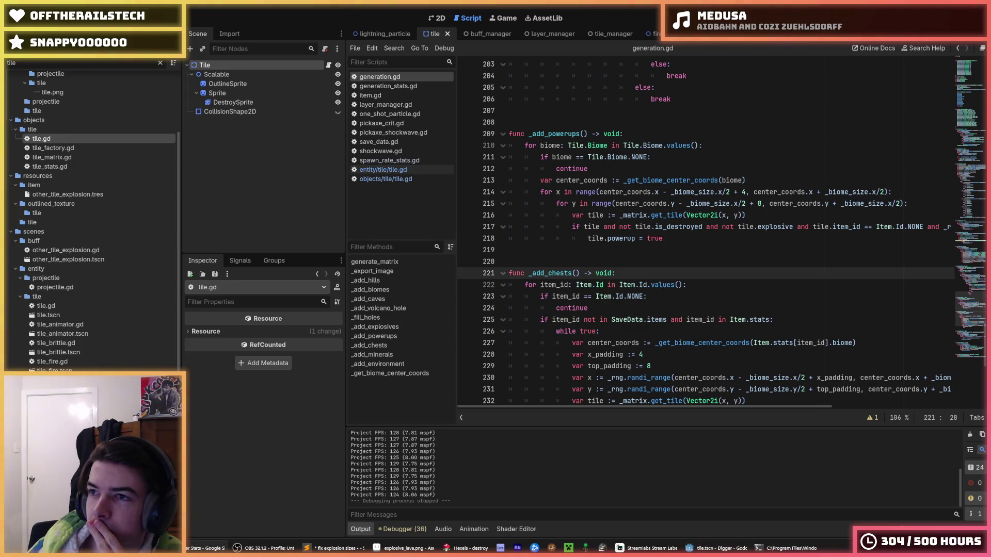
pyautogui.click(776, 156)
pyautogui.click(720, 145)
pyautogui.hotkey('ctrl', 's')
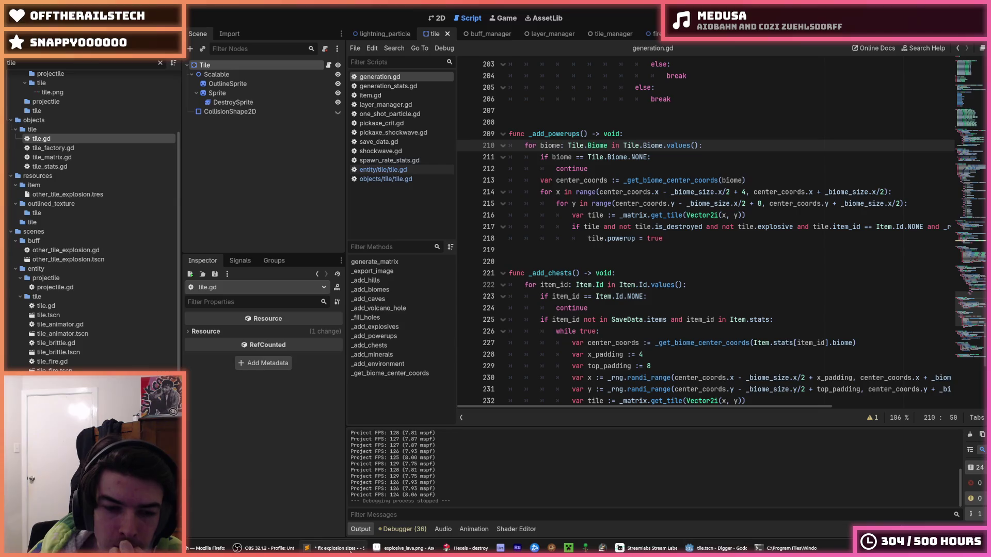
pyautogui.click(774, 261)
pyautogui.click(725, 246)
pyautogui.click(702, 237)
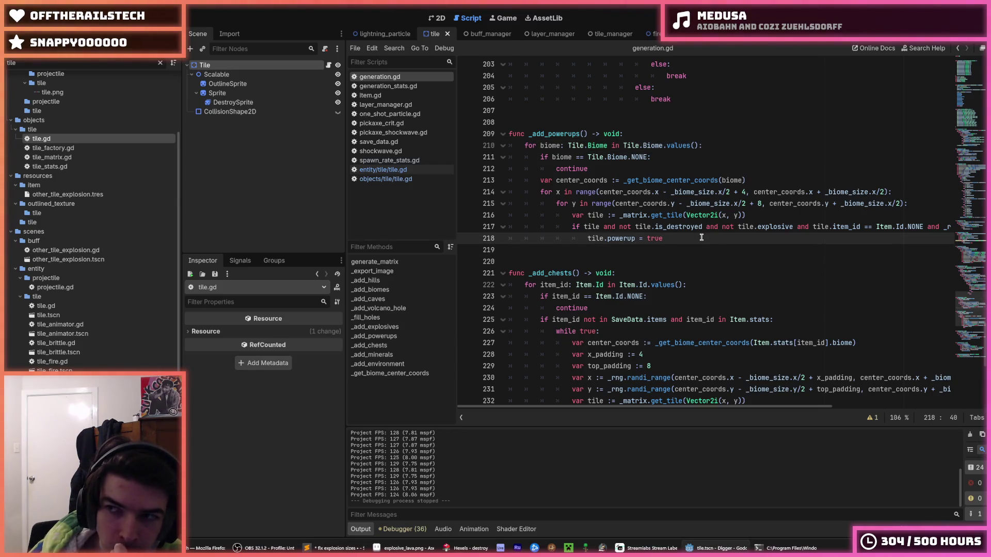
pyautogui.click(675, 253)
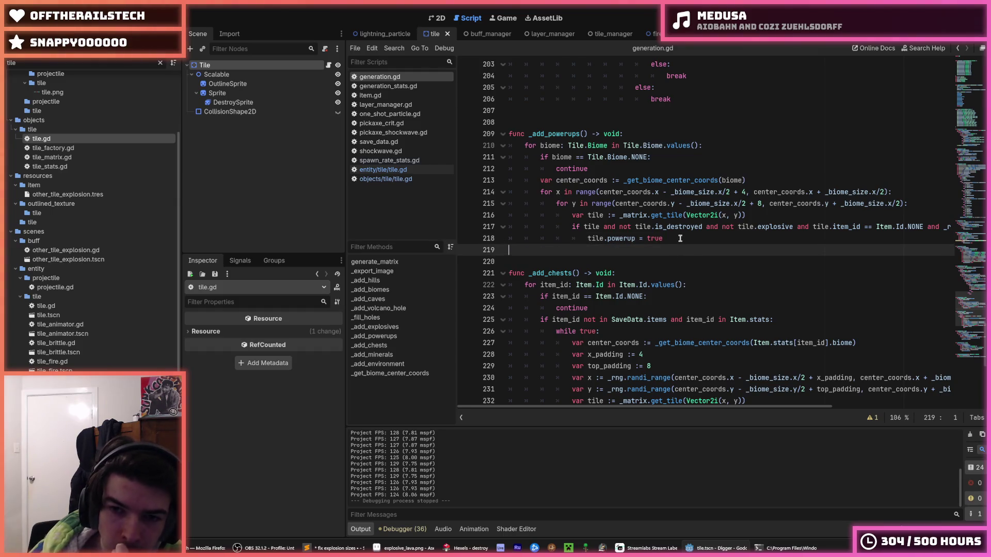